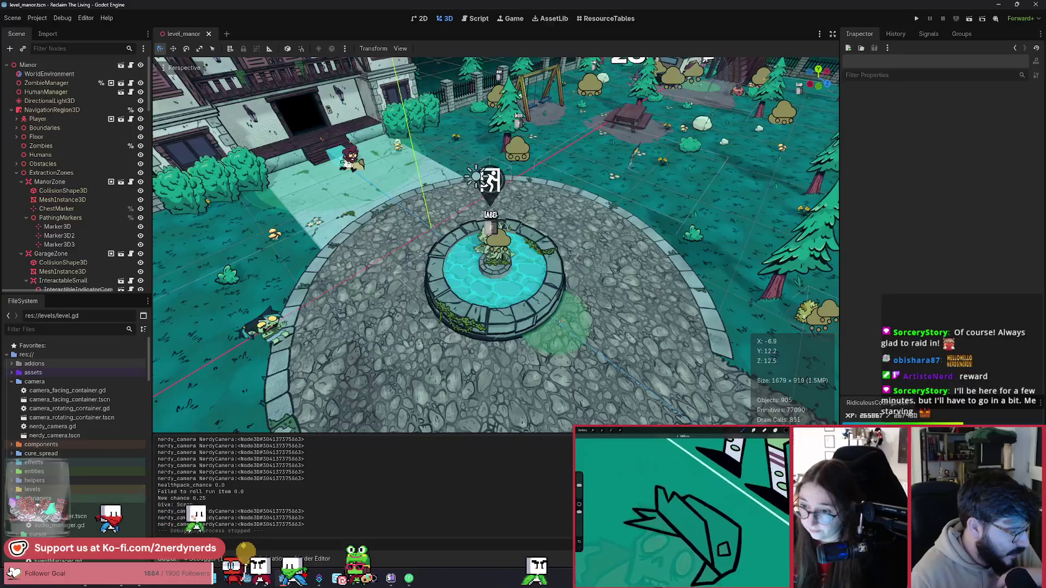
Collapse the camera folder in the FileSystem dock and bring the expanded levels folder into view.
{"action": "scroll", "coordinate": [77, 398], "scroll_direction": "down", "scroll_amount": 3}
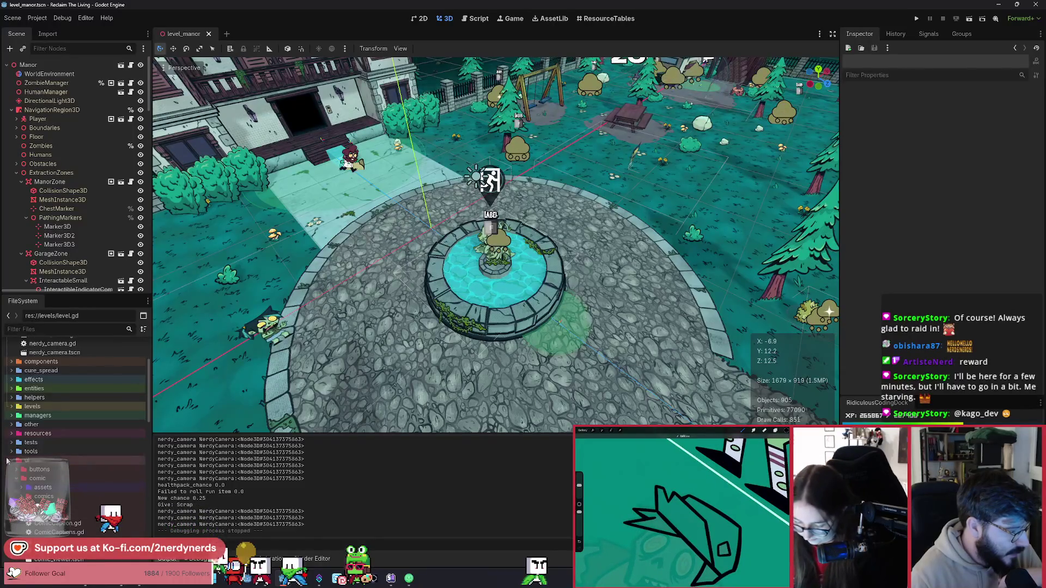
{"action": "scroll", "coordinate": [93, 492], "scroll_direction": "up", "scroll_amount": 3}
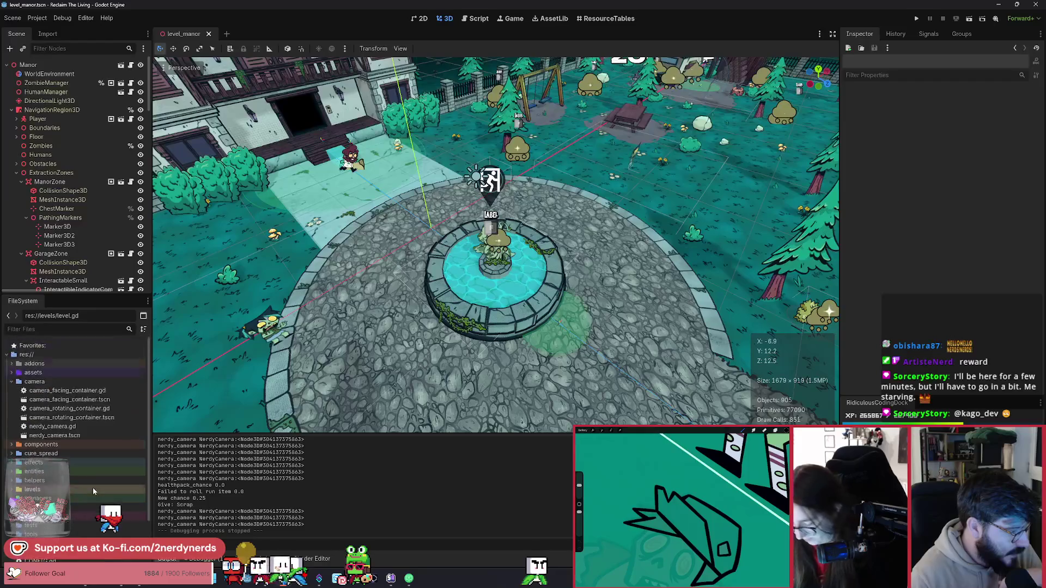
{"action": "left_click", "coordinate": [11, 382]}
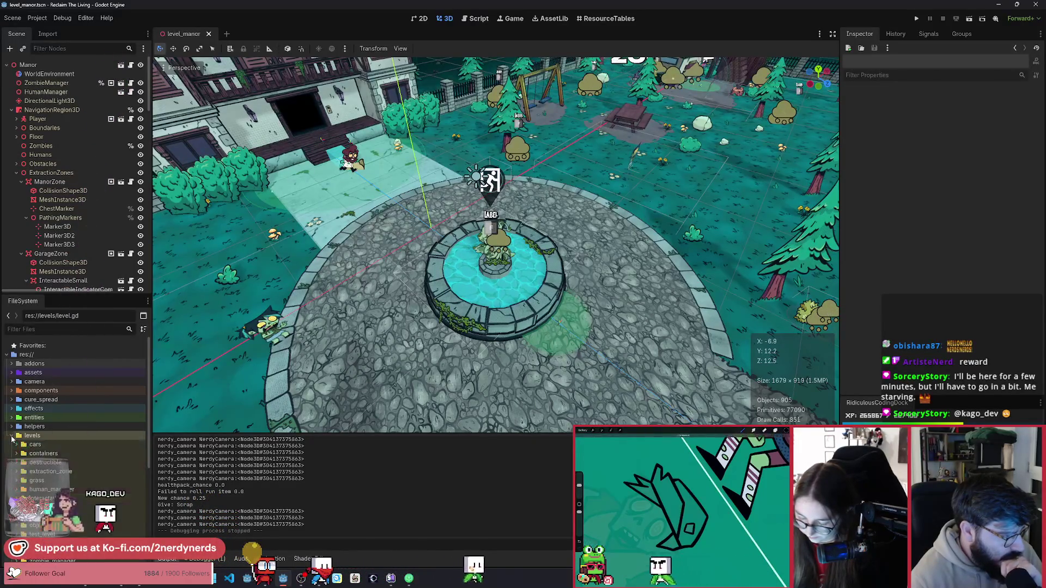
{"action": "scroll", "coordinate": [66, 490], "scroll_direction": "up", "scroll_amount": 2}
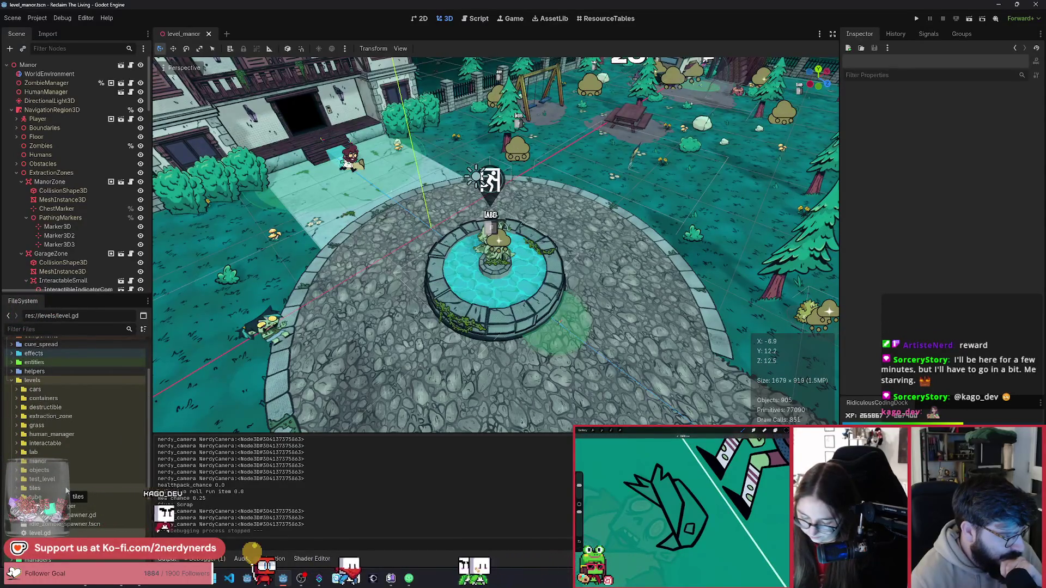
{"action": "right_click", "coordinate": [45, 383]}
Create a new folder named events inside res://levels/ and select it.
{"action": "mouse_move", "coordinate": [120, 391]}
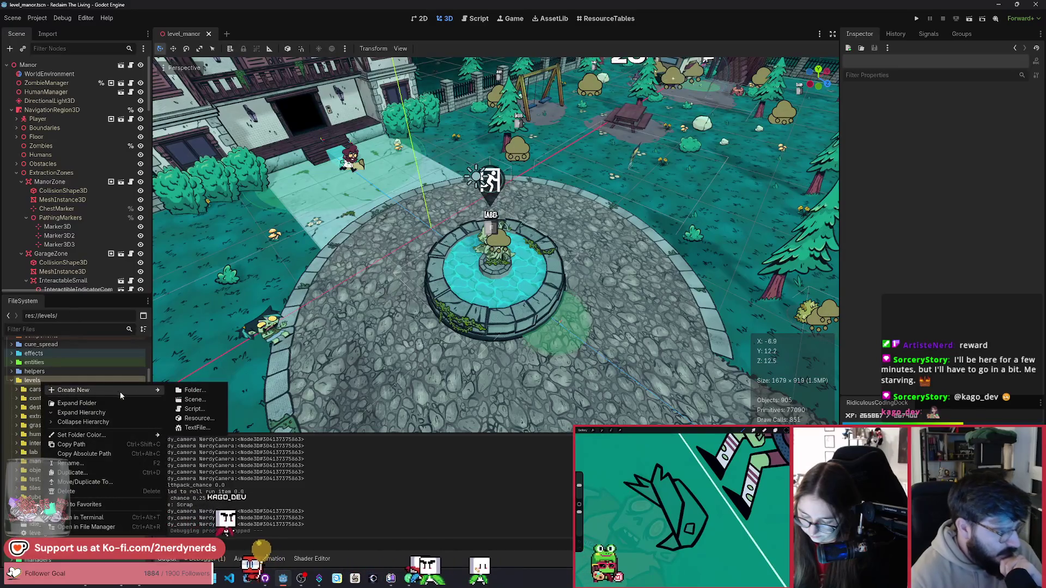
{"action": "left_click", "coordinate": [197, 391]}
{"action": "type", "text": "events"}
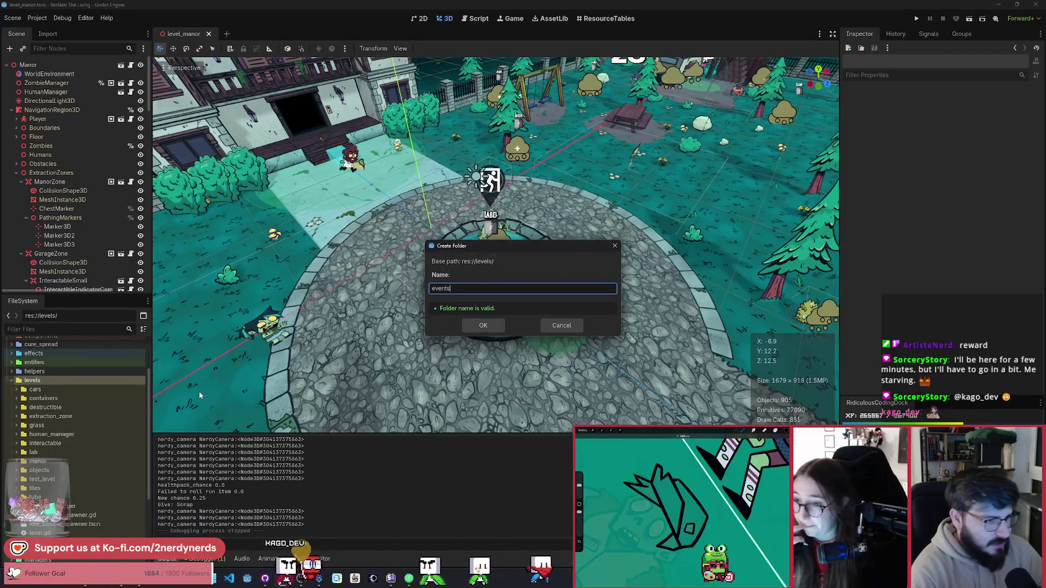
{"action": "key", "text": "Return"}
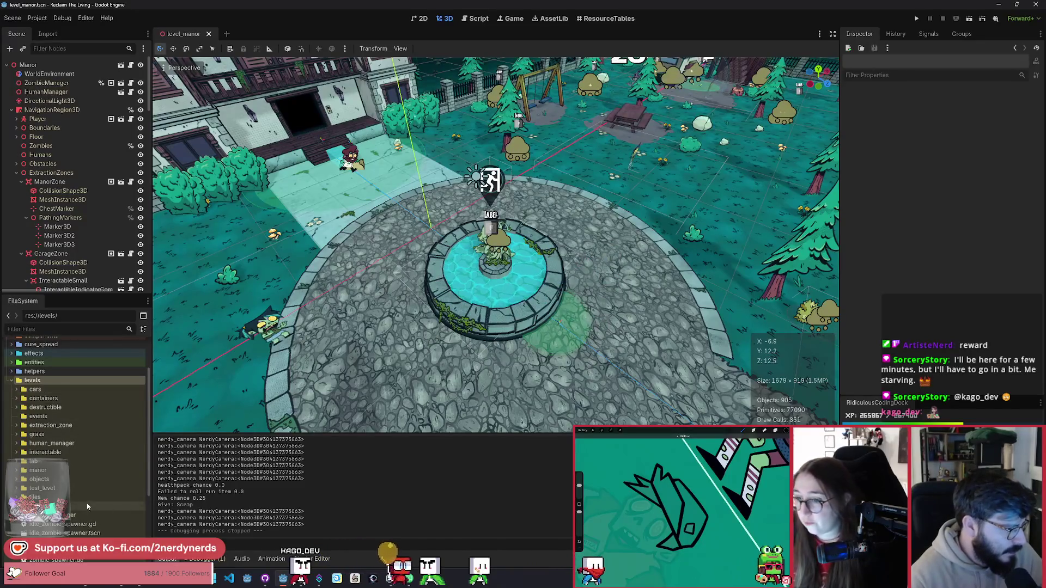
{"action": "left_click", "coordinate": [48, 416]}
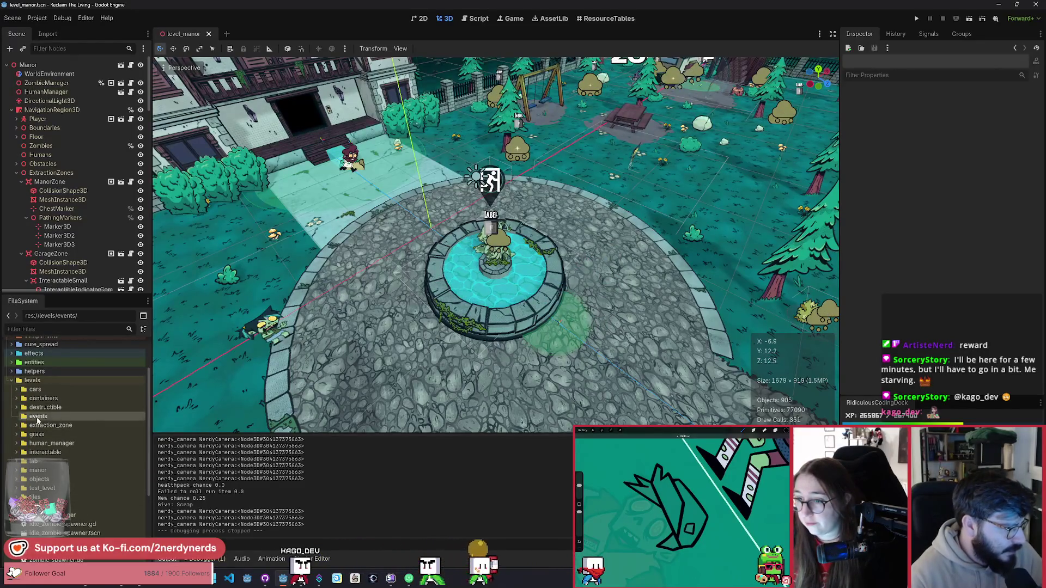
{"action": "right_click", "coordinate": [44, 418]}
{"action": "mouse_move", "coordinate": [125, 424]}
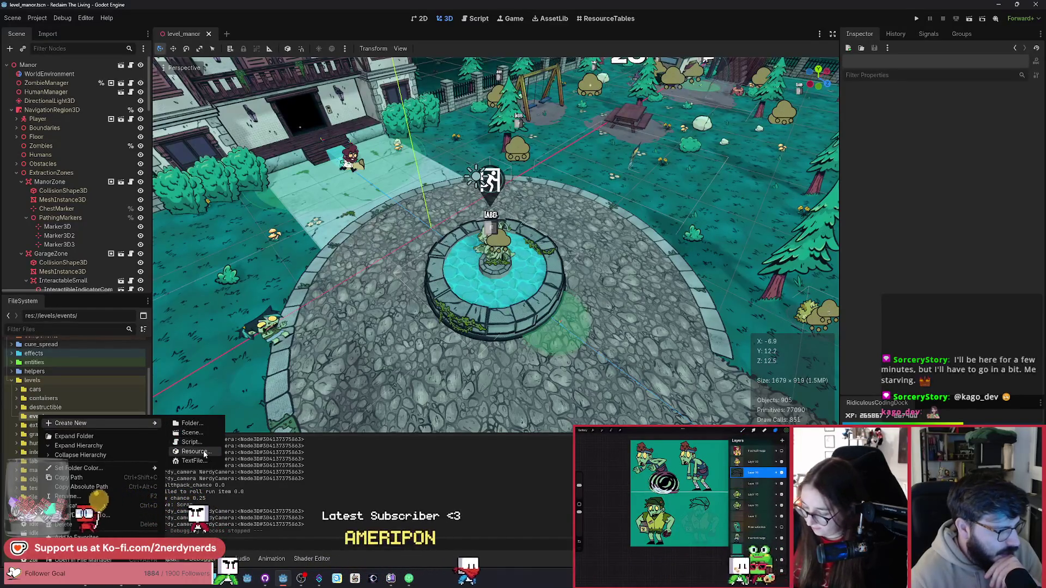
Create event_component.tscn in the events folder with a Node root named EventComponent.
{"action": "left_click", "coordinate": [199, 434]}
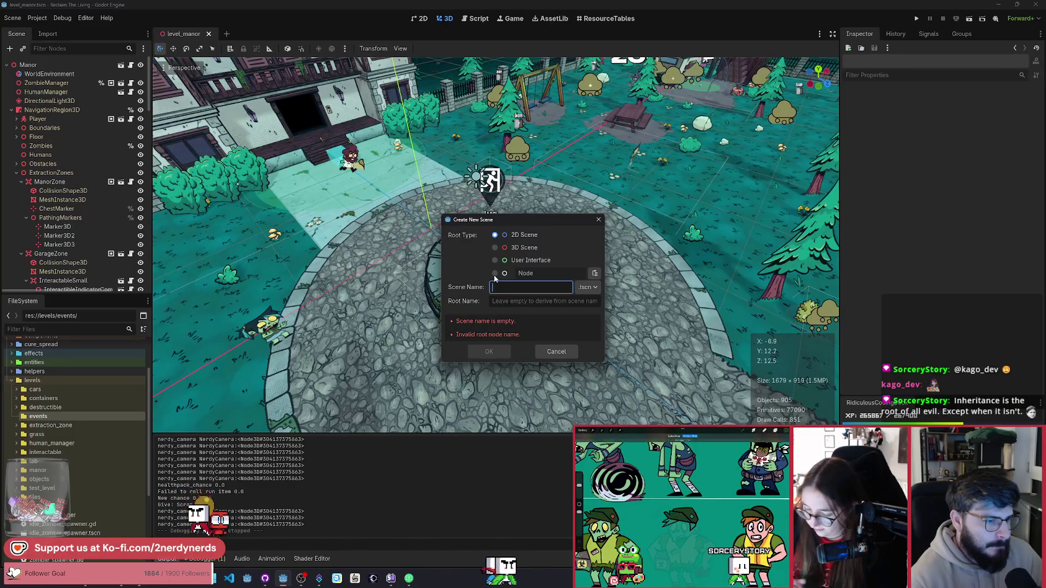
{"action": "left_click", "coordinate": [513, 287]}
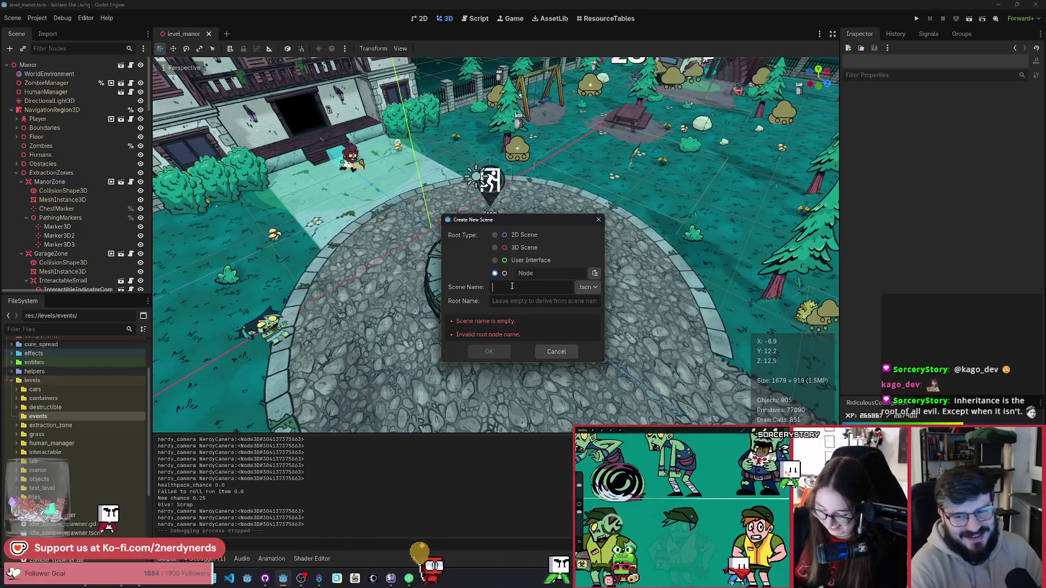
{"action": "type", "text": "EventC"}
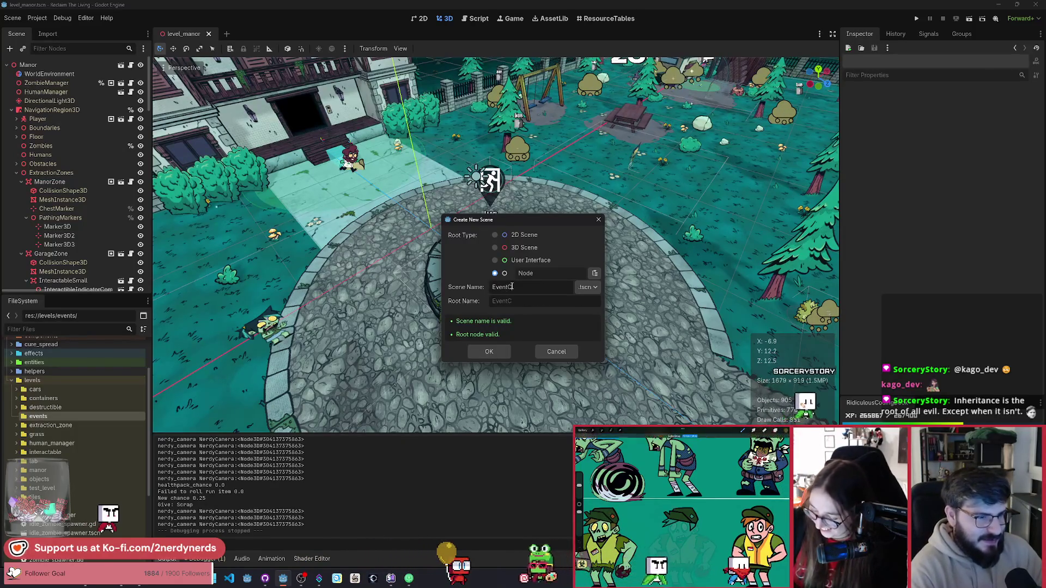
{"action": "type", "text": "omponent"}
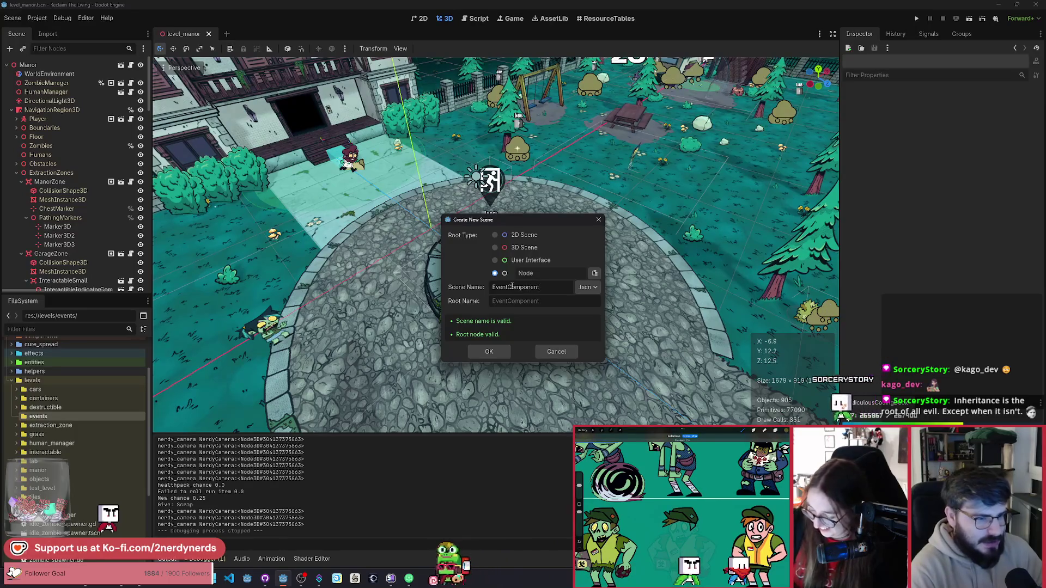
{"action": "key", "text": "BackSpace"}
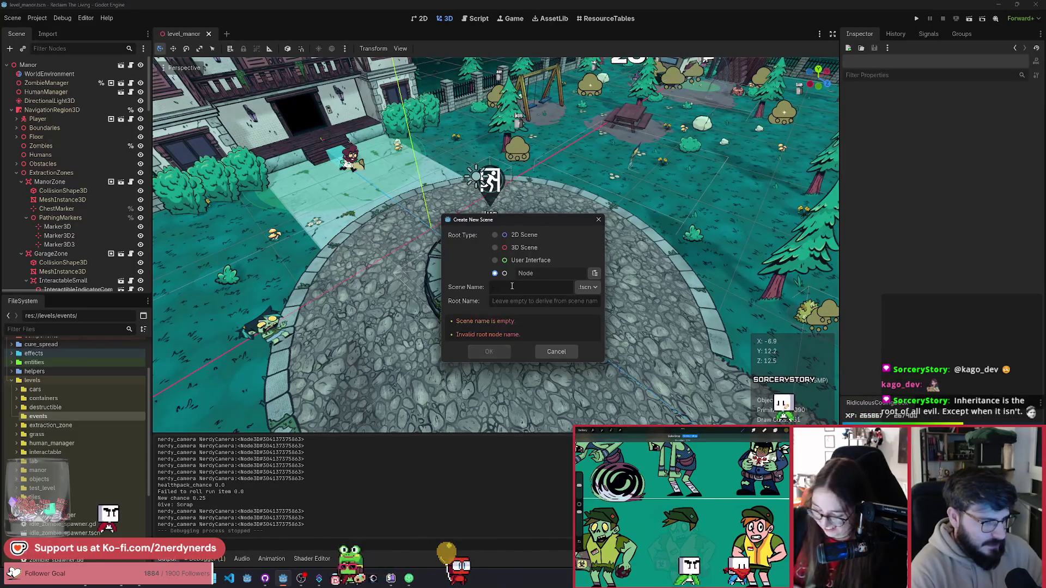
{"action": "type", "text": "event_component"}
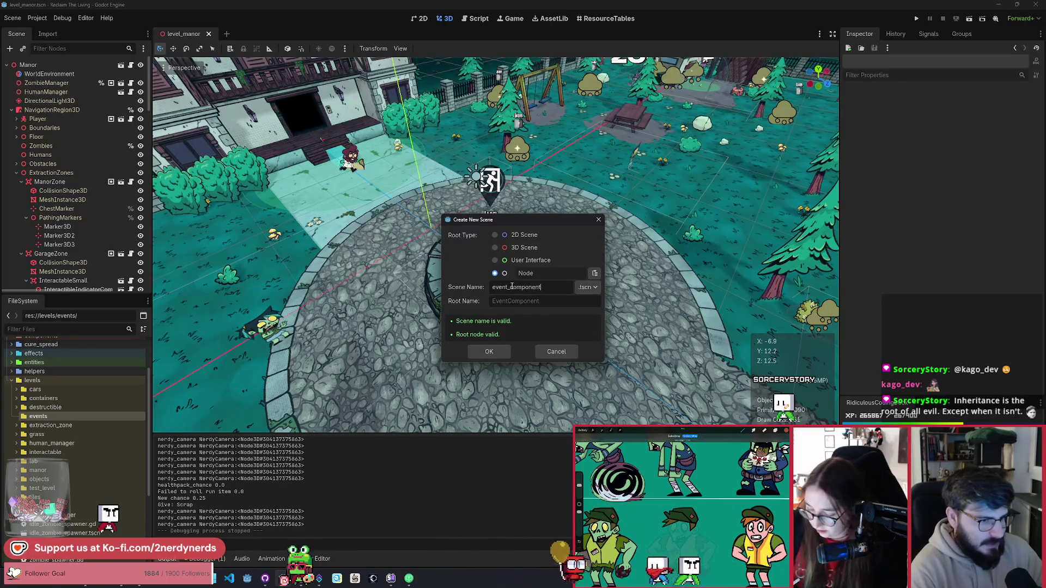
{"action": "left_click", "coordinate": [492, 353]}
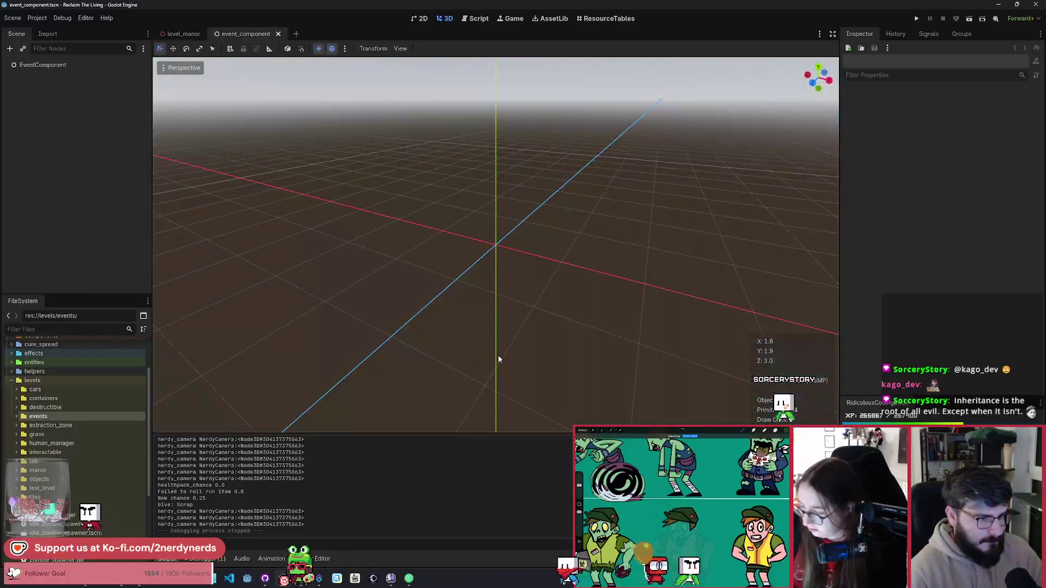
Attach a new script res://levels/events/event_component.gd to the EventComponent root node.
{"action": "left_click_drag", "start_coordinate": [498, 356], "coordinate": [498, 428]}
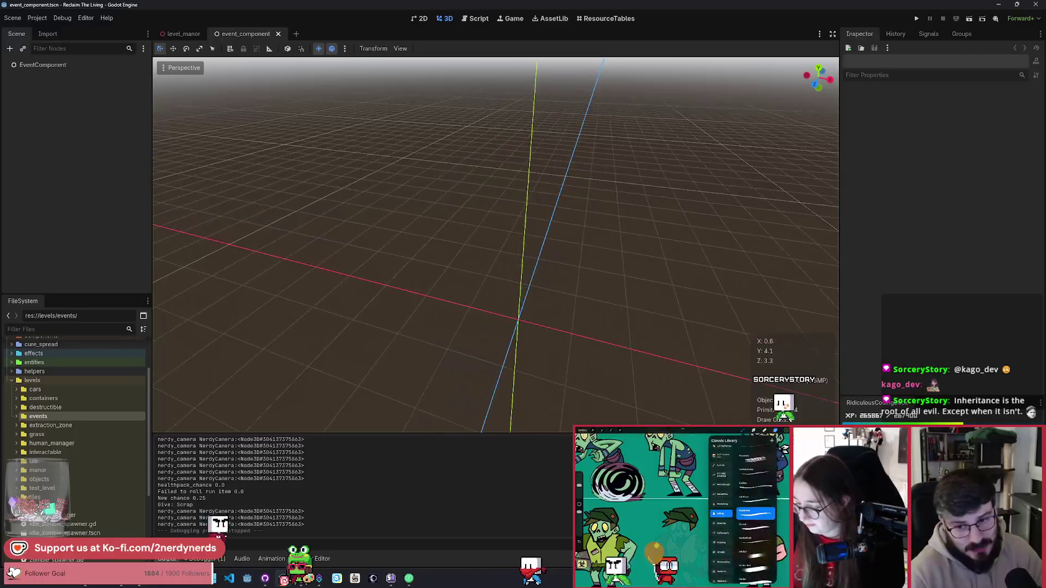
{"action": "left_click_drag", "start_coordinate": [421, 198], "coordinate": [488, 221]}
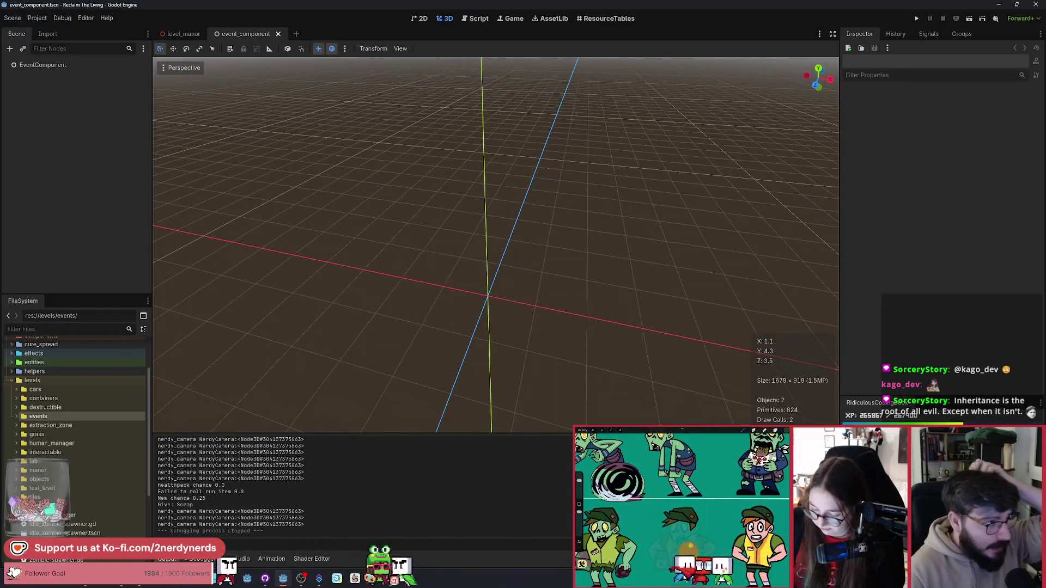
{"action": "left_click", "coordinate": [104, 68]}
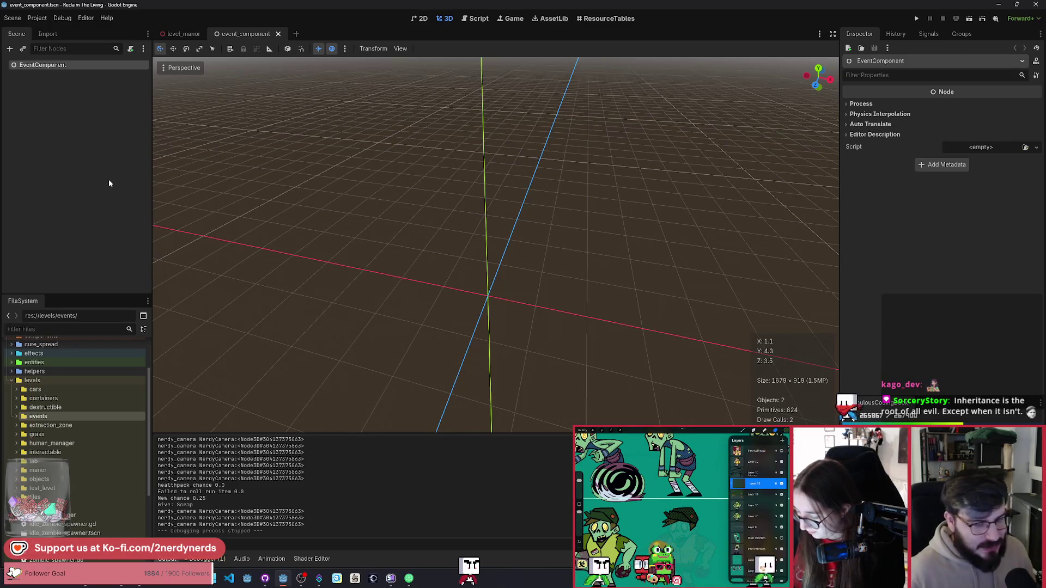
{"action": "left_click", "coordinate": [94, 101]}
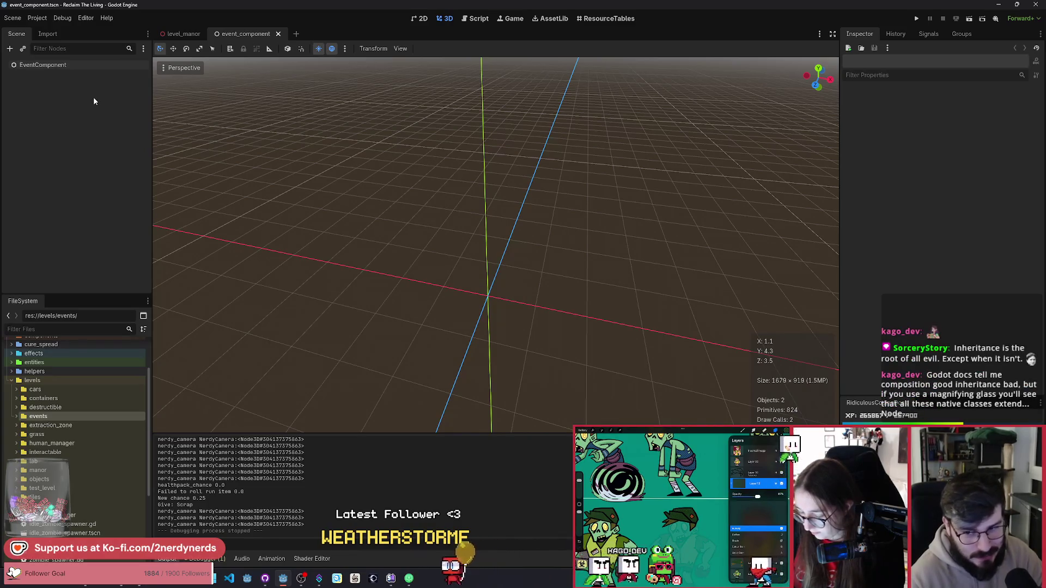
{"action": "left_click", "coordinate": [79, 66]}
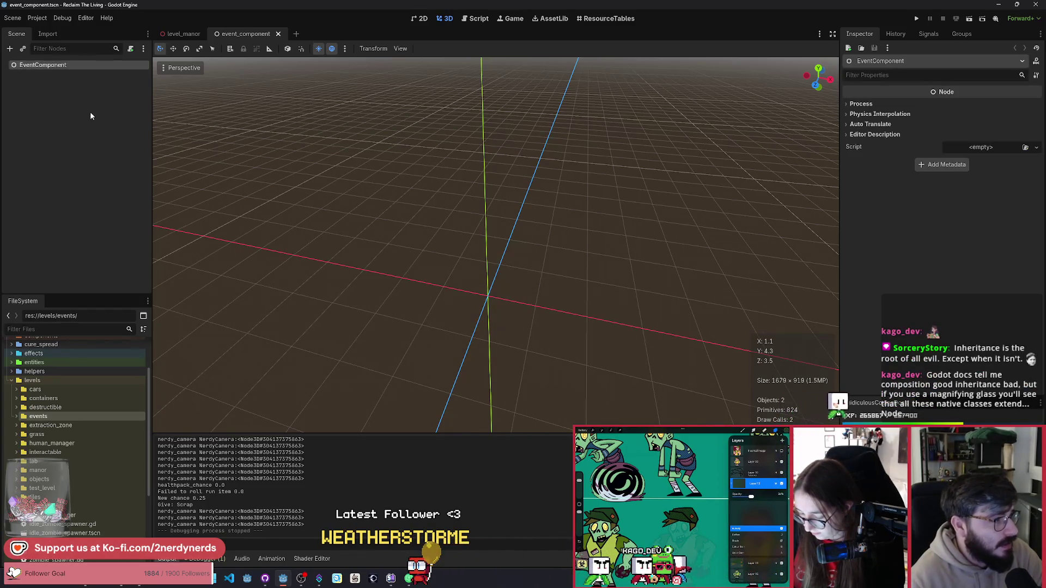
{"action": "left_click", "coordinate": [133, 52]}
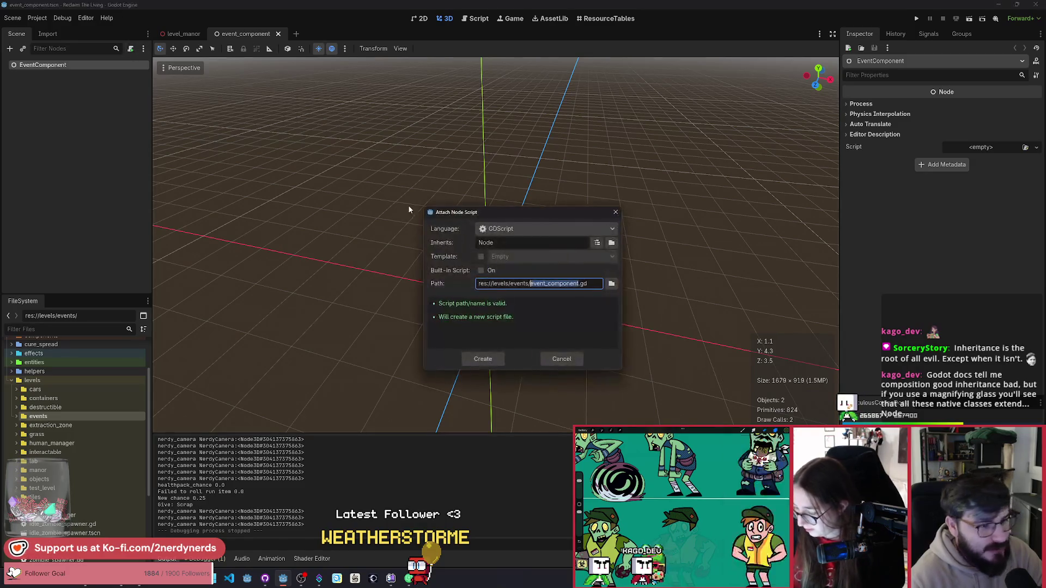
{"action": "left_click", "coordinate": [484, 360]}
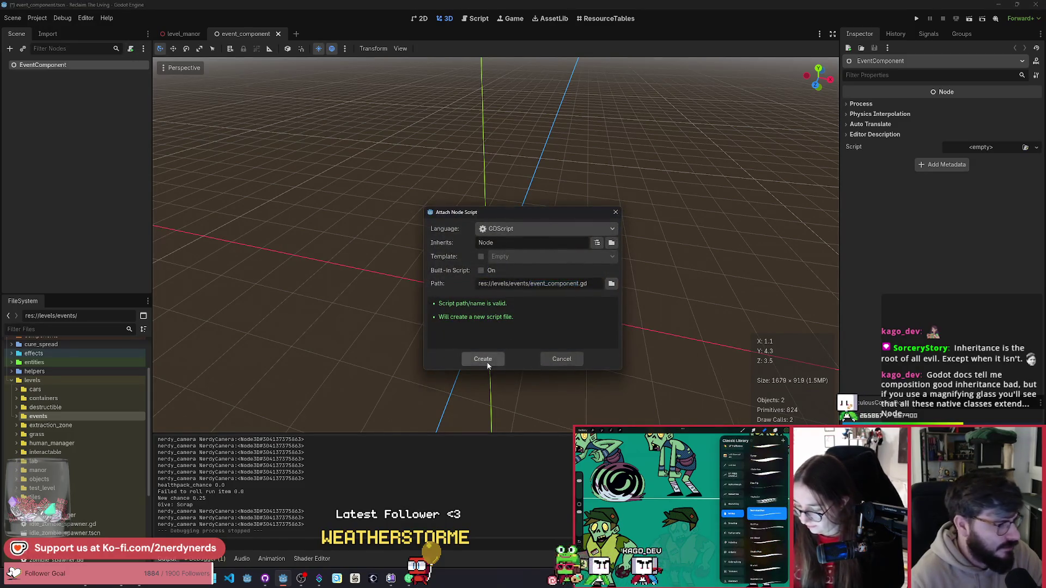
{"action": "left_click", "coordinate": [270, 90]}
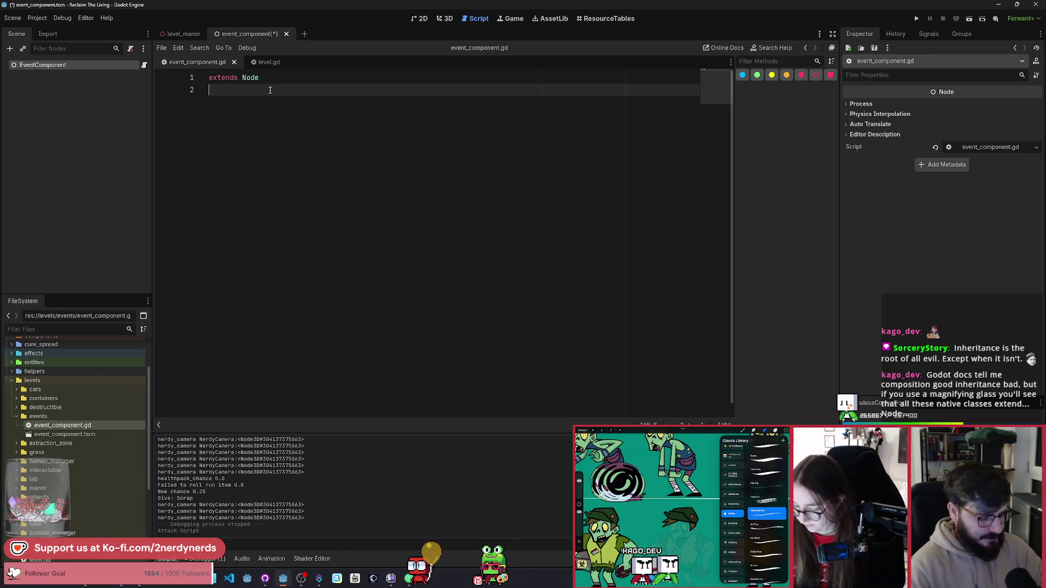
Write class_name EventComponent on line 2, below extends Node.
{"action": "type", "text": "class_anem"}
{"action": "key", "text": "BackSpace"}
{"action": "key", "text": "BackSpace"}
{"action": "key", "text": "BackSpace"}
{"action": "type", "text": "name EventComponent"}
{"action": "key", "text": "Return"}
{"action": "key", "text": "Return"}
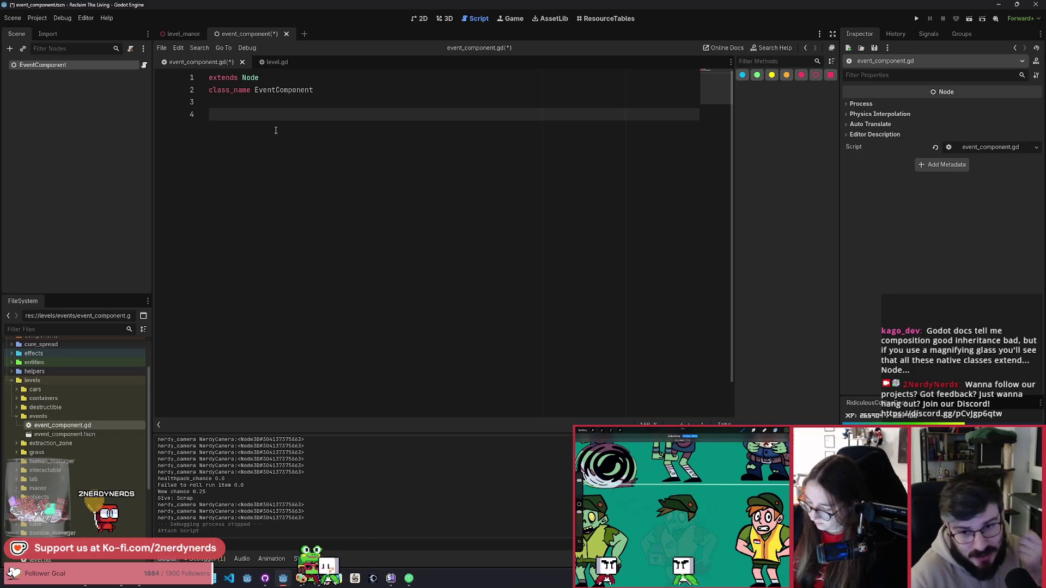
{"action": "left_click", "coordinate": [349, 90]}
{"action": "key", "text": "shift+Home"}
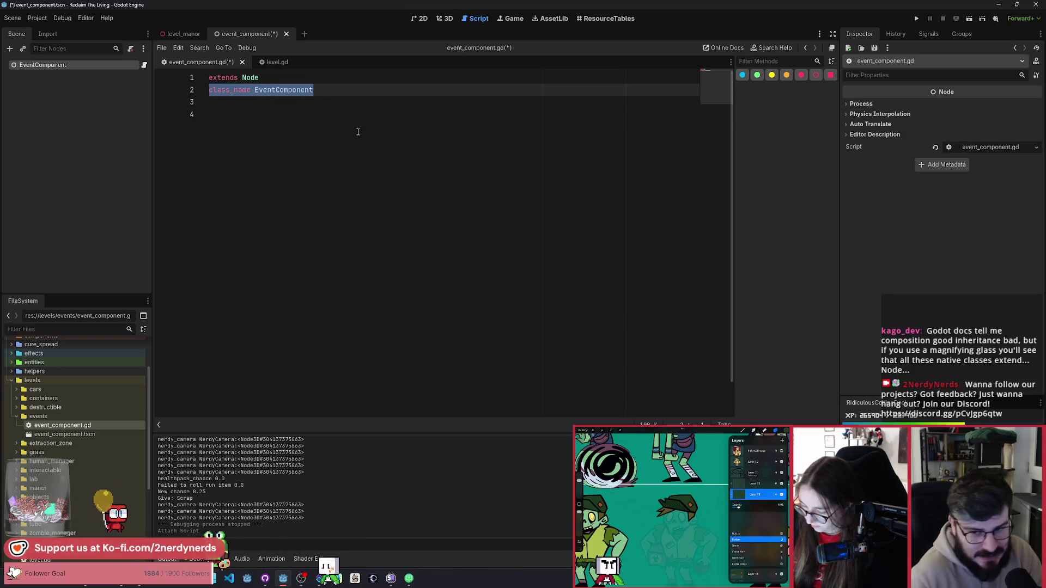
{"action": "left_click", "coordinate": [248, 118]}
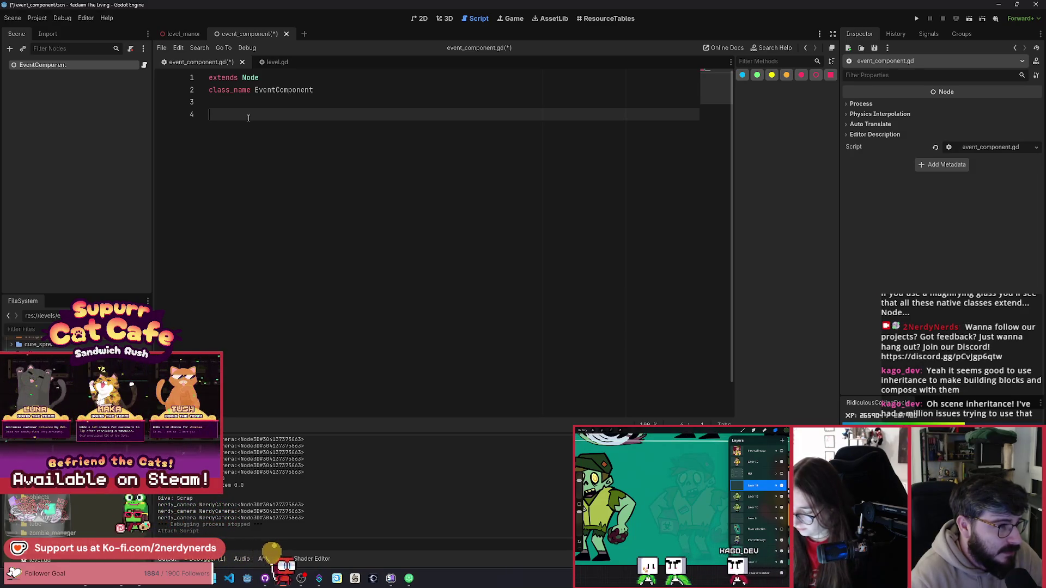
Make the script extend Node3D and shorten the class name to Event.
{"action": "double_click", "coordinate": [250, 78]}
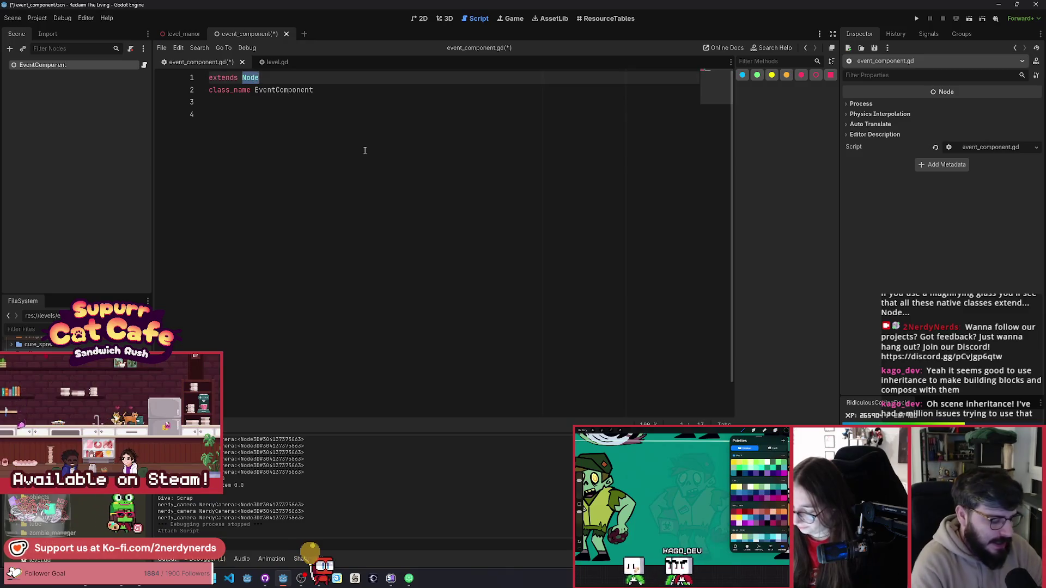
{"action": "type", "text": "Nod"}
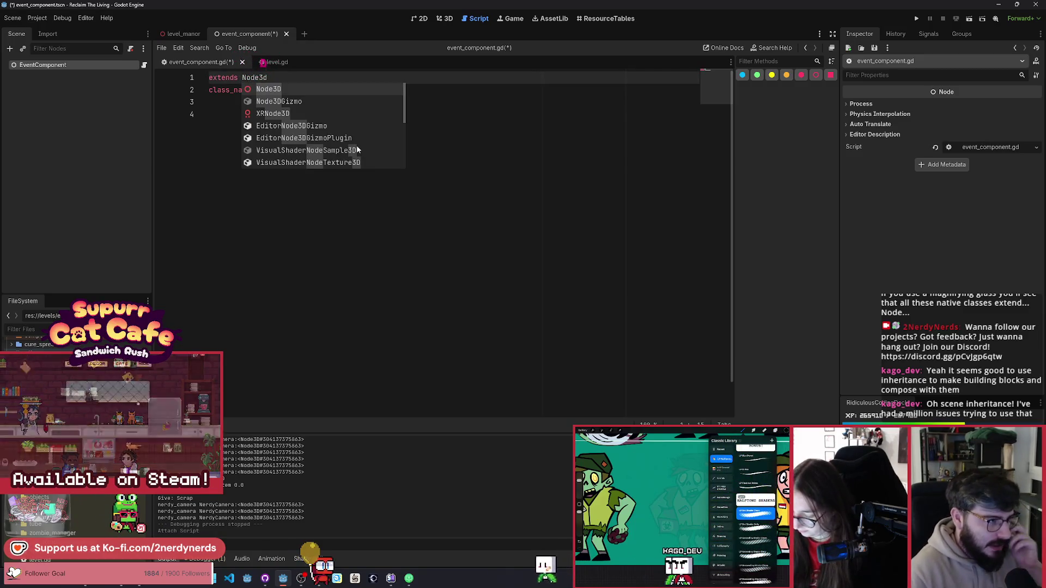
{"action": "key", "text": "Return"}
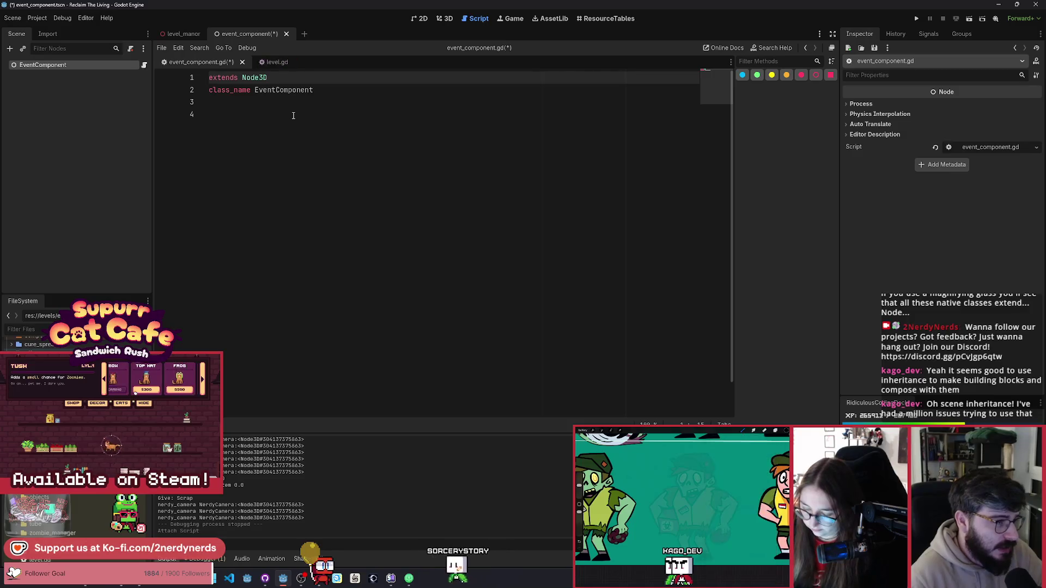
{"action": "left_click", "coordinate": [339, 124]}
{"action": "left_click_drag", "start_coordinate": [314, 90], "coordinate": [276, 92]}
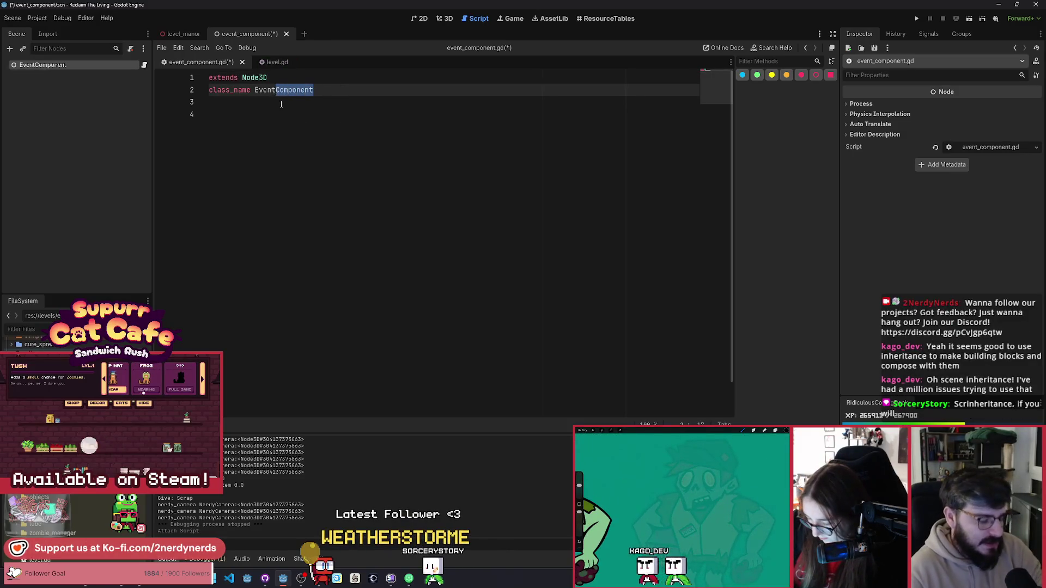
{"action": "key", "text": "BackSpace"}
Declare the completed and failed signals and save event_component.gd.
{"action": "left_click", "coordinate": [305, 115]}
{"action": "type", "text": "signal"}
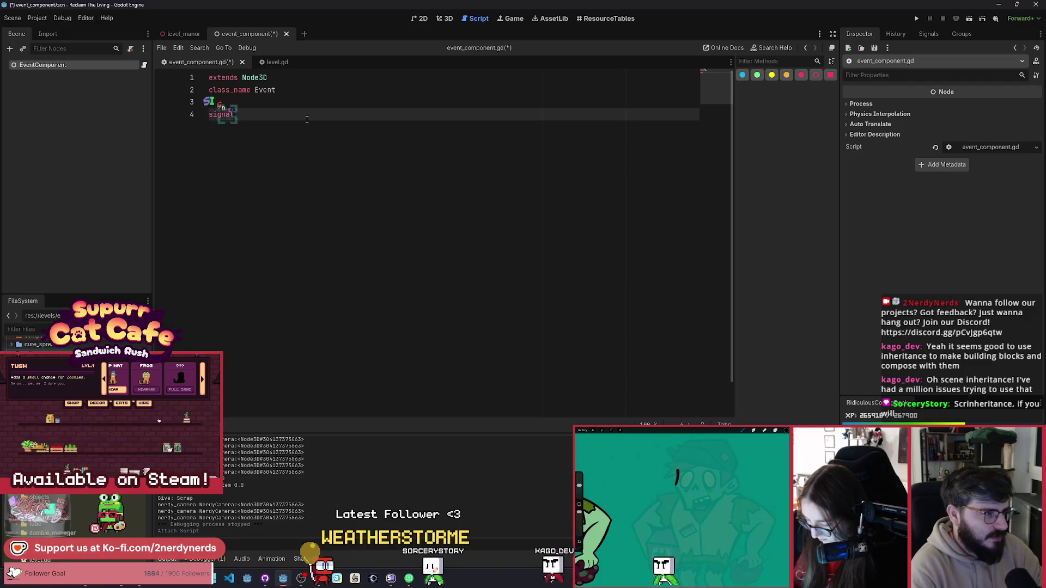
{"action": "type", "text": " c"}
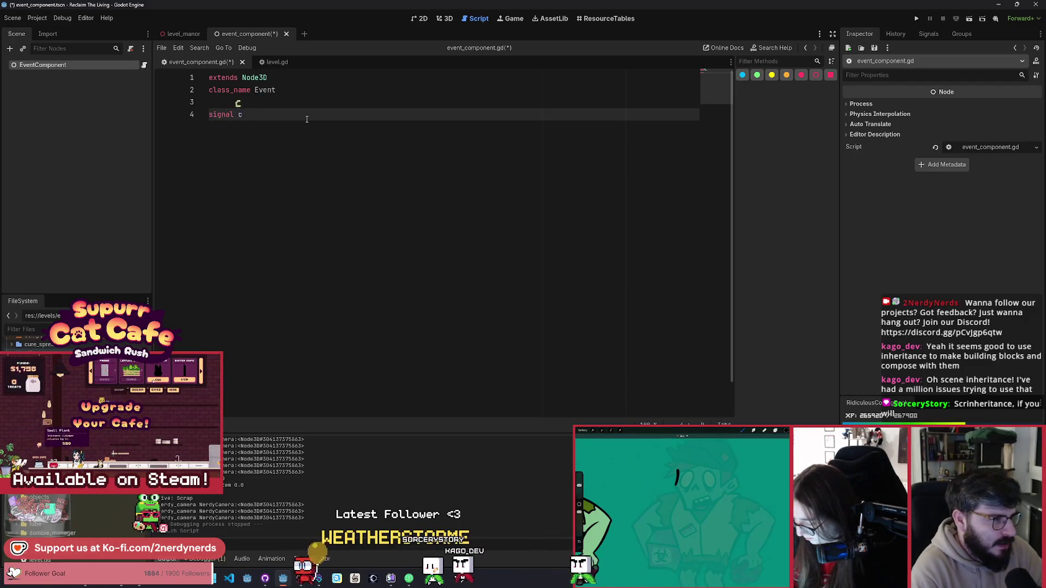
{"action": "type", "text": "om"}
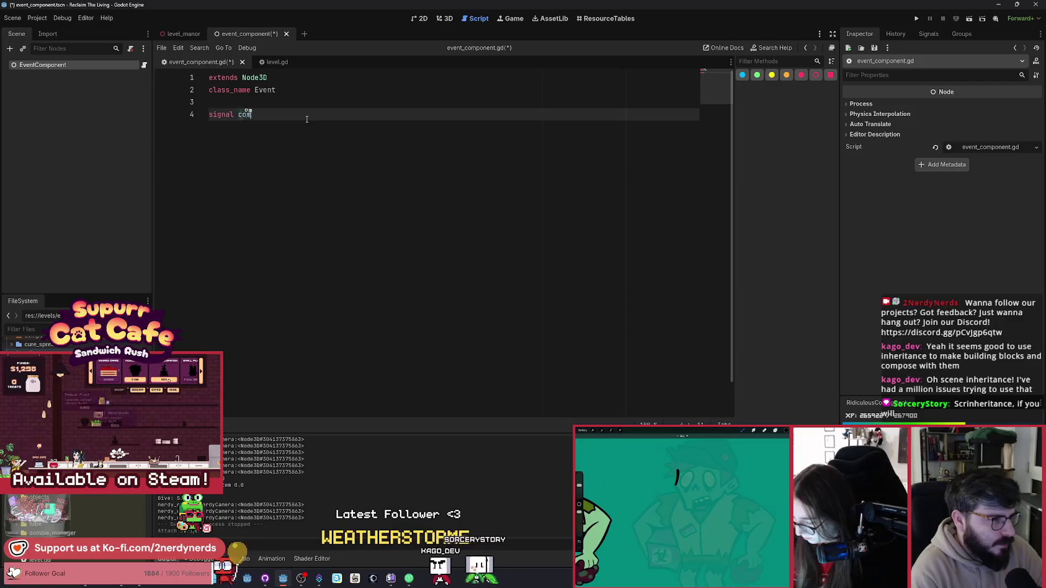
{"action": "type", "text": "pleted"}
{"action": "key", "text": "Return"}
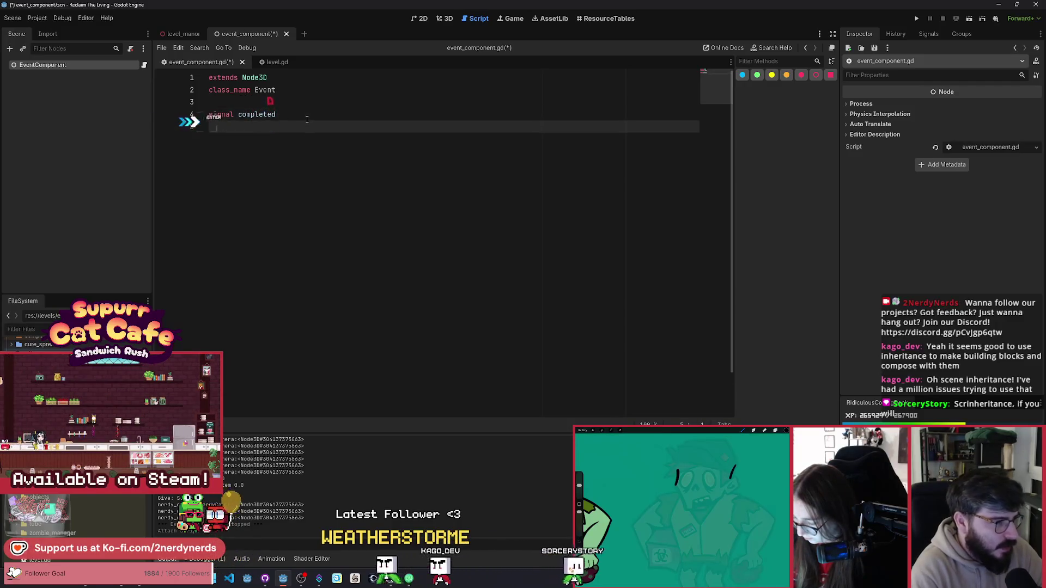
{"action": "type", "text": "signal failed"}
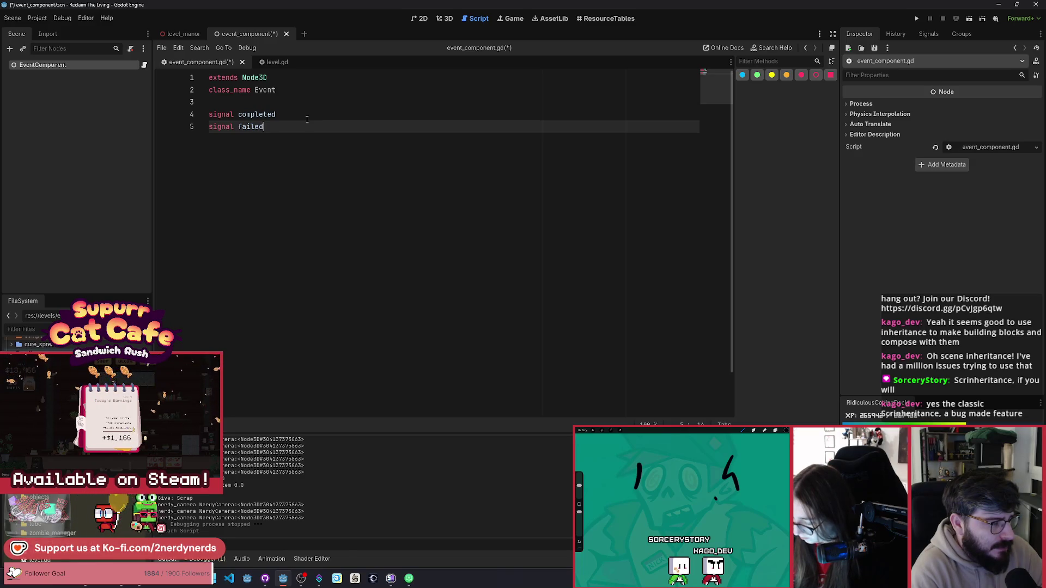
{"action": "key", "text": "ctrl+s"}
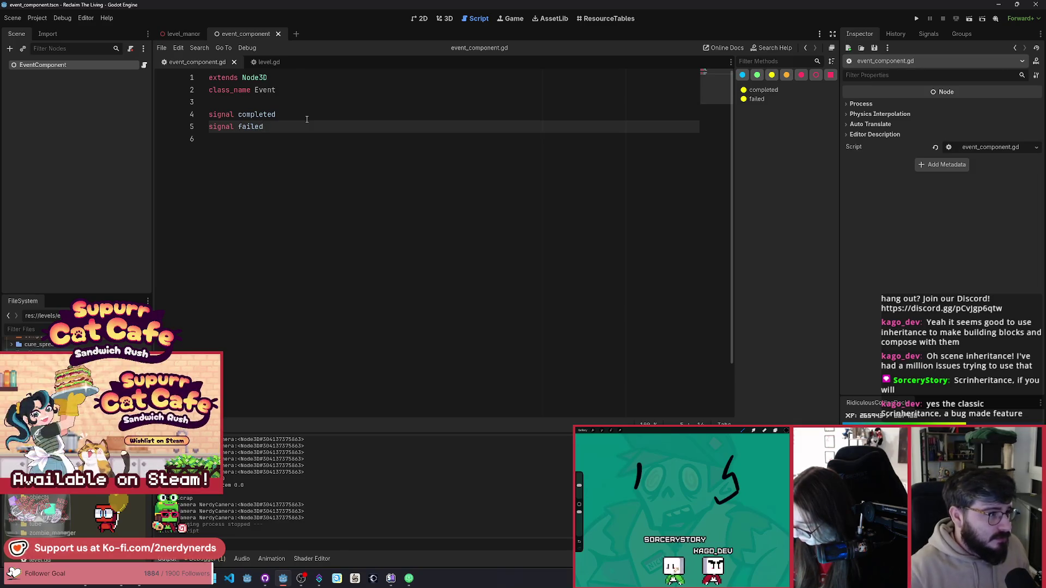
Create event_area.tscn in the events folder with an Event-type root named EventArea.
{"action": "right_click", "coordinate": [60, 506]}
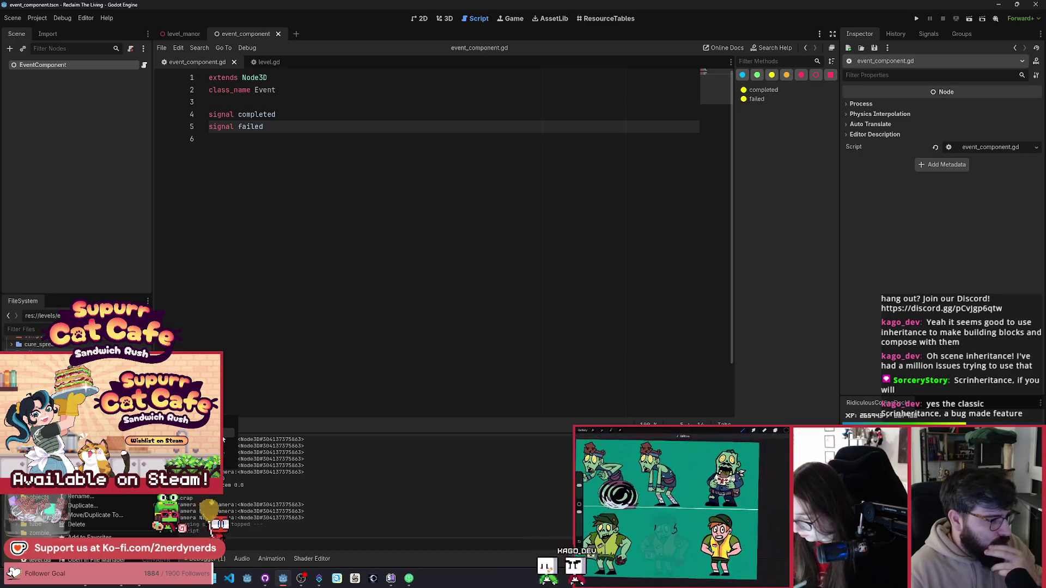
{"action": "left_click", "coordinate": [186, 539]}
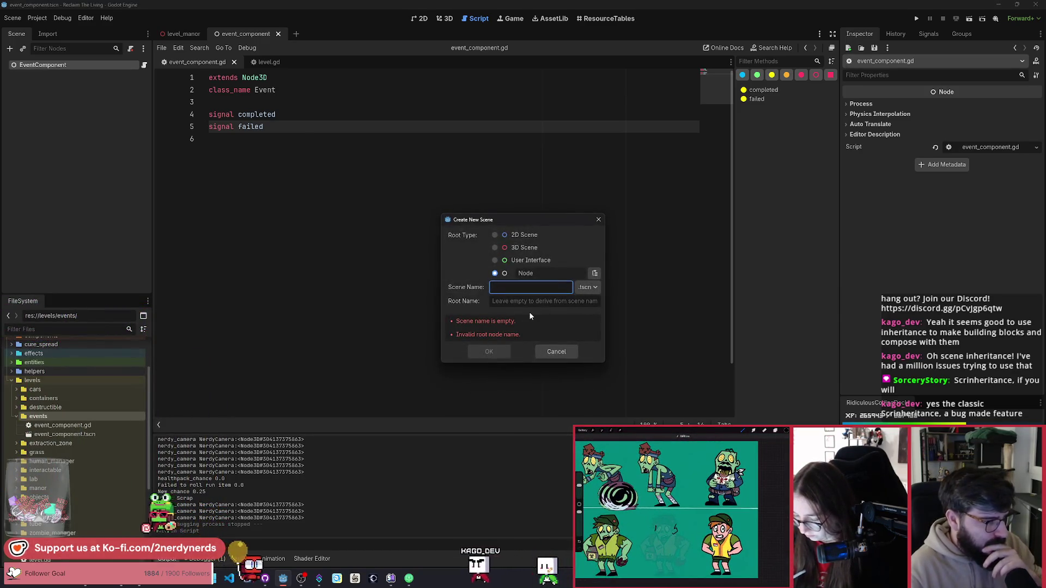
{"action": "left_click", "coordinate": [522, 248]}
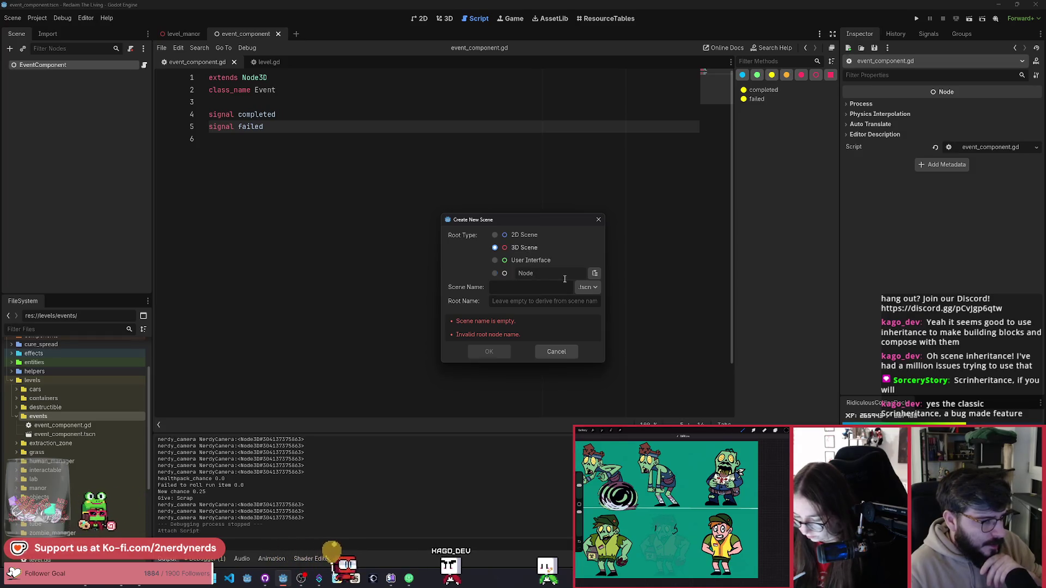
{"action": "left_click", "coordinate": [595, 274]}
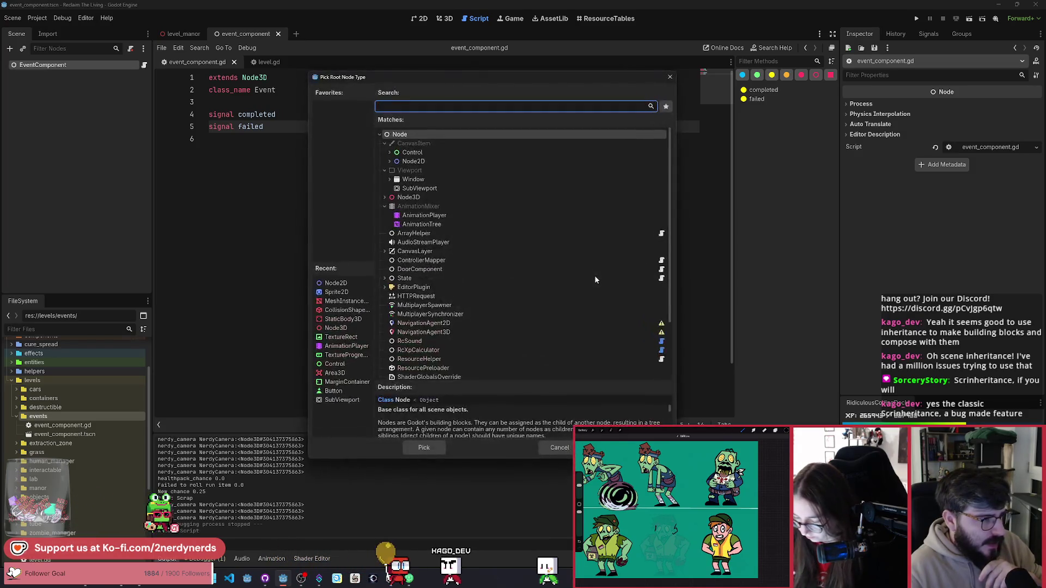
{"action": "type", "text": "e Event"}
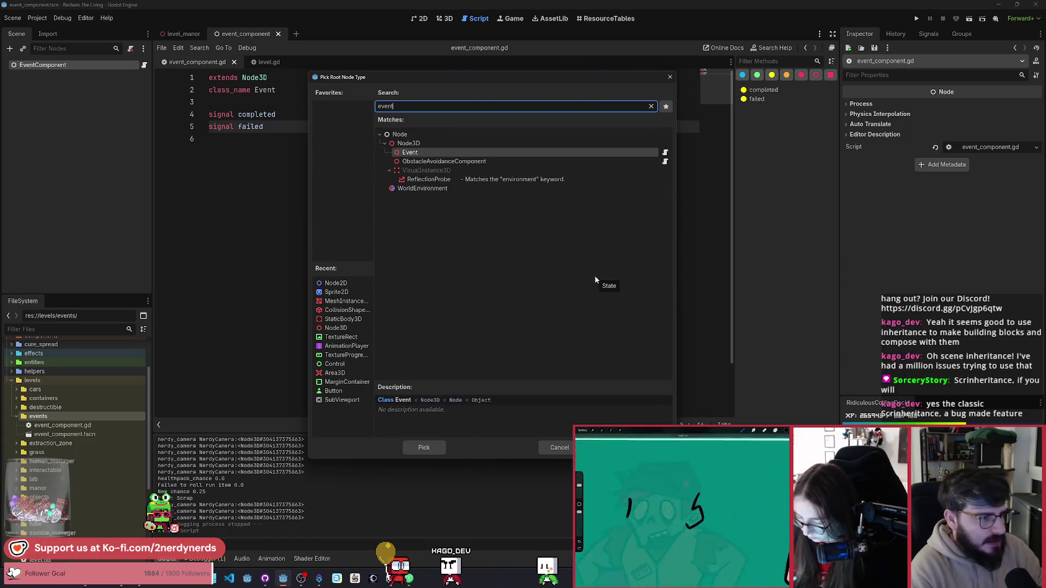
{"action": "key", "text": "Return"}
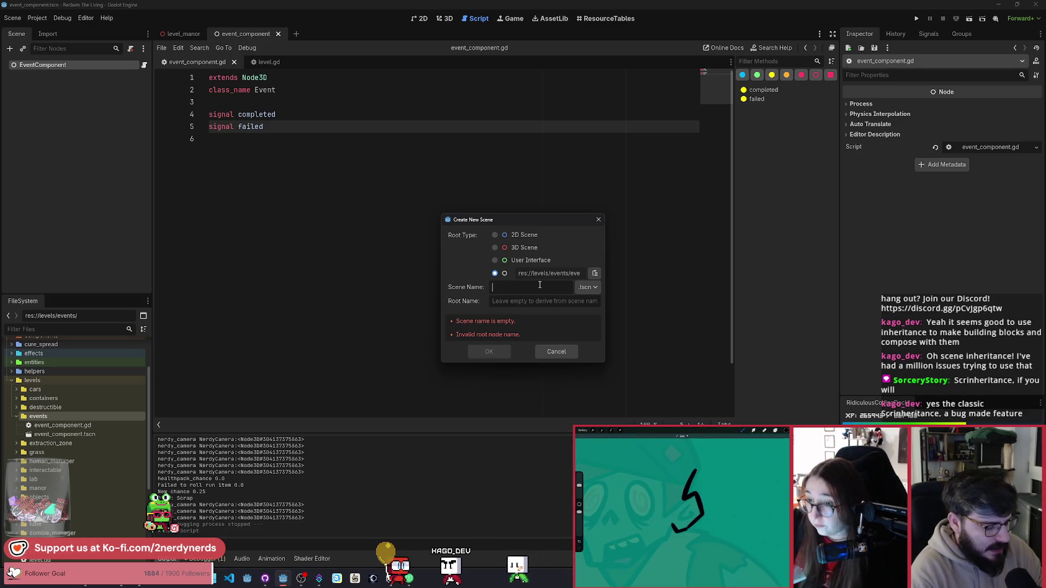
{"action": "type", "text": "event_area"}
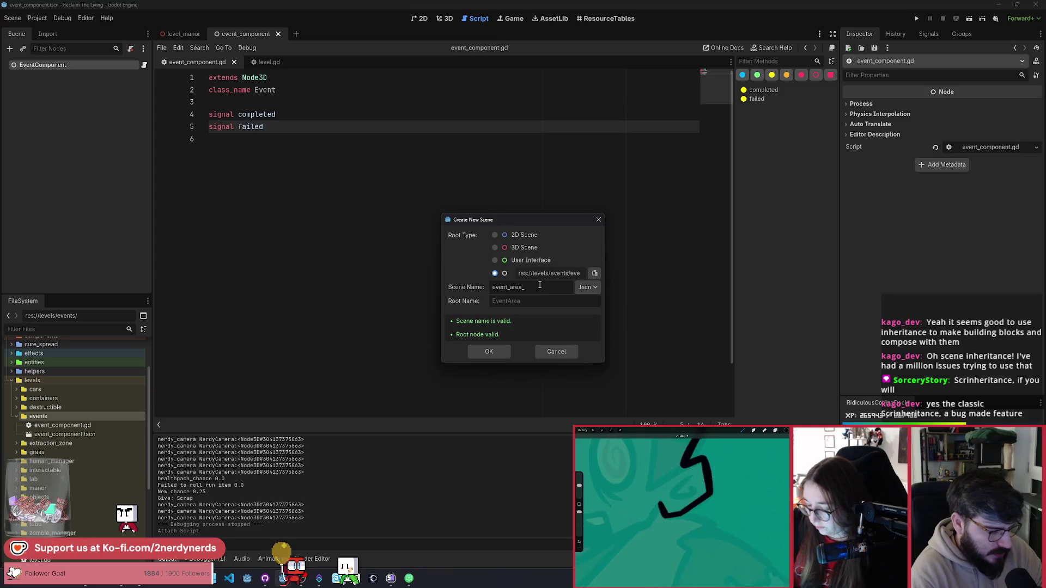
{"action": "left_click", "coordinate": [489, 353]}
{"action": "left_click", "coordinate": [75, 428]}
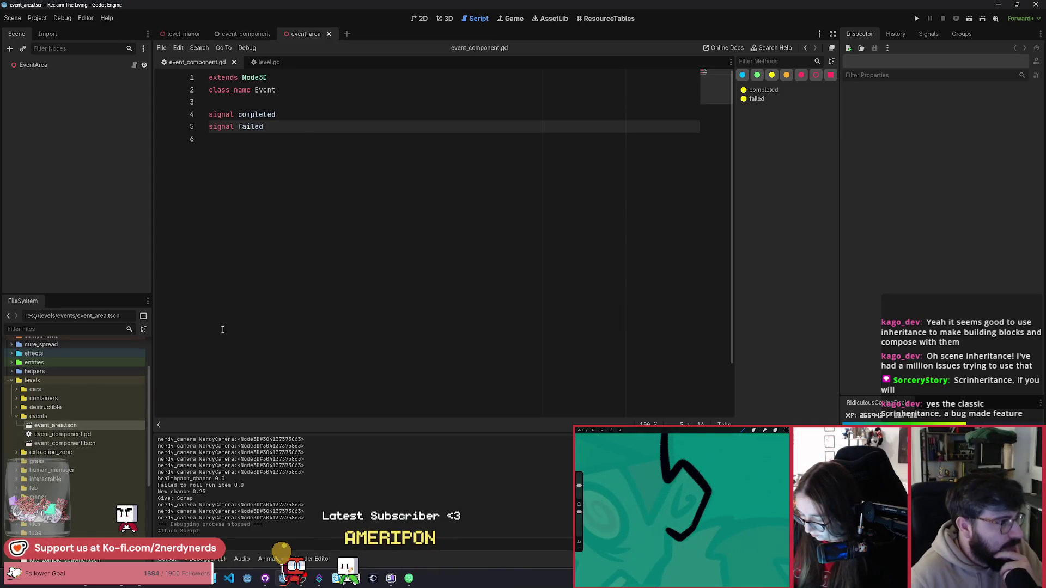
{"action": "left_click", "coordinate": [101, 70]}
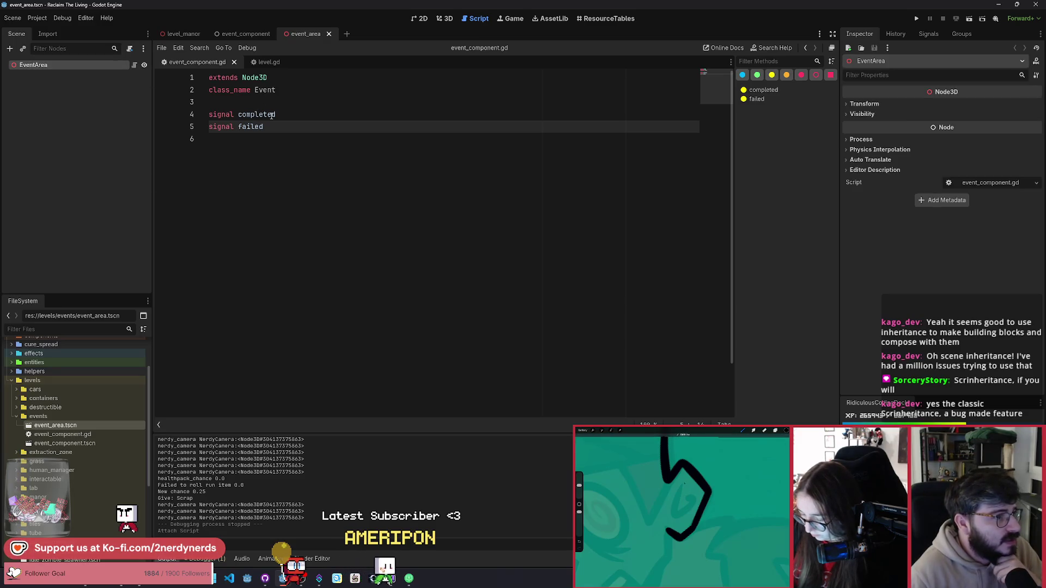
Attach a new event_area.gd script extending Event and start an empty _ready() -> void function.
{"action": "left_click", "coordinate": [129, 48]}
{"action": "left_click", "coordinate": [483, 359]}
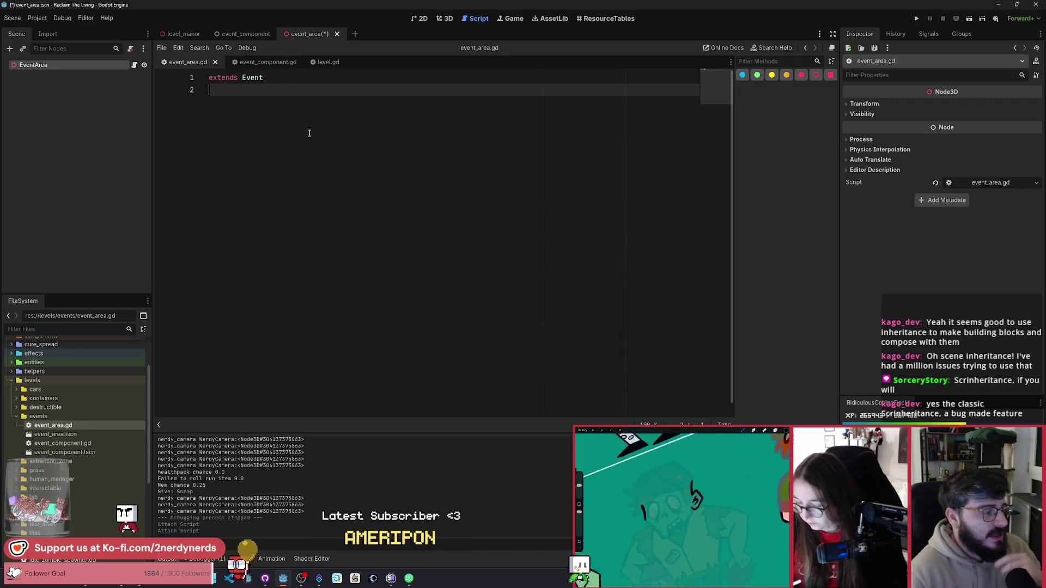
{"action": "key", "text": "Return"}
{"action": "key", "text": "Return"}
{"action": "type", "text": "func"}
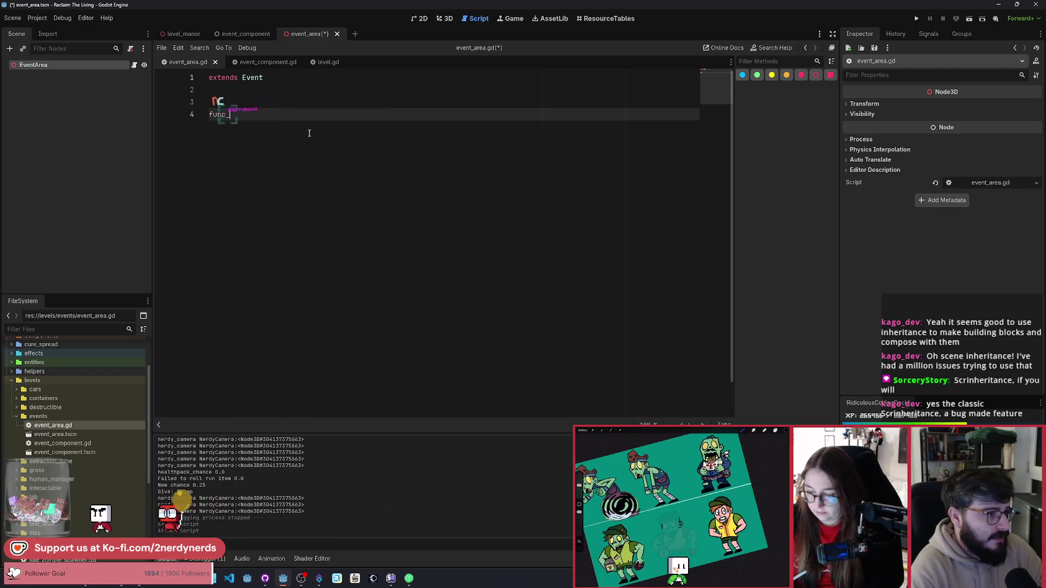
{"action": "type", "text": " _c"}
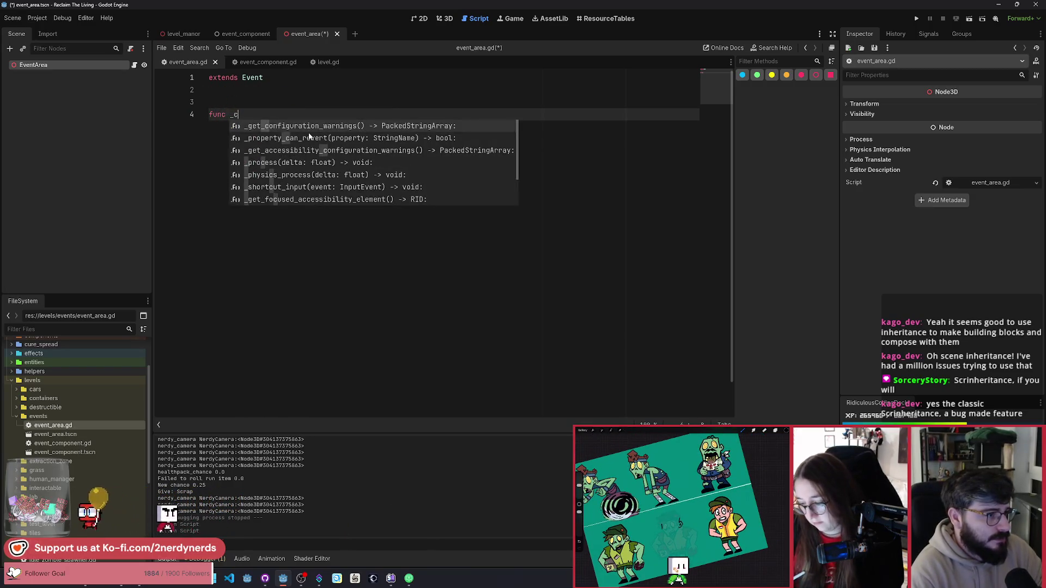
{"action": "key", "text": "BackSpace"}
{"action": "type", "text": "r"}
{"action": "key", "text": "Return"}
{"action": "key", "text": "Return"}
{"action": "type", "text": "com"}
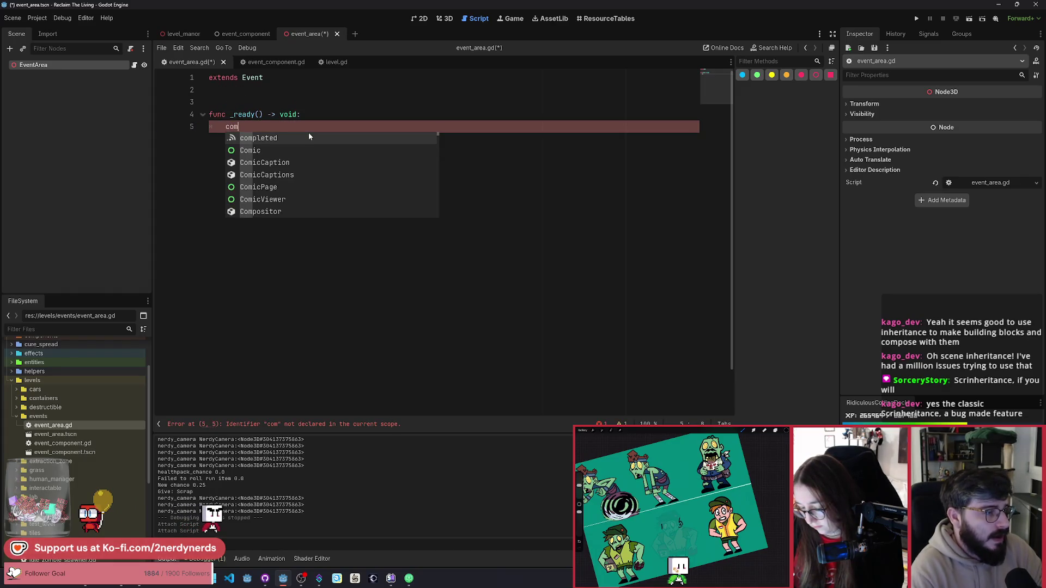
{"action": "key", "text": "BackSpace"}
{"action": "key", "text": "BackSpace"}
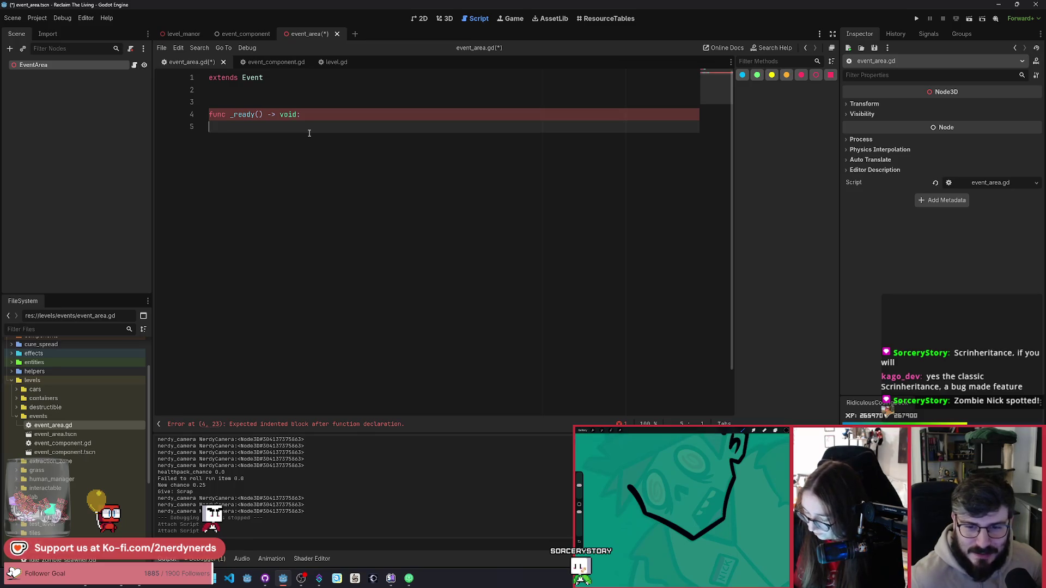
{"action": "key", "text": "Tab"}
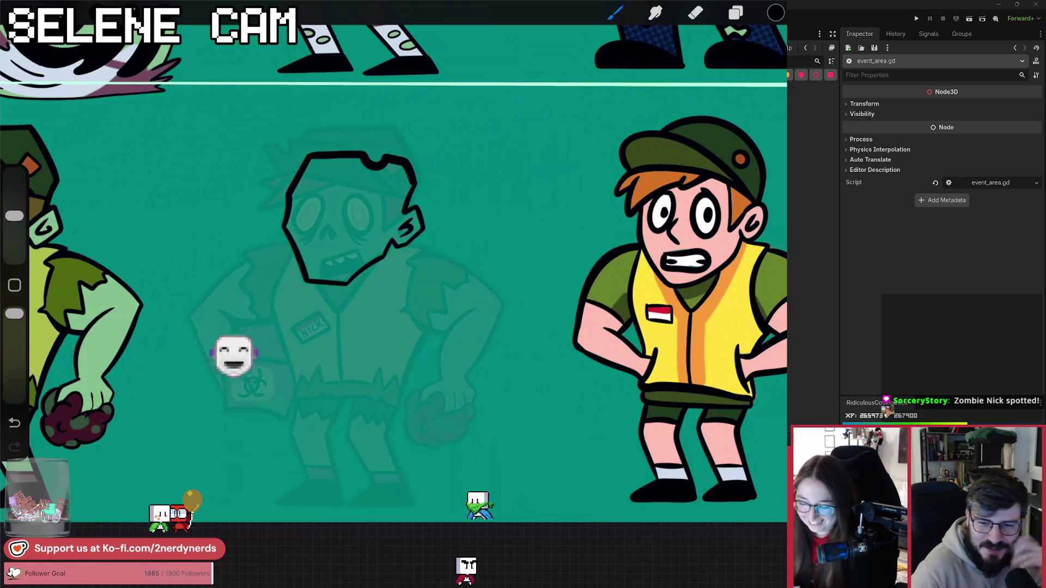
Undo the last edit, then orbit and zoom the 3D viewport of the EventArea scene.
{"action": "key", "text": "ctrl+z"}
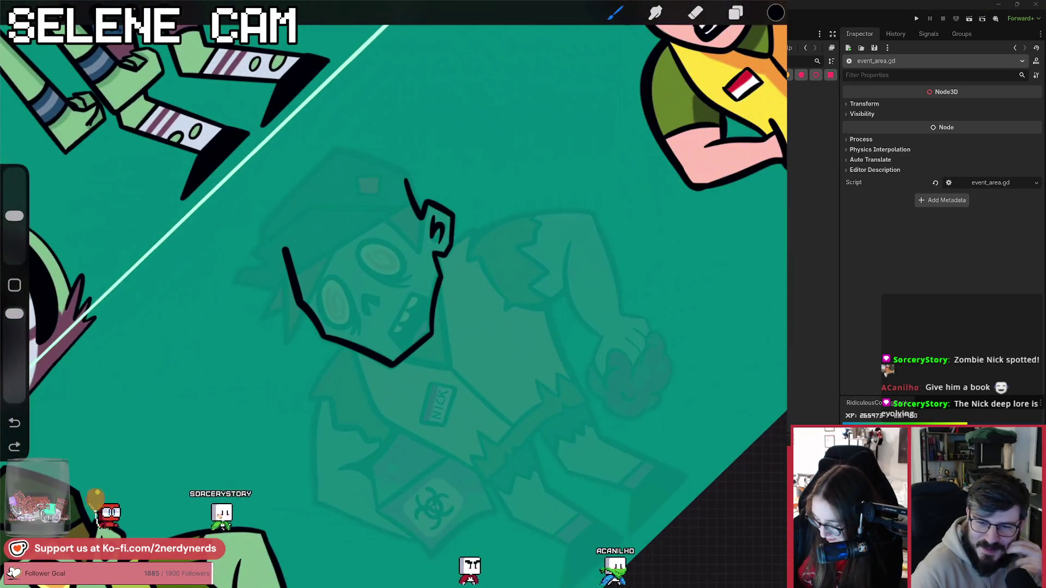
{"action": "left_click_drag", "start_coordinate": [284, 250], "coordinate": [356, 200]}
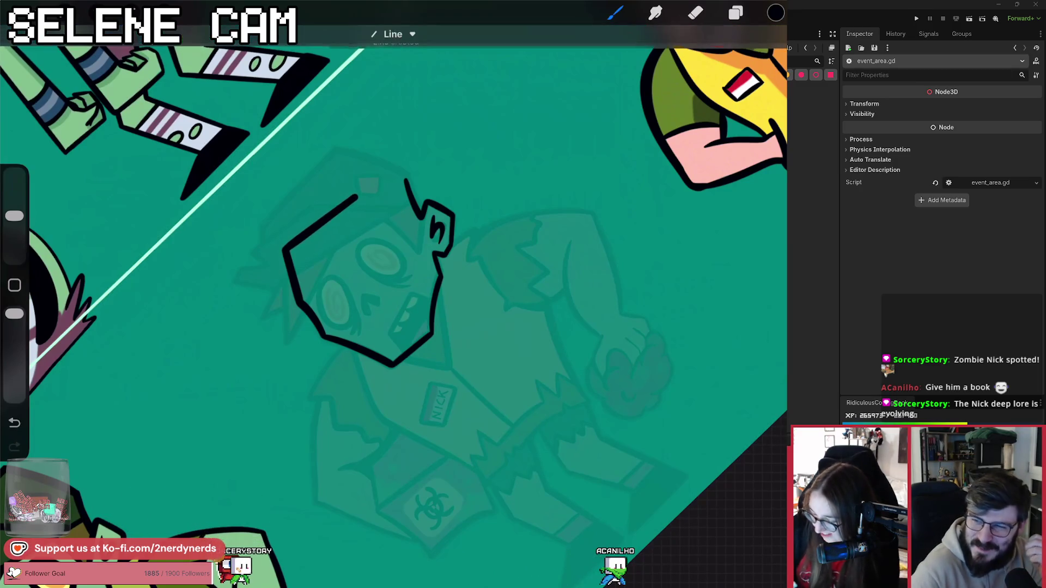
{"action": "left_click_drag", "start_coordinate": [326, 225], "coordinate": [381, 239]}
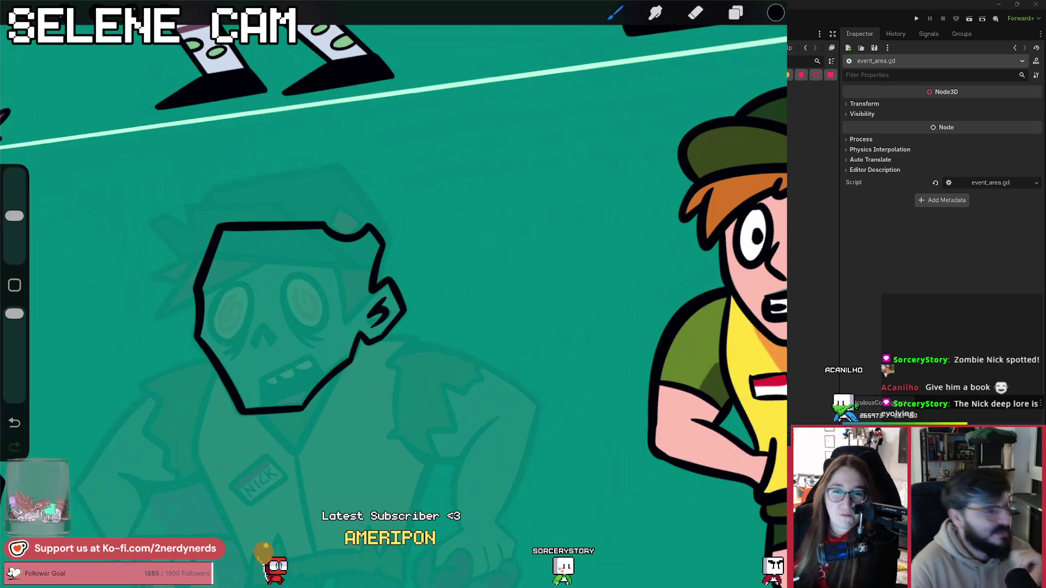
{"action": "scroll", "coordinate": [283, 289], "scroll_direction": "up", "scroll_amount": 3}
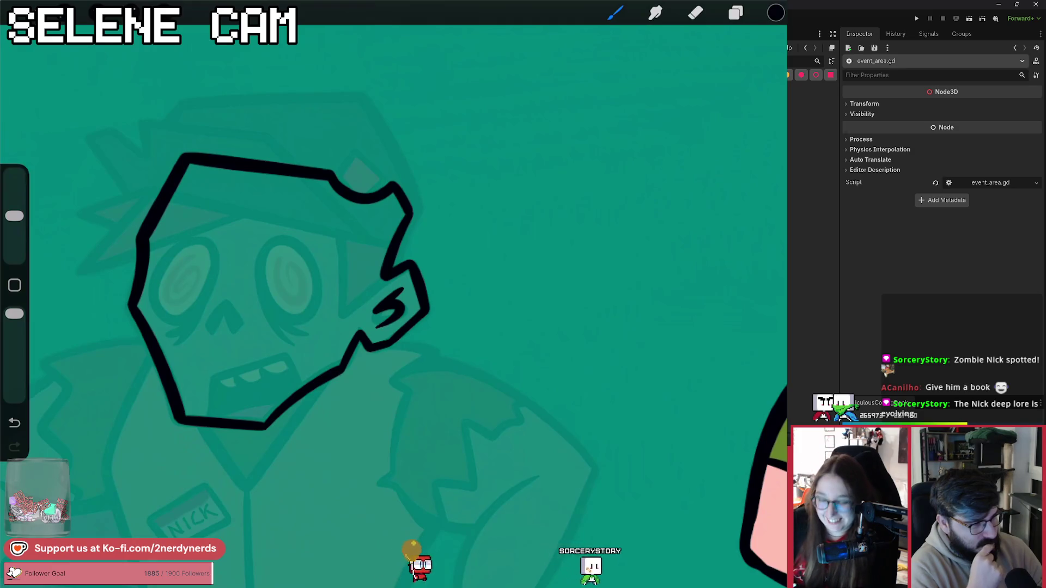
{"action": "scroll", "coordinate": [327, 300], "scroll_direction": "down", "scroll_amount": 3}
{"action": "scroll", "coordinate": [391, 267], "scroll_direction": "up", "scroll_amount": 2}
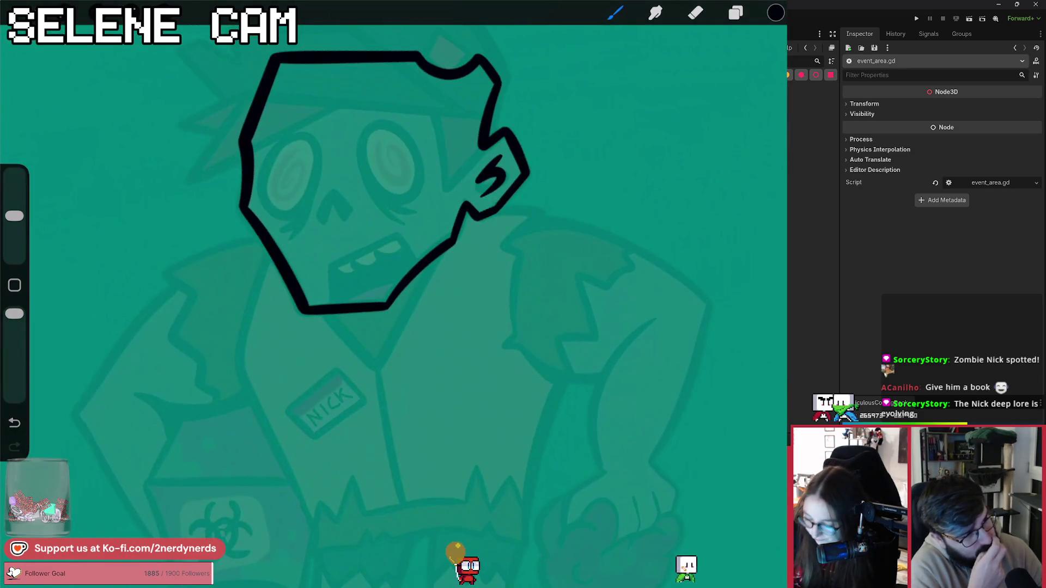
{"action": "left_click_drag", "start_coordinate": [316, 223], "coordinate": [323, 215]}
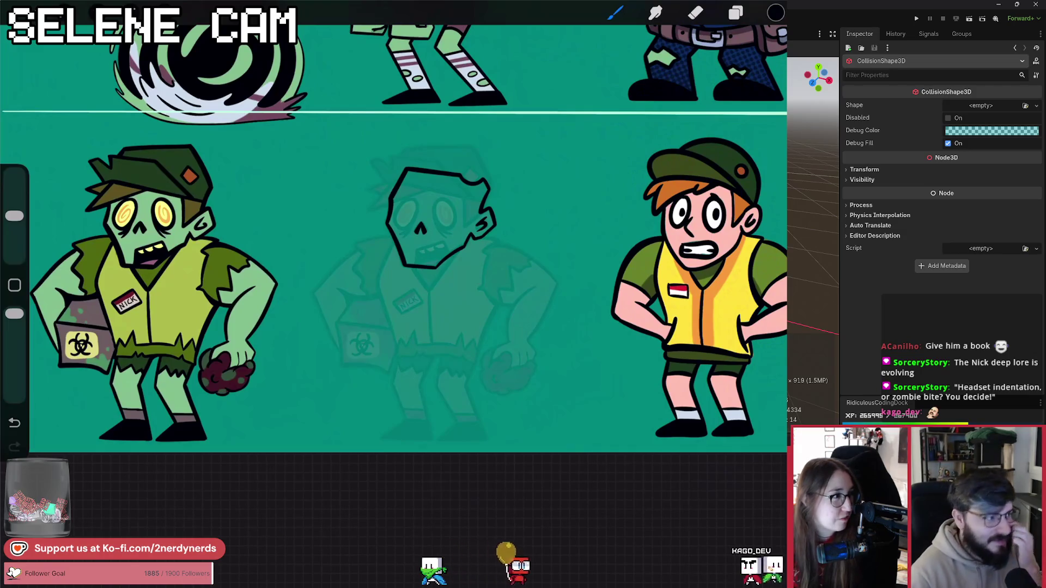
Give the CollisionShape3D a SphereShape3D; take the Area3D off layer 1 with mask Player only.
{"action": "left_click", "coordinate": [992, 107]}
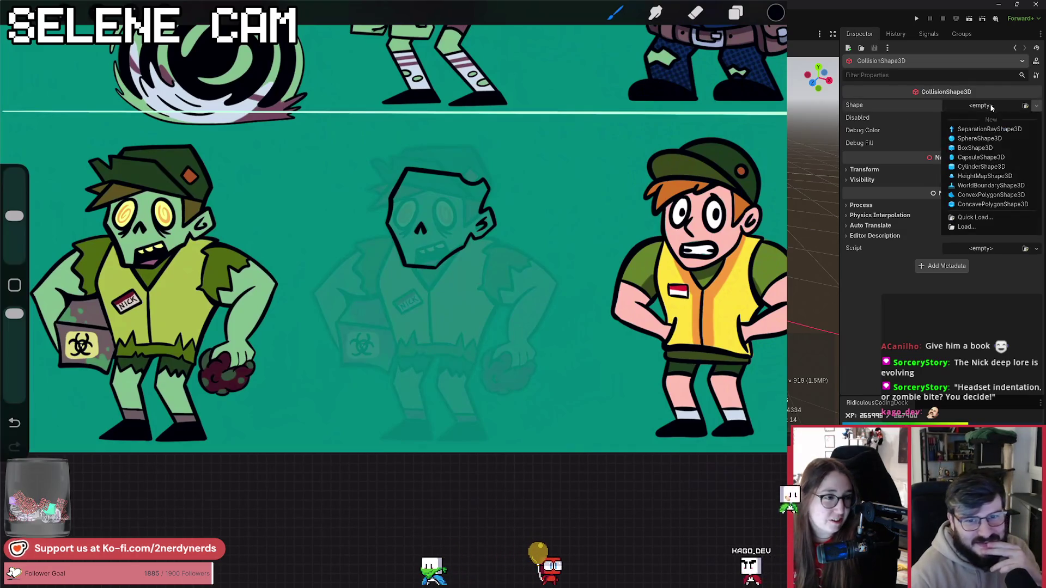
{"action": "left_click", "coordinate": [972, 139]}
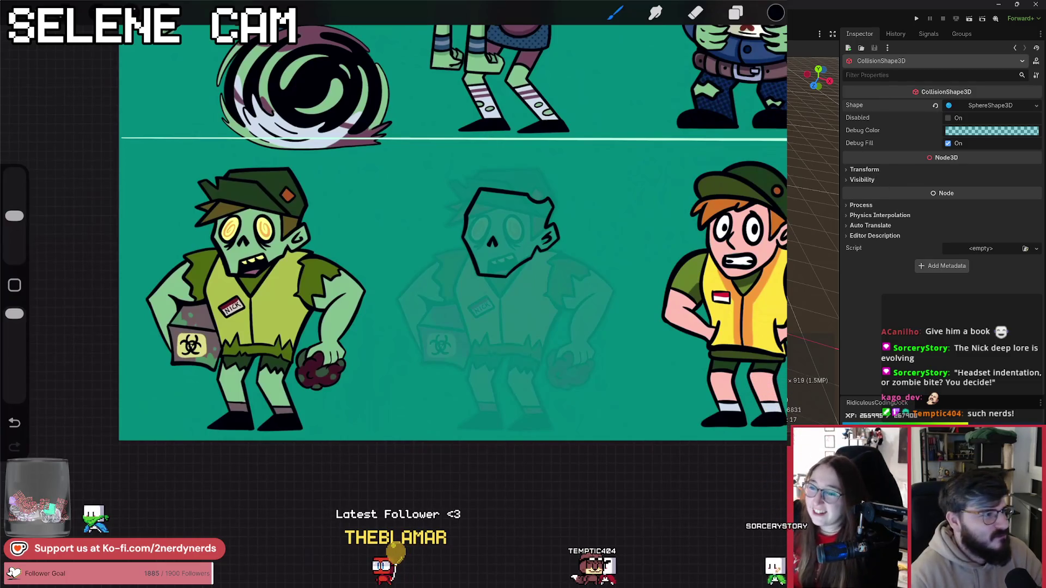
{"action": "key", "text": "Up"}
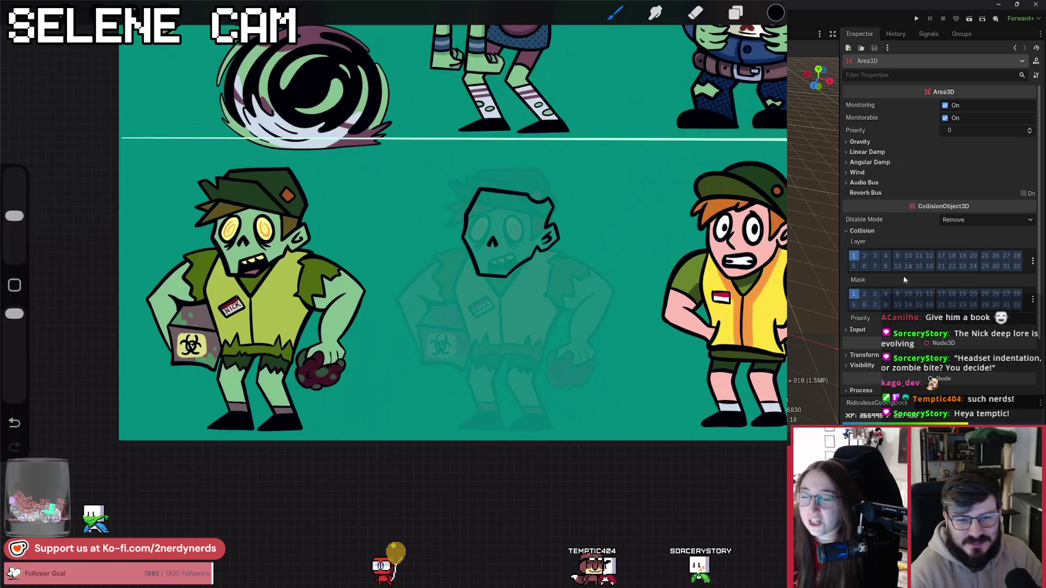
{"action": "left_click", "coordinate": [854, 256]}
{"action": "left_click", "coordinate": [1032, 299]}
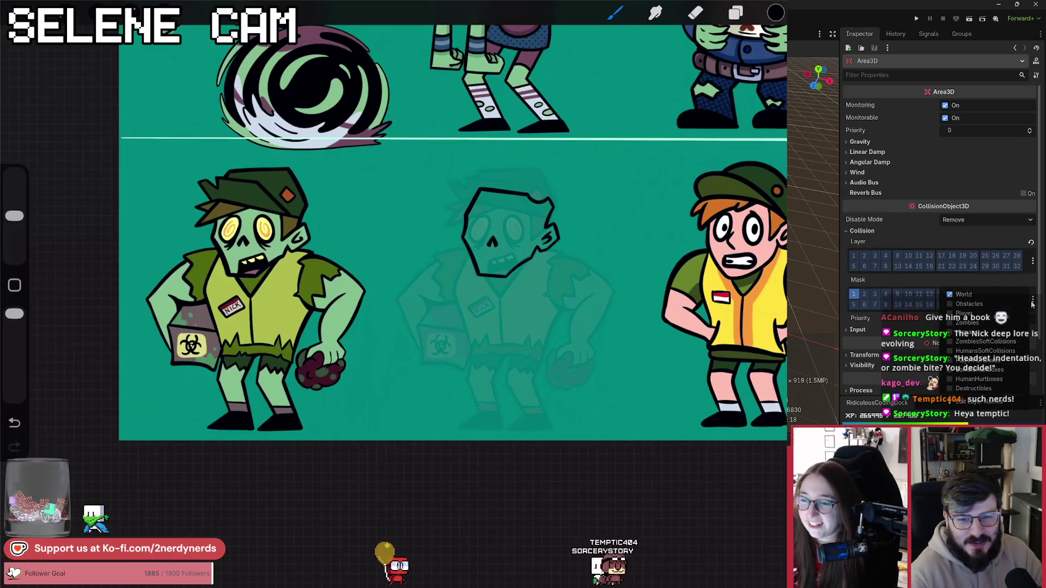
{"action": "left_click", "coordinate": [964, 314]}
{"action": "left_click", "coordinate": [963, 295]}
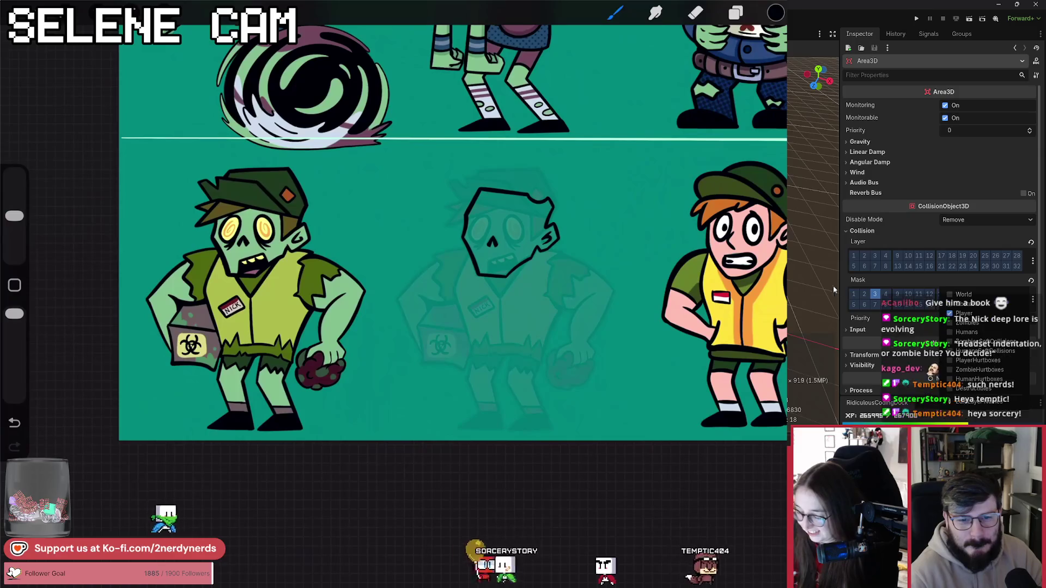
{"action": "left_click", "coordinate": [934, 233]}
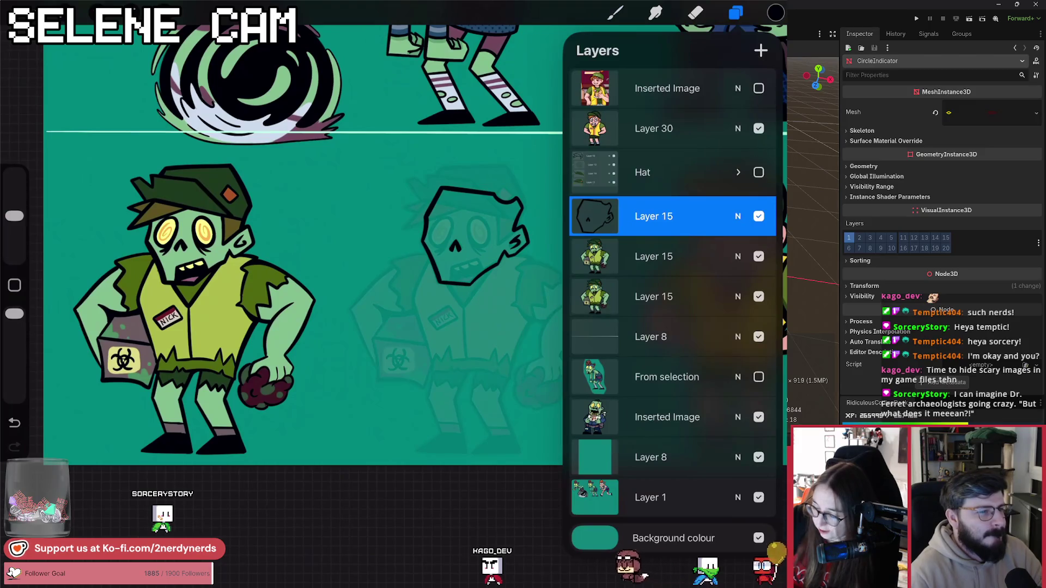
Show CircleIndicator's Aoe Color, Fill Value, Outline Width and Width shader parameters, then try another outline width.
{"action": "left_click", "coordinate": [999, 117]}
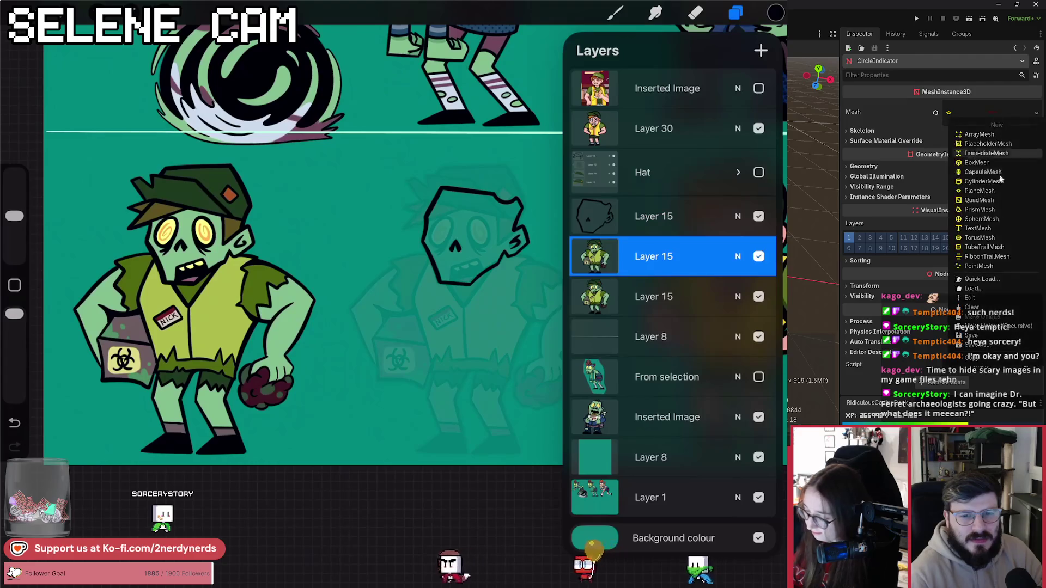
{"action": "key", "text": "Escape"}
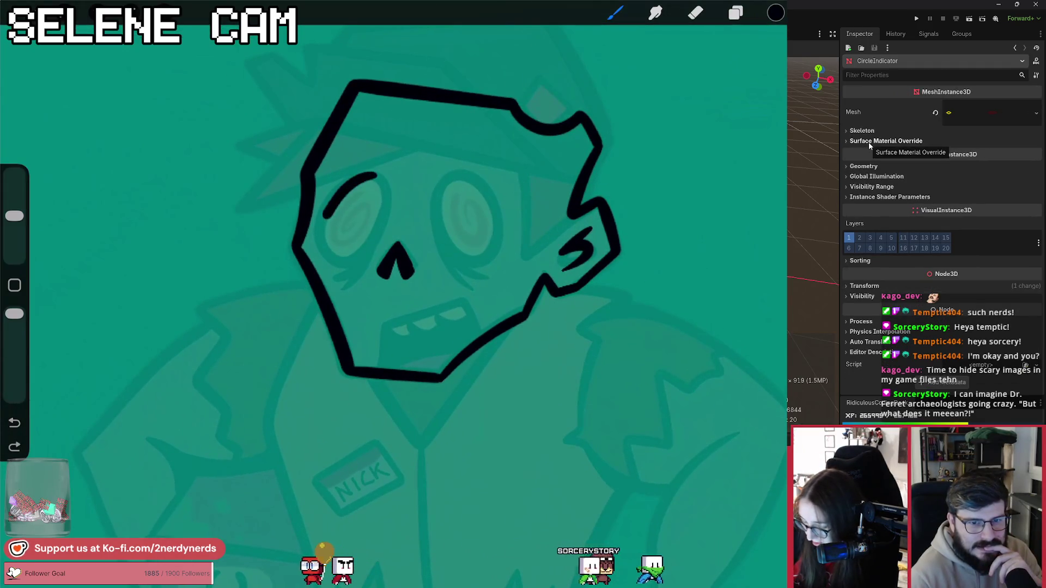
{"action": "left_click", "coordinate": [897, 197]}
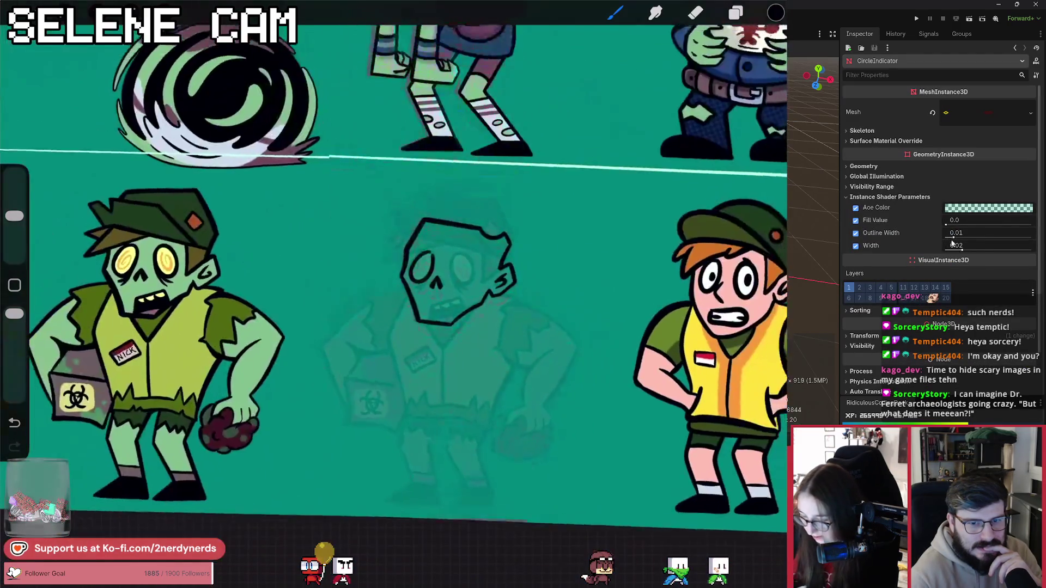
{"action": "mouse_move", "coordinate": [954, 238]}
{"action": "left_mouse_down"}
{"action": "mouse_move", "coordinate": [1008, 234]}
{"action": "mouse_move", "coordinate": [946, 227]}
{"action": "left_mouse_up"}
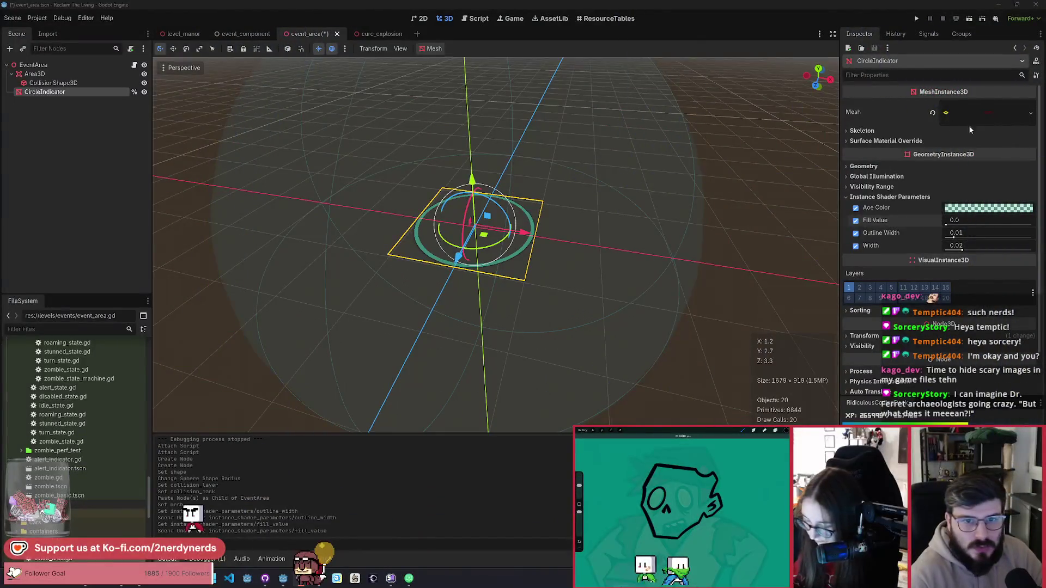
Set the CircleIndicator PlaneMesh size to 6 × 6 m.
{"action": "left_click", "coordinate": [989, 113]}
{"action": "left_click", "coordinate": [980, 196]}
{"action": "type", "text": "4"}
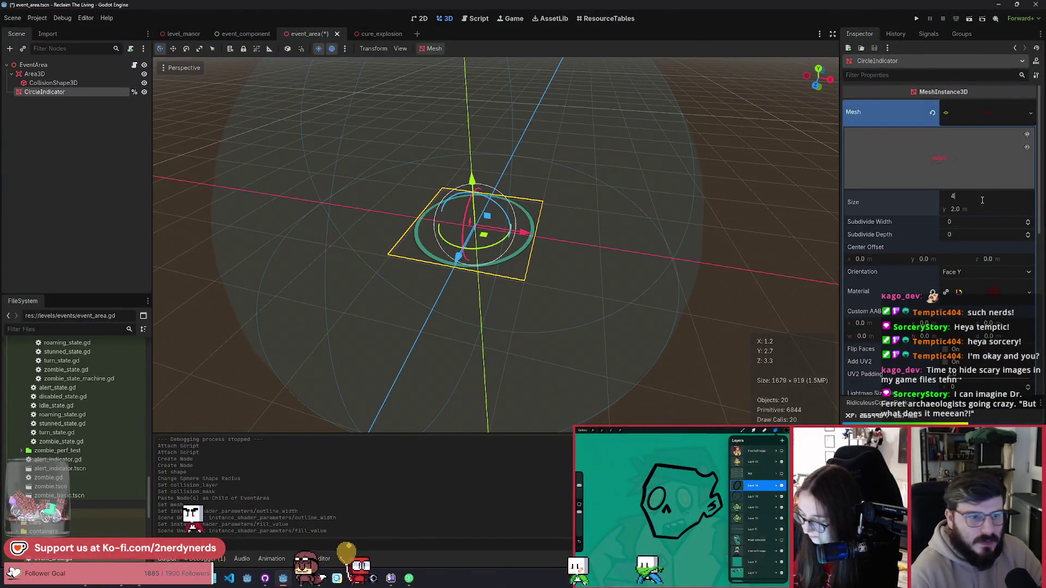
{"action": "key", "text": "Return"}
{"action": "left_click", "coordinate": [981, 198]}
{"action": "type", "text": "5"}
{"action": "key", "text": "Return"}
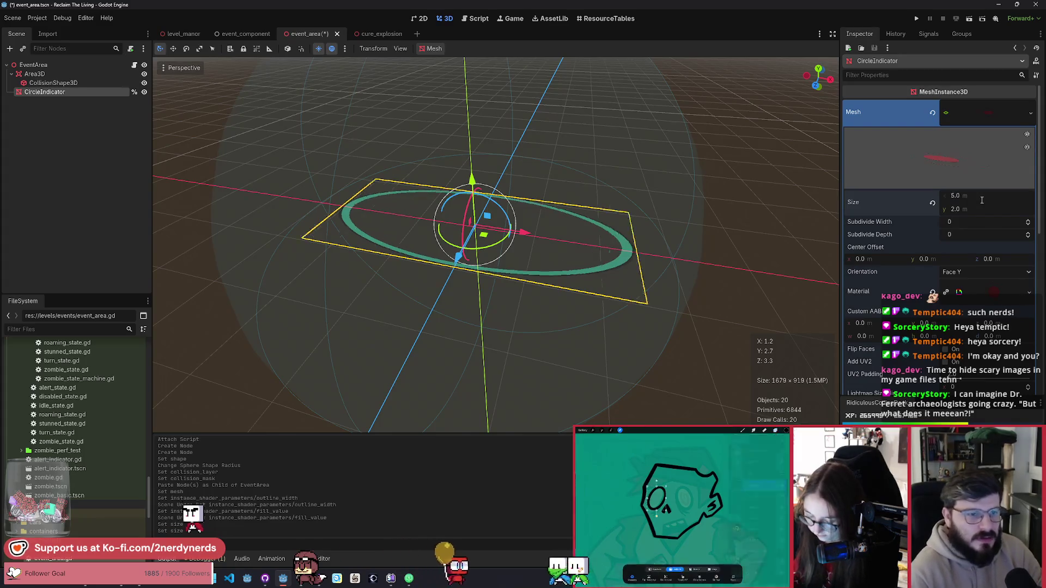
{"action": "type", "text": "6"}
{"action": "key", "text": "Return"}
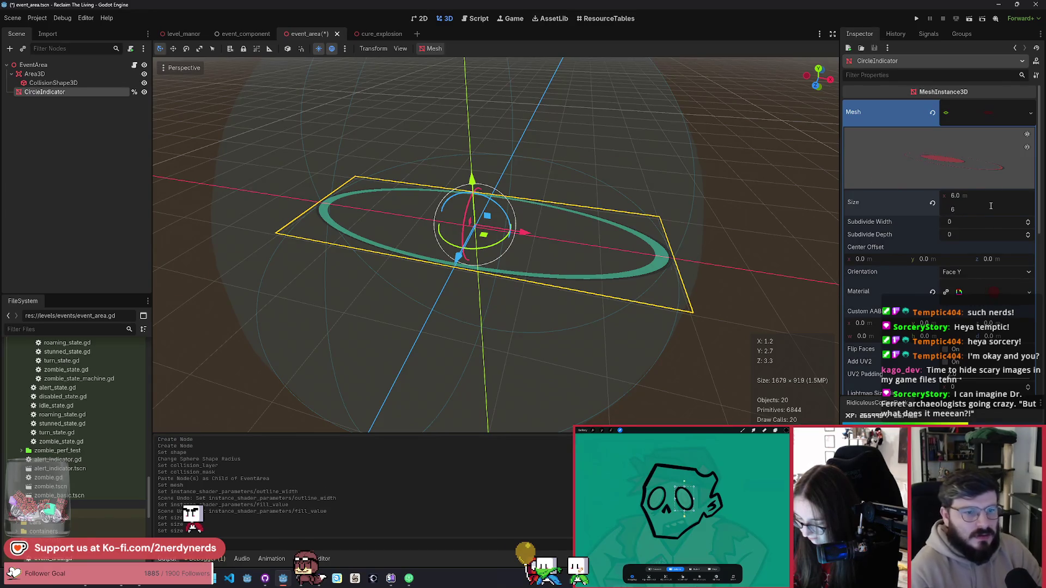
{"action": "key", "text": "Return"}
{"action": "scroll", "coordinate": [682, 185], "scroll_direction": "down", "scroll_amount": 5}
Save the event_area scene and switch to the level_manor scene.
{"action": "key", "text": "ctrl+s"}
{"action": "mouse_move", "coordinate": [667, 220]}
{"action": "left_mouse_down"}
{"action": "mouse_move", "coordinate": [643, 245]}
{"action": "mouse_move", "coordinate": [625, 222]}
{"action": "left_mouse_up"}
{"action": "left_click", "coordinate": [185, 35]}
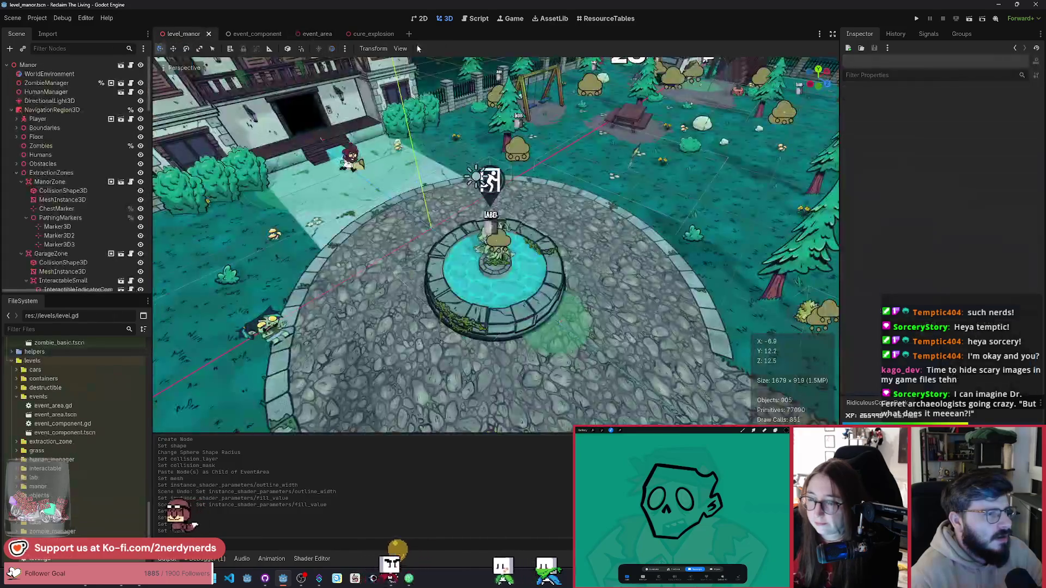
Add a new Node3D under the Manor root node.
{"action": "left_click", "coordinate": [11, 110]}
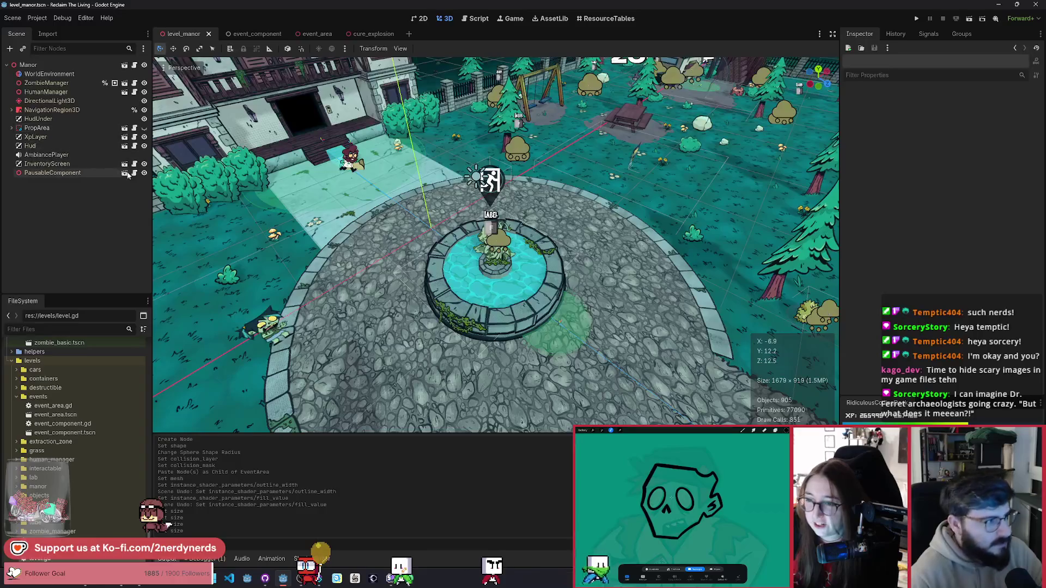
{"action": "left_click", "coordinate": [6, 65]}
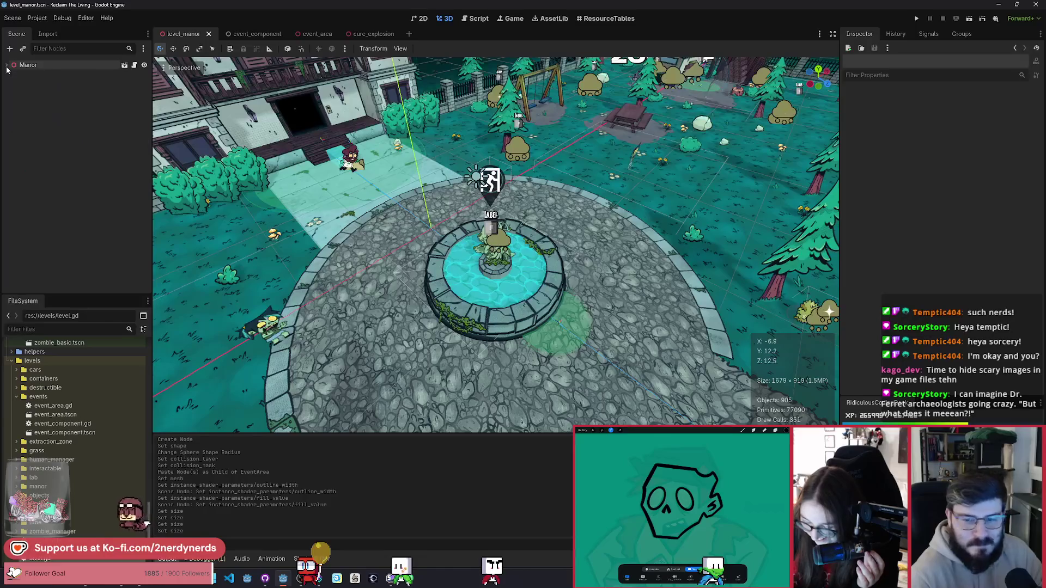
{"action": "left_click", "coordinate": [7, 66]}
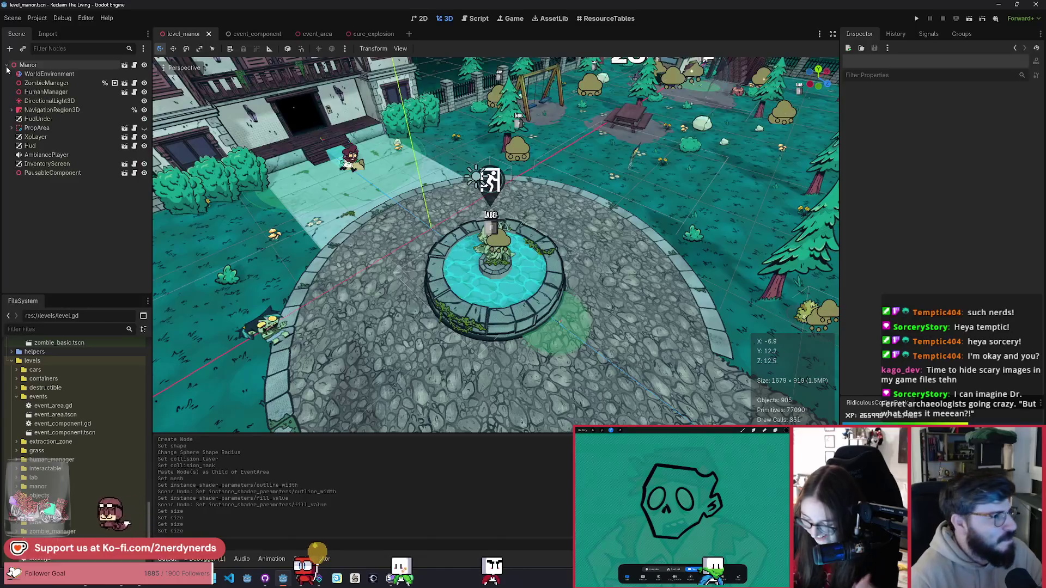
{"action": "left_click", "coordinate": [54, 65]}
{"action": "key", "text": "ctrl+a"}
{"action": "type", "text": "noide"}
{"action": "key", "text": "BackSpace"}
{"action": "key", "text": "BackSpace"}
{"action": "key", "text": "BackSpace"}
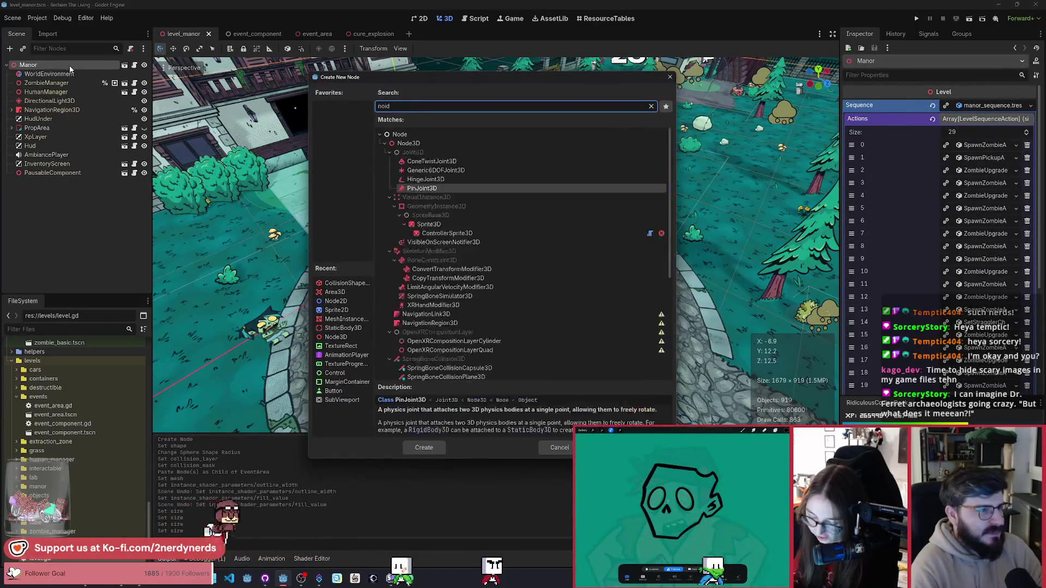
{"action": "type", "text": "de3"}
{"action": "key", "text": "Return"}
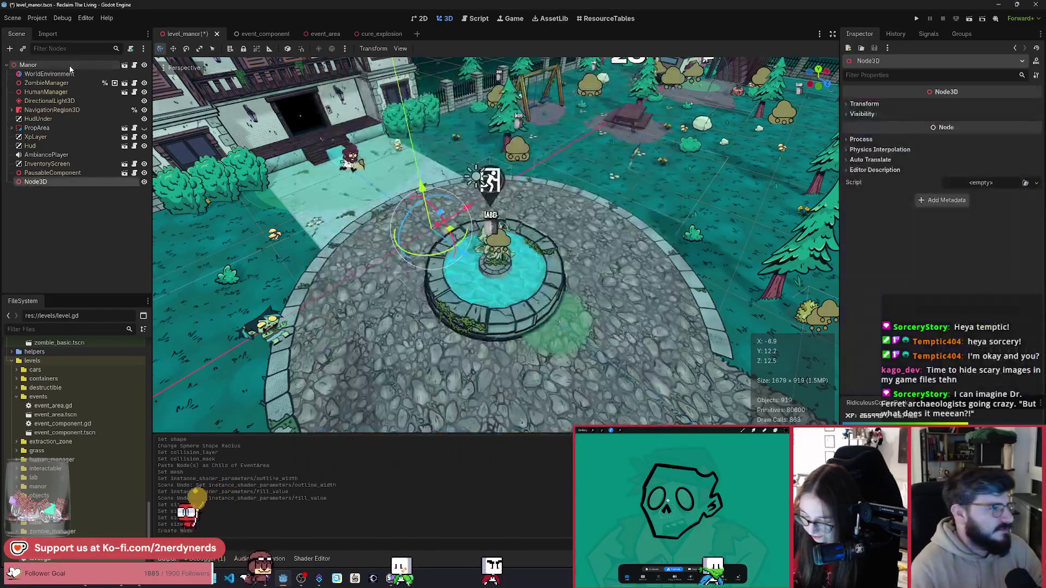
Rename the new node to Events.
{"action": "key", "text": "F2"}
{"action": "type", "text": "Evebt"}
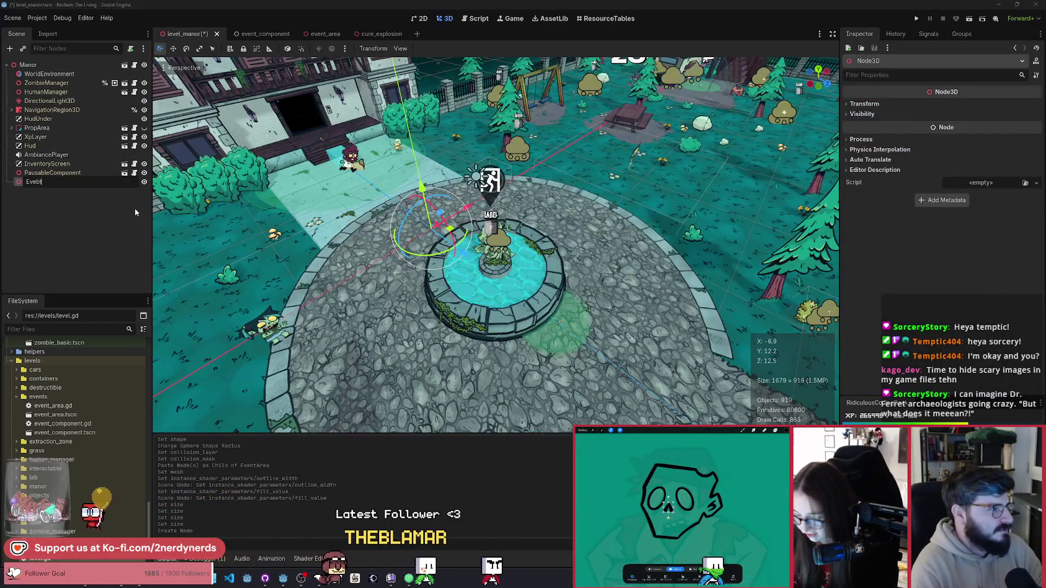
{"action": "key", "text": "BackSpace"}
{"action": "type", "text": "nts"}
{"action": "key", "text": "Return"}
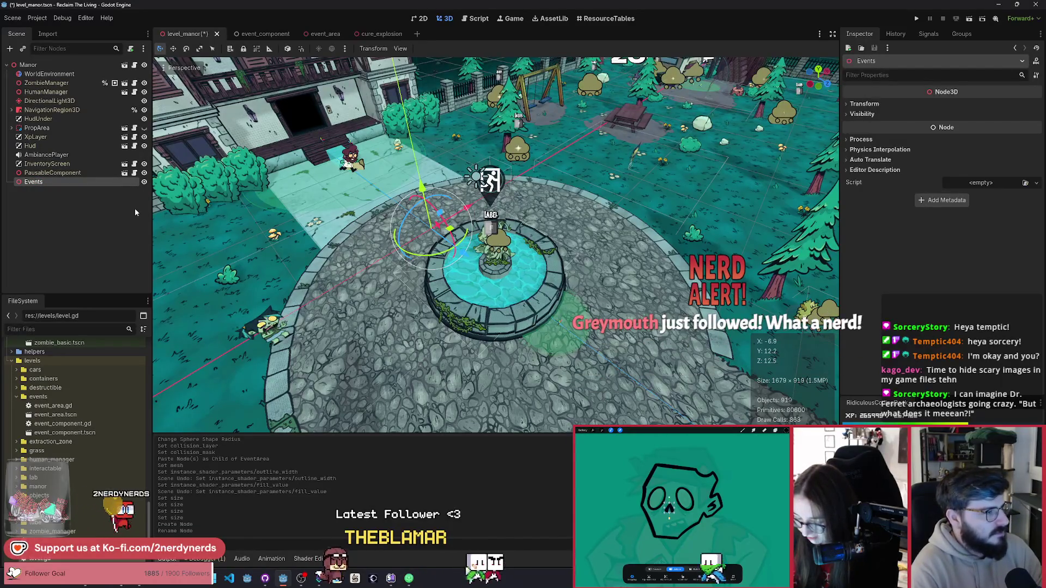
Instance event_area.tscn under Events, move it right of the fountain, and run the game.
{"action": "key", "text": "ctrl+shift+a"}
{"action": "type", "text": "eventa"}
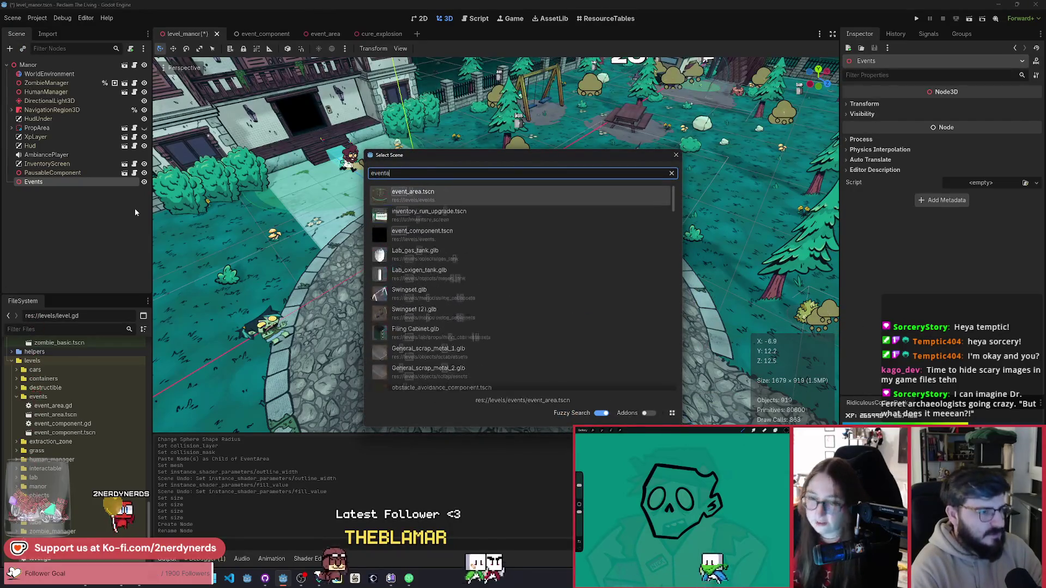
{"action": "key", "text": "Return"}
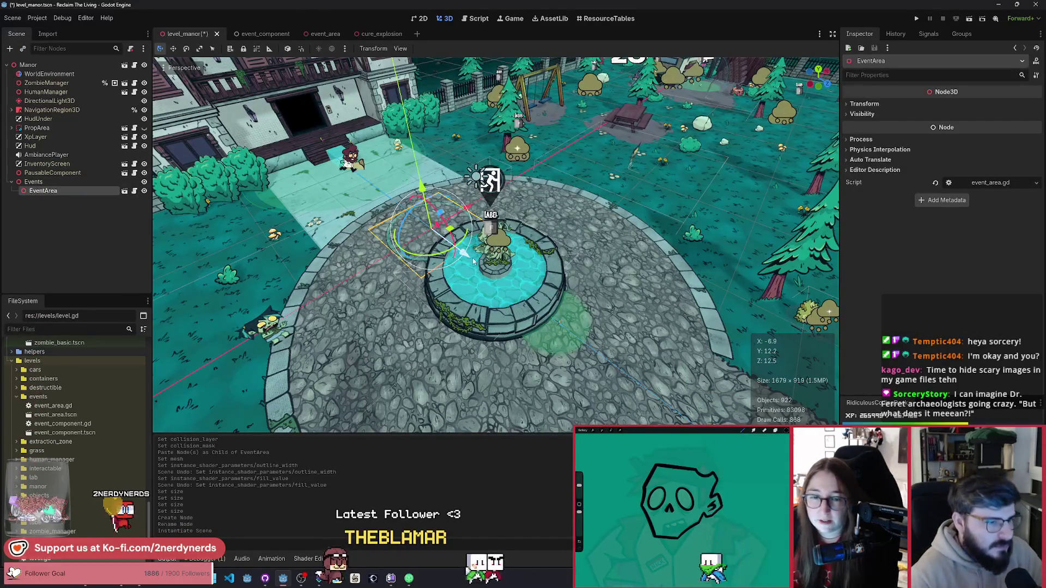
{"action": "left_click_drag", "start_coordinate": [451, 232], "coordinate": [658, 216]}
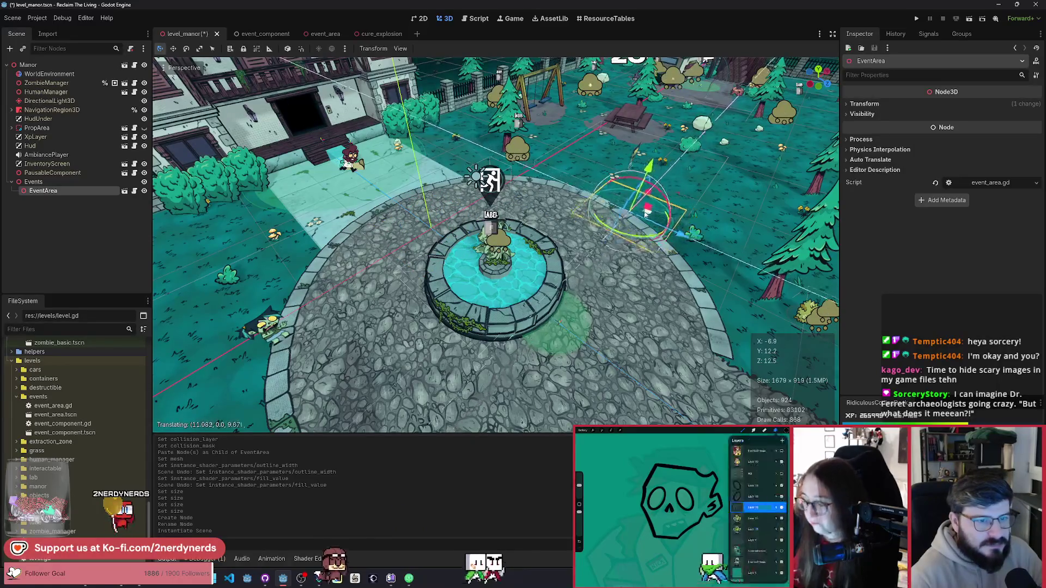
{"action": "key", "text": "F6"}
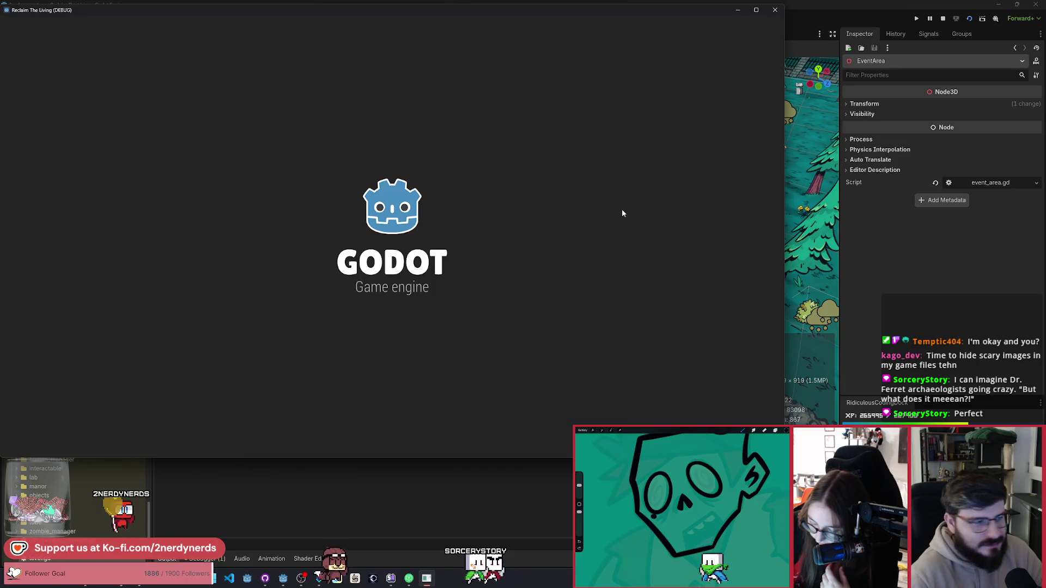
Walk the player across the courtyard toward the event area ring, then stop the game with F8.
{"action": "key", "text": "Return"}
{"action": "key", "text": "d"}
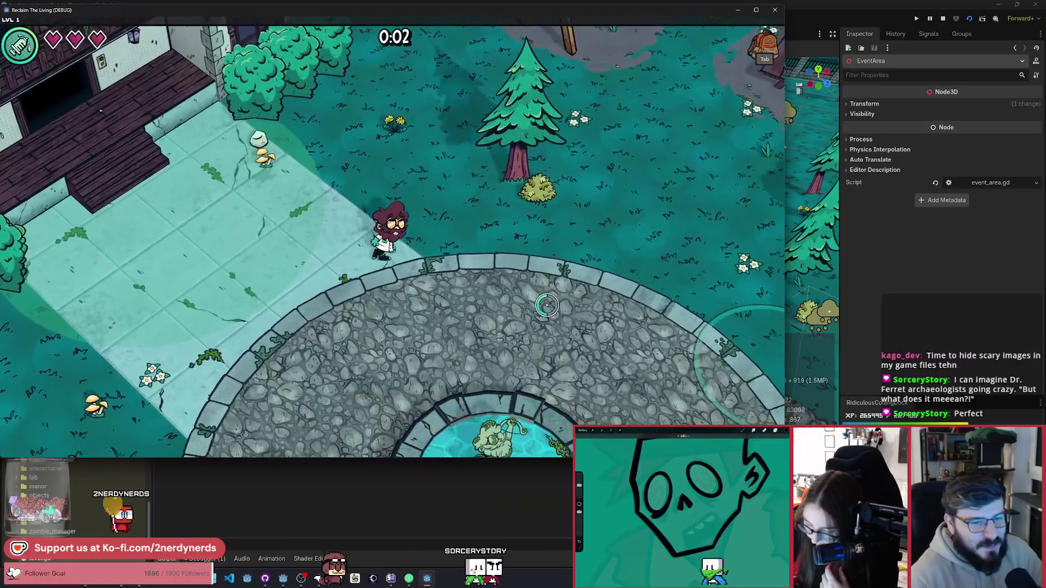
{"action": "key", "text": "s"}
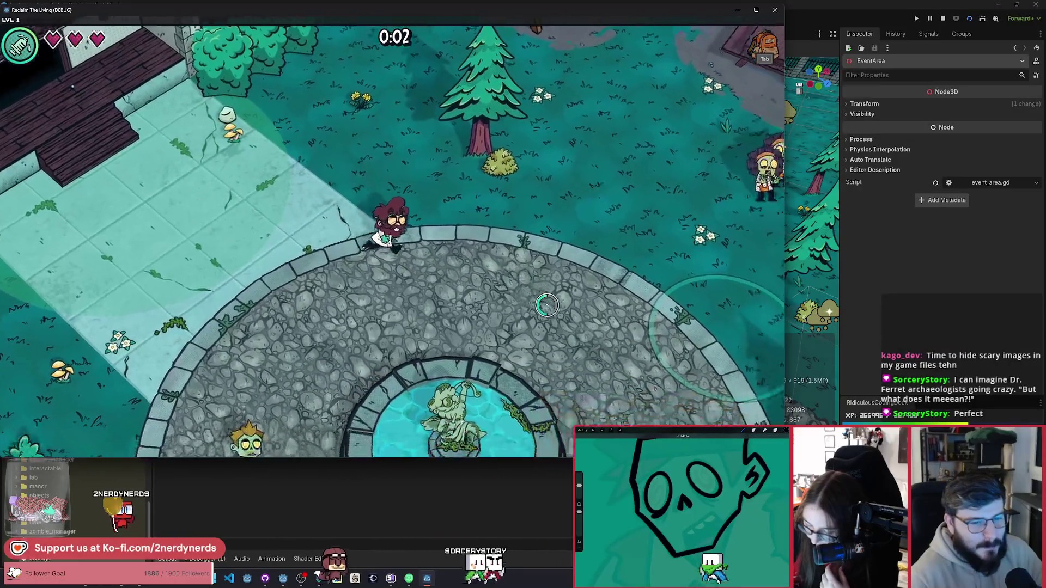
{"action": "key", "text": "d"}
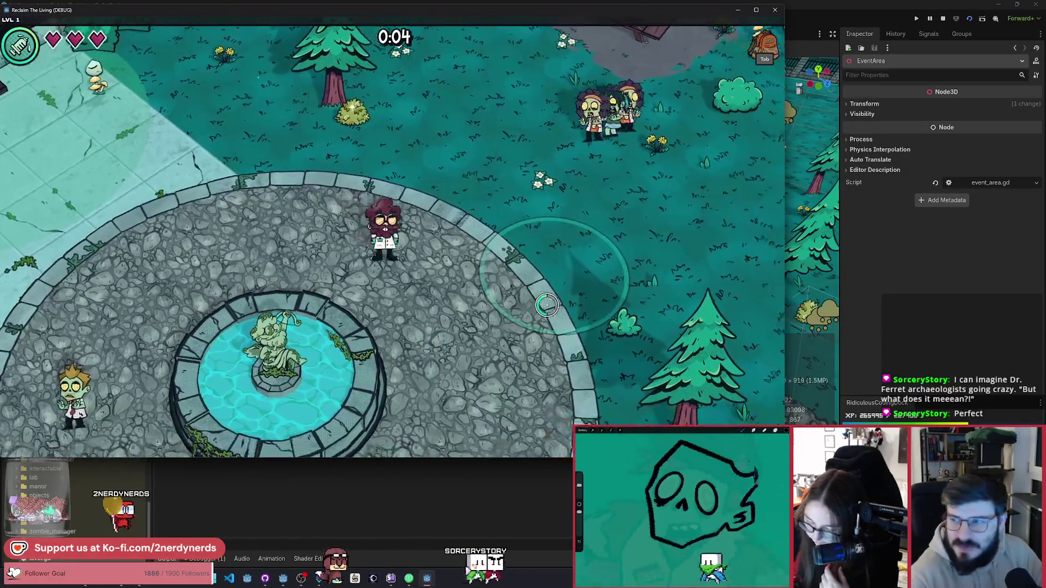
{"action": "key", "text": "s"}
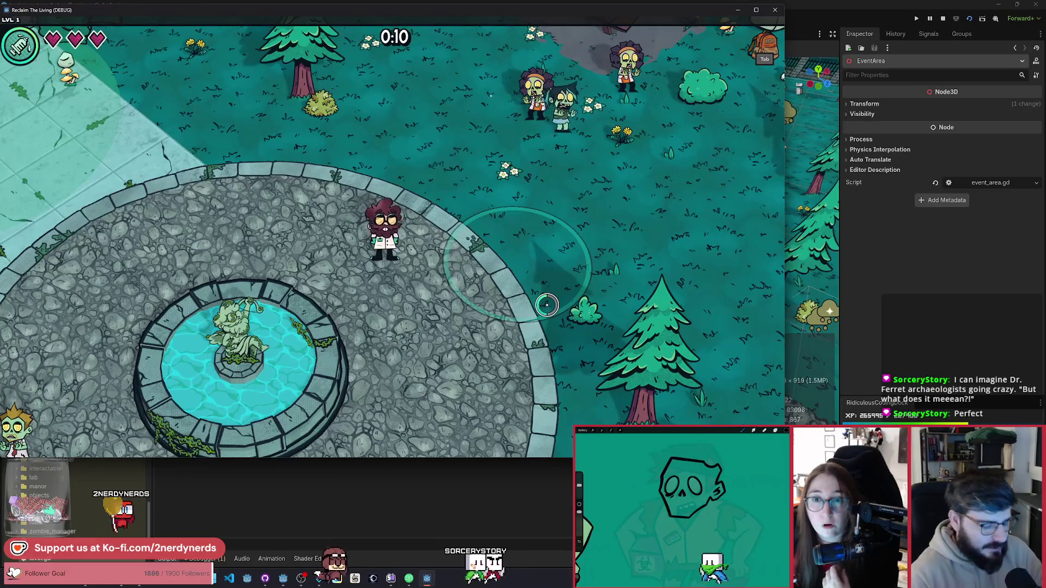
{"action": "key", "text": "F8"}
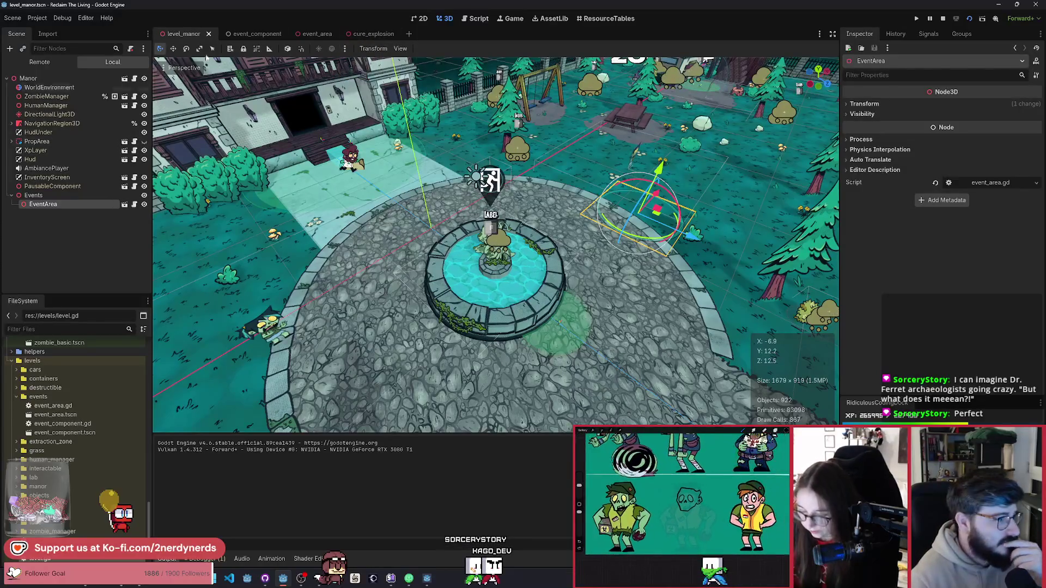
In event_area, set the ring plane size to 12 × 12 and run the game.
{"action": "left_click", "coordinate": [315, 34]}
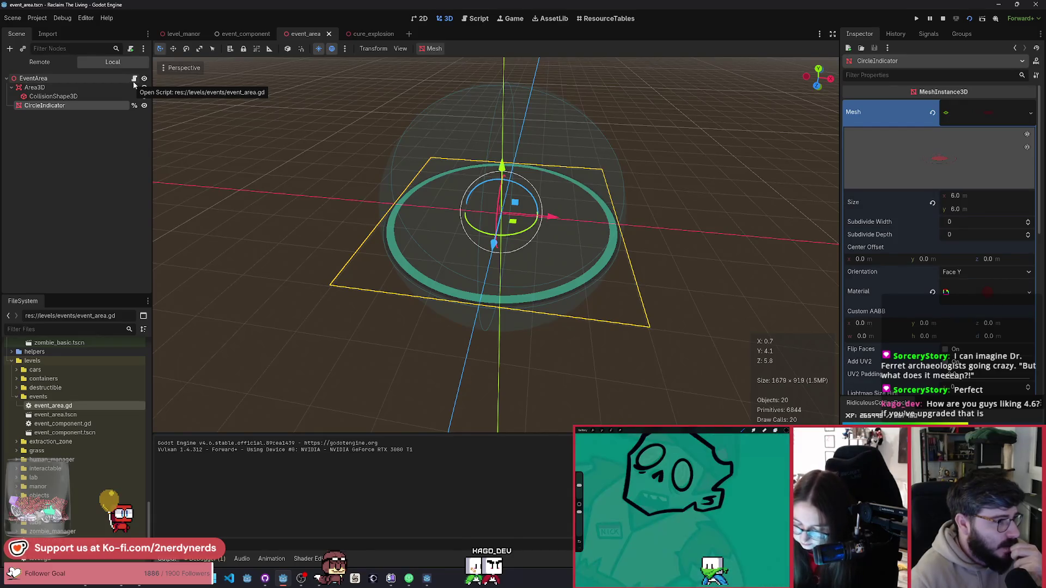
{"action": "type", "text": "12"}
{"action": "key", "text": "Return"}
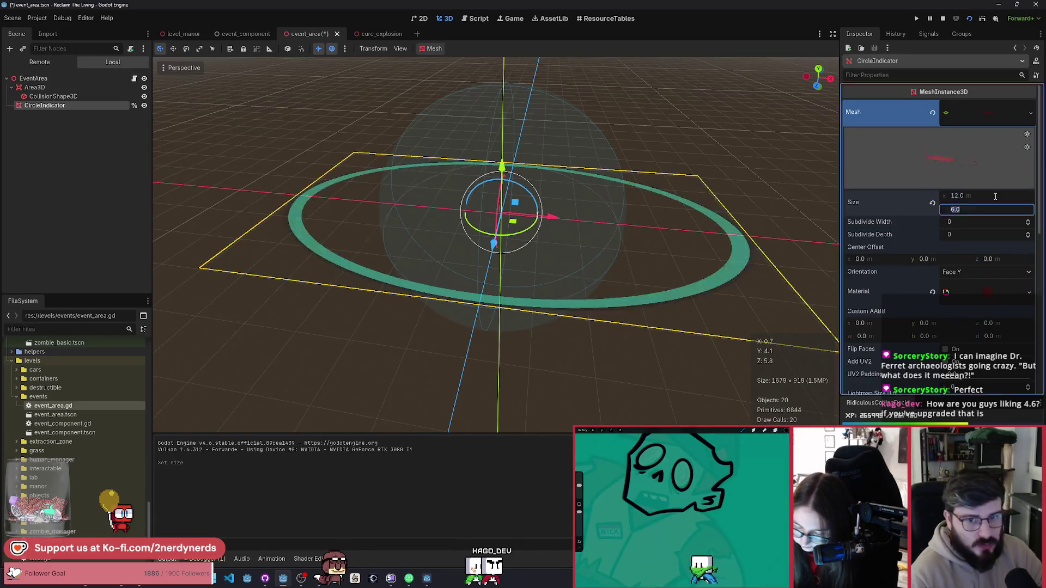
{"action": "type", "text": "12"}
{"action": "key", "text": "F5"}
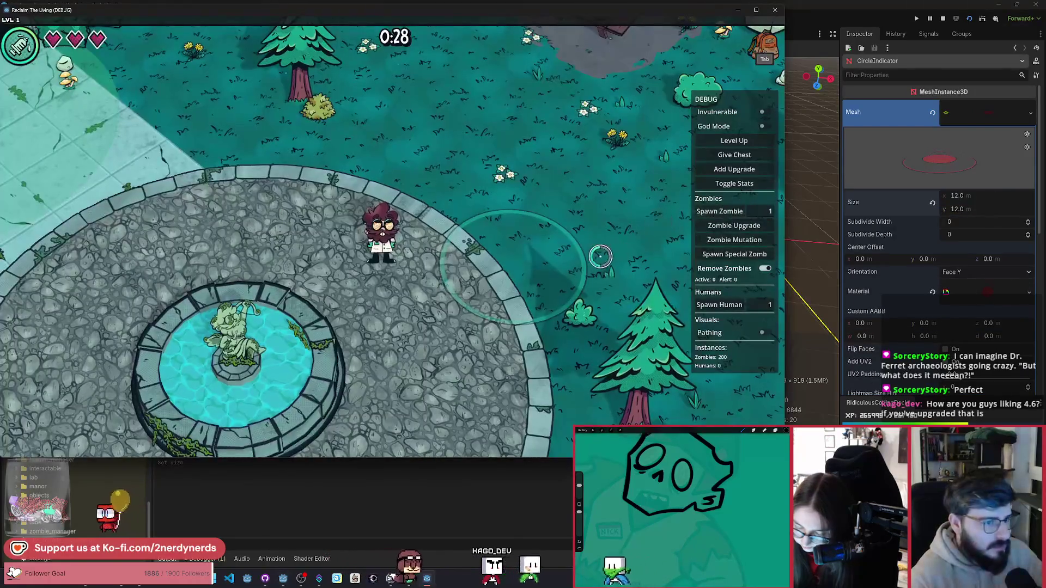
Walk the player briefly, stop the game, and relaunch it.
{"action": "key", "text": "a"}
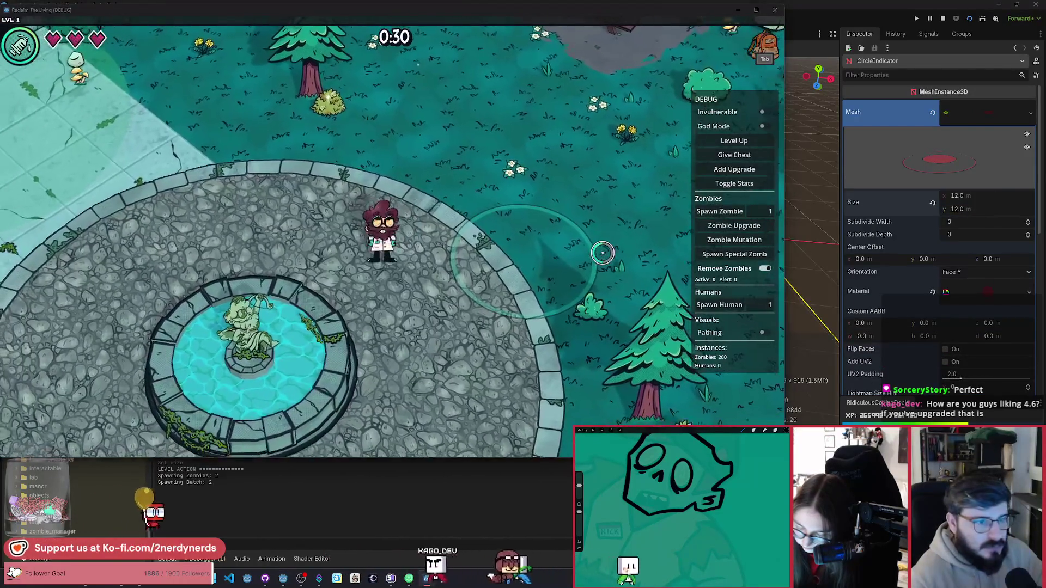
{"action": "key", "text": "F8"}
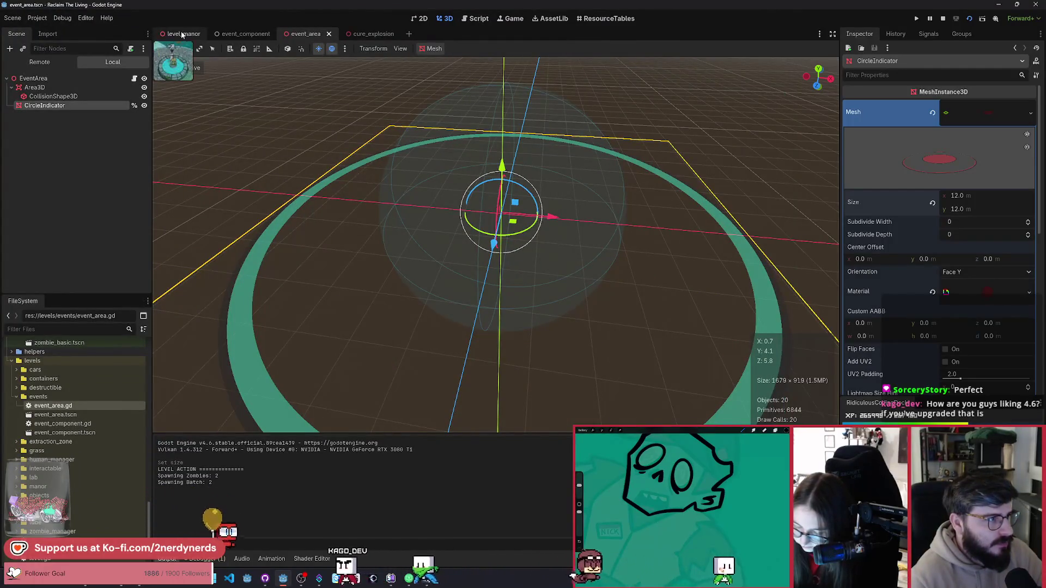
{"action": "key", "text": "F5"}
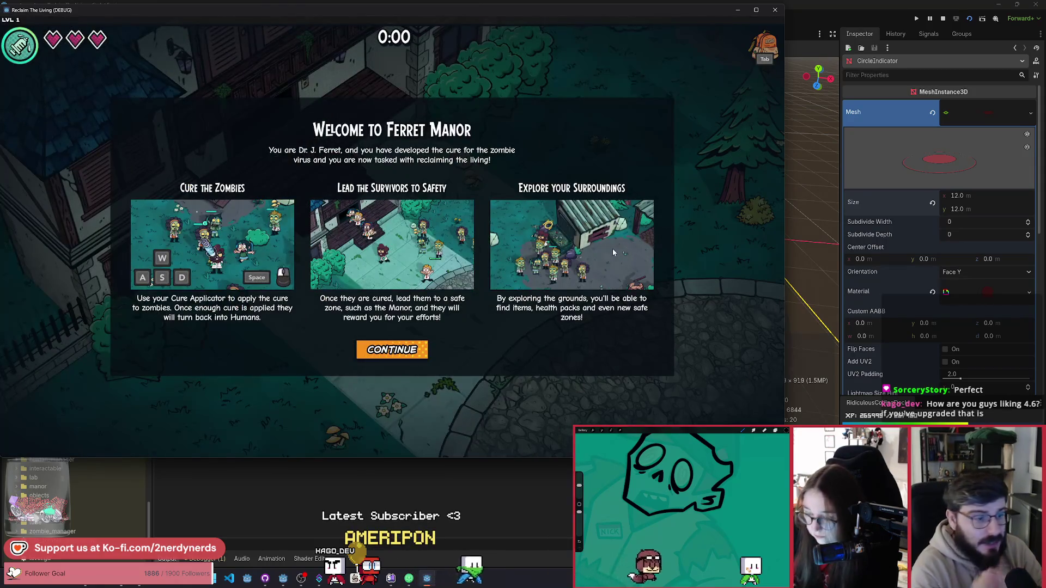
Start playing and walk the player past the fountain into and out of the enlarged ring.
{"action": "left_click", "coordinate": [392, 349]}
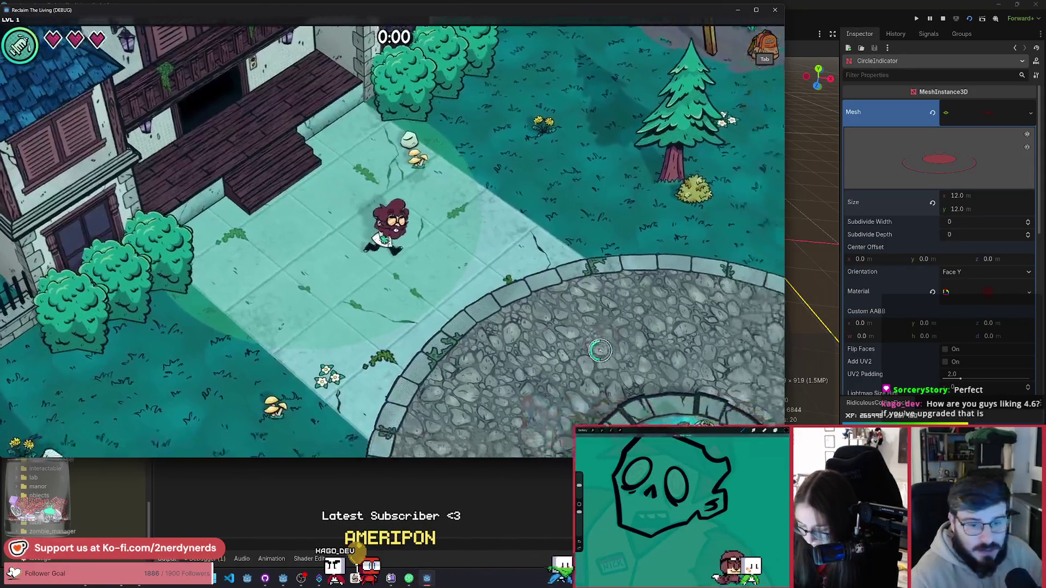
{"action": "key", "text": "d"}
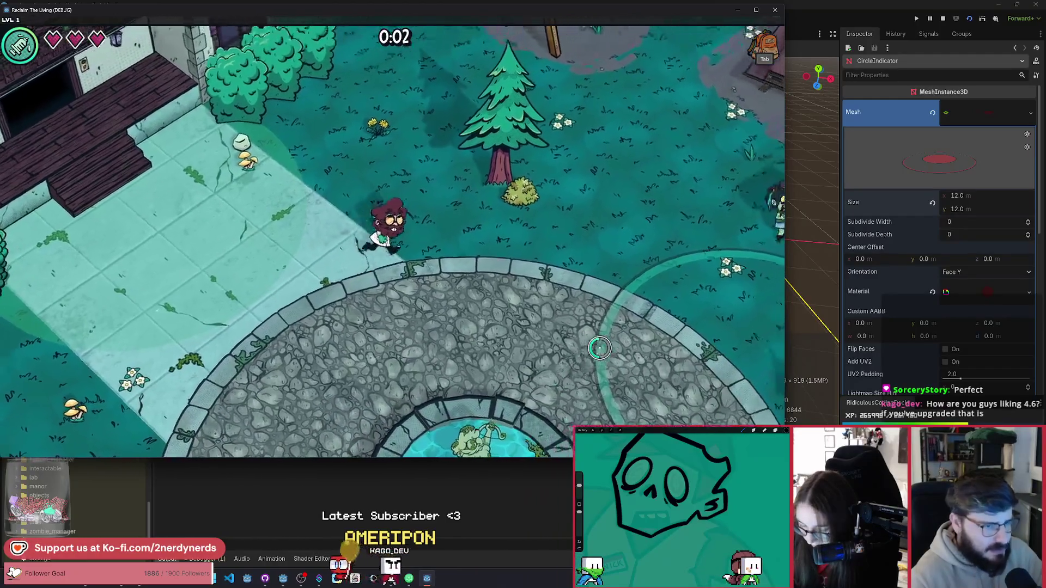
{"action": "key", "text": "w"}
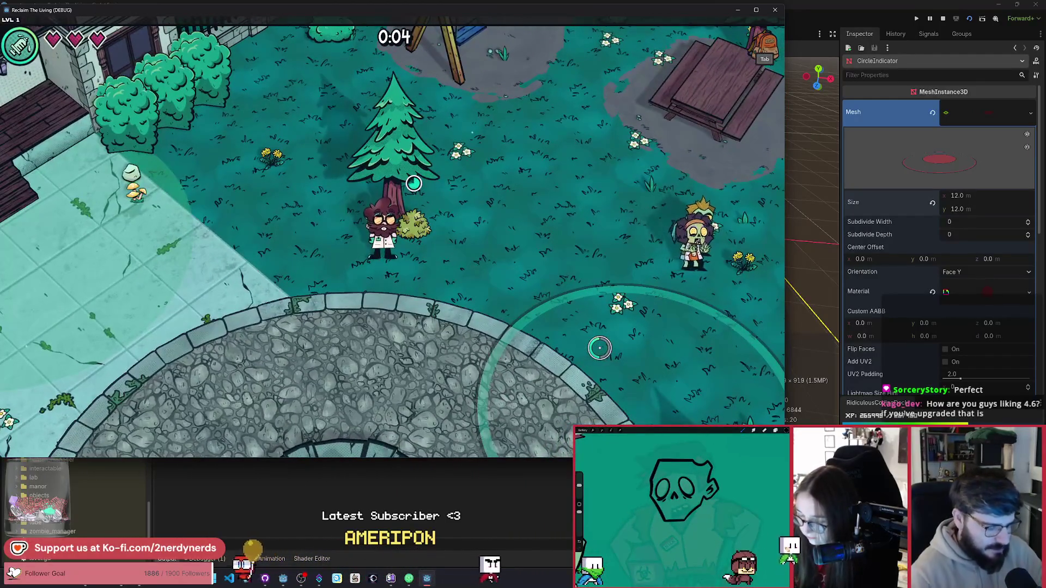
{"action": "key", "text": "s"}
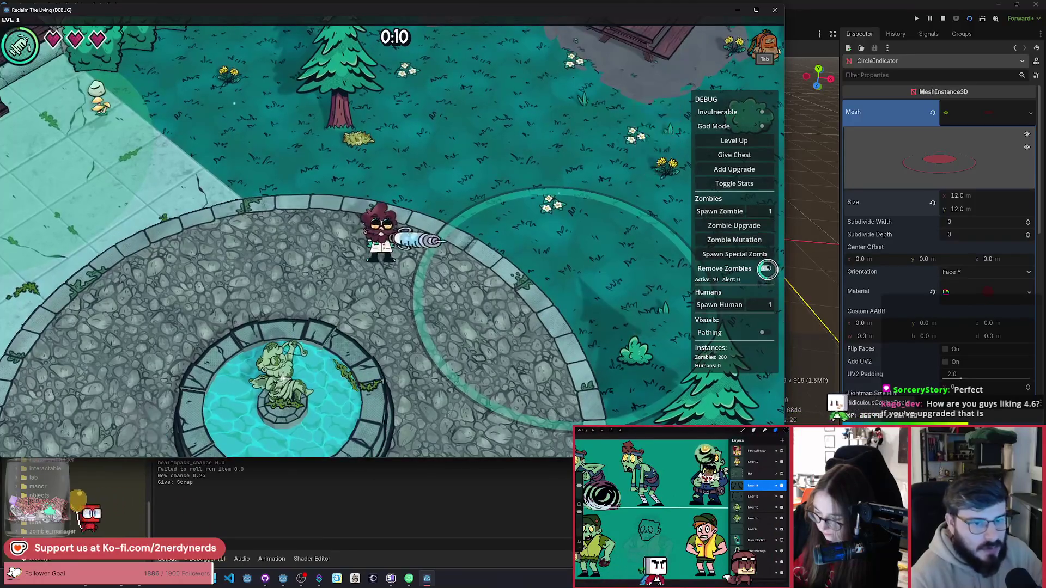
{"action": "key", "text": "d"}
{"action": "key", "text": "s"}
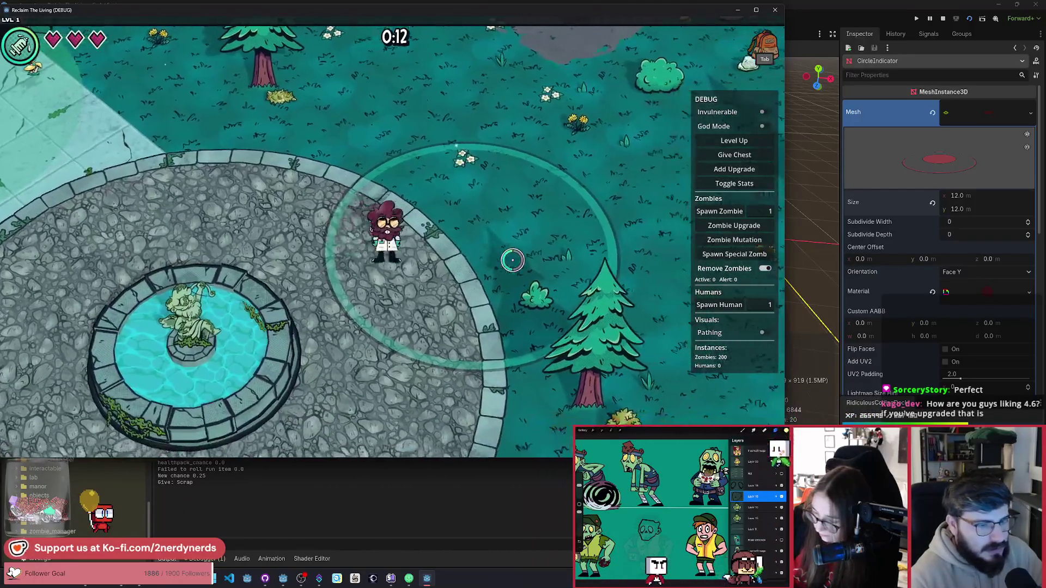
{"action": "key", "text": "d"}
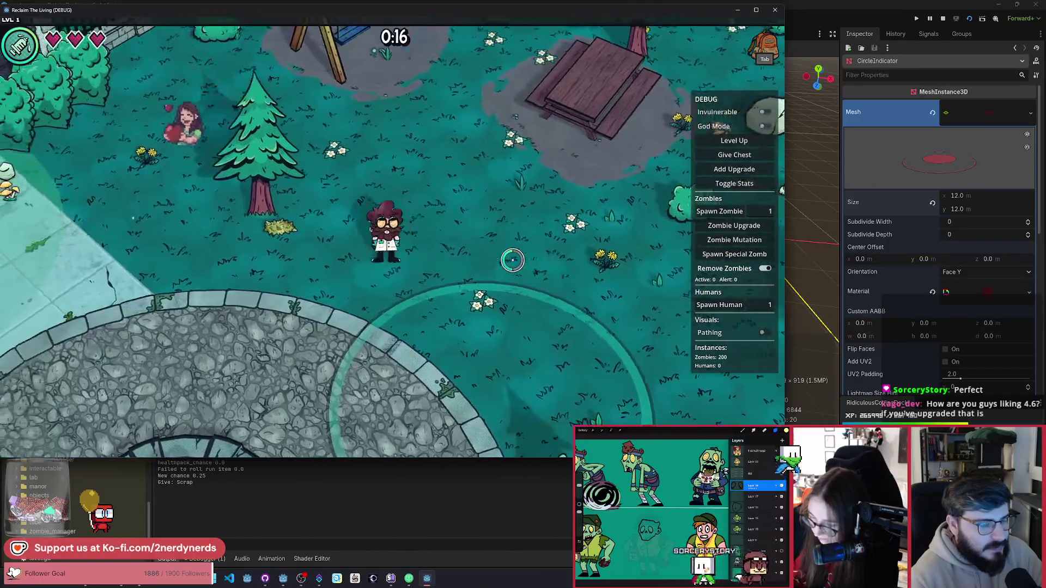
{"action": "key", "text": "s"}
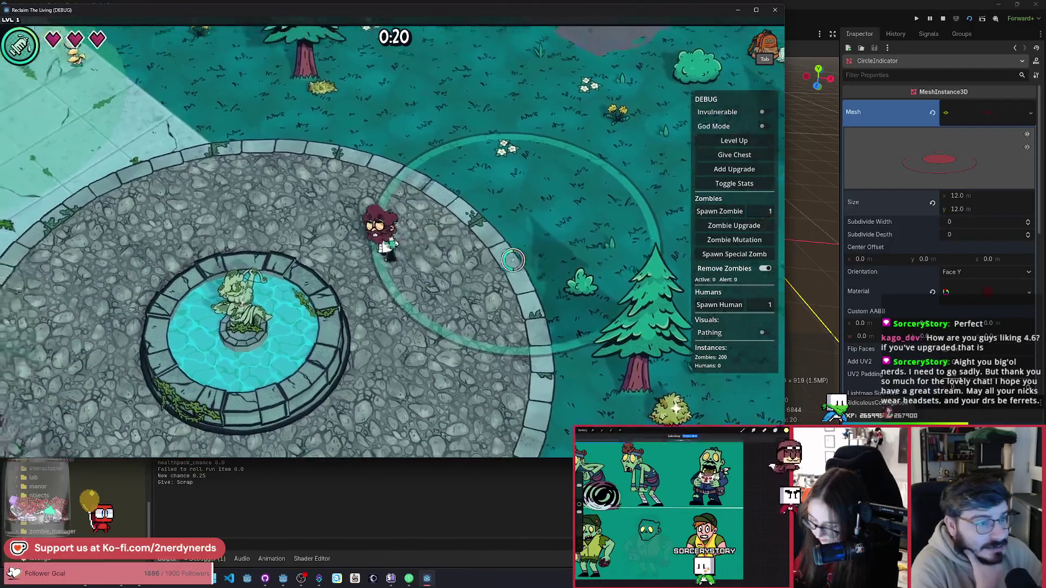
{"action": "key", "text": "d"}
{"action": "key", "text": "s"}
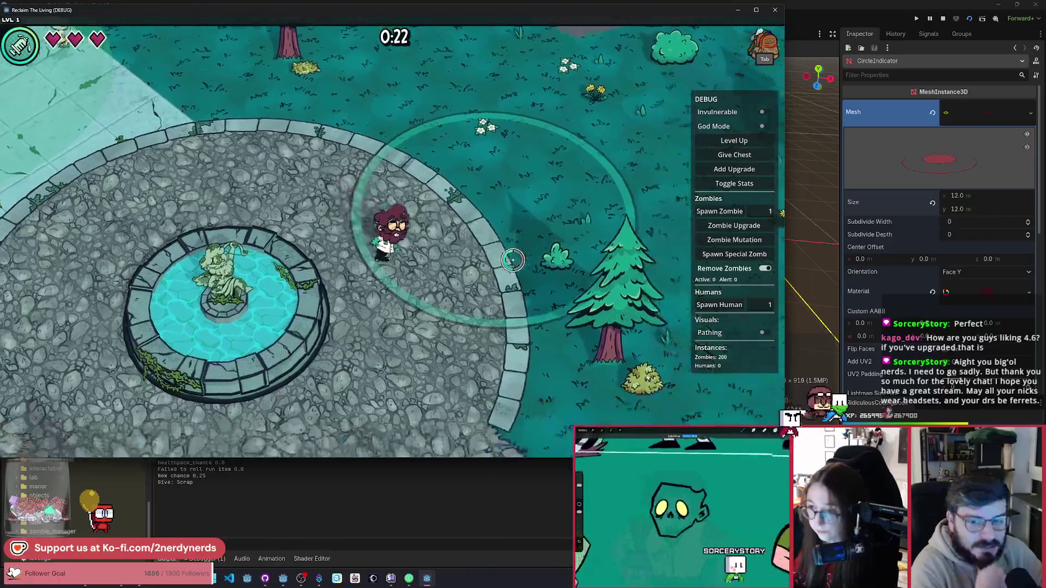
{"action": "key", "text": "w"}
{"action": "key", "text": "a"}
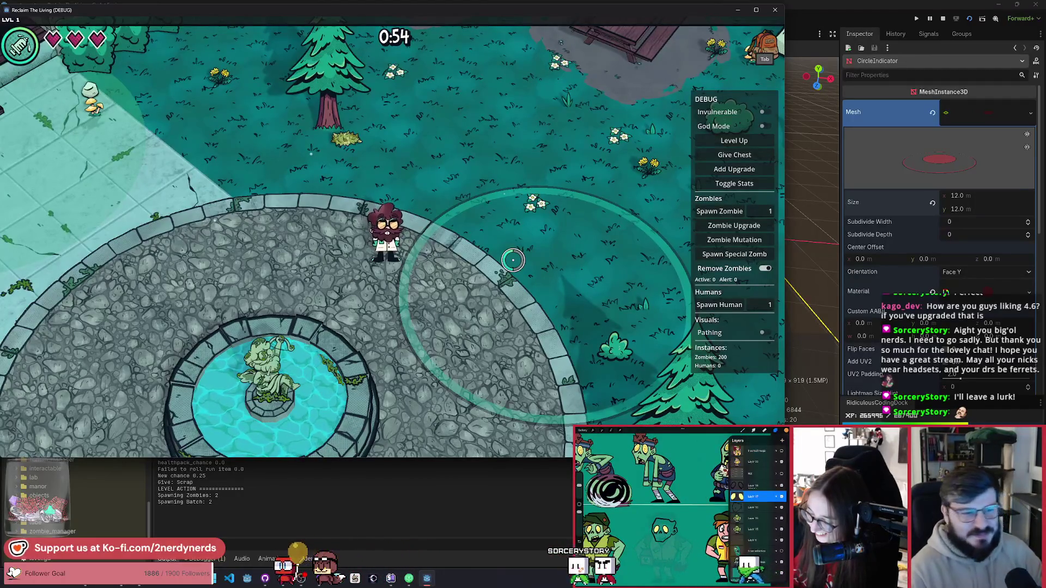
Keep walking the player around the plaza and ring, then stop the game.
{"action": "key", "text": "s"}
{"action": "key", "text": "d"}
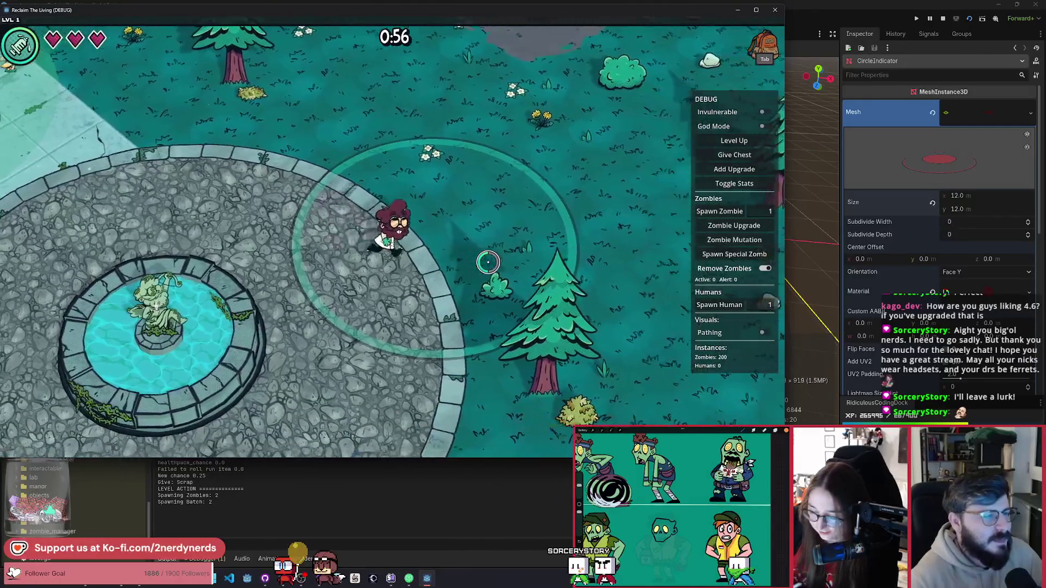
{"action": "key", "text": "w"}
{"action": "key", "text": "d"}
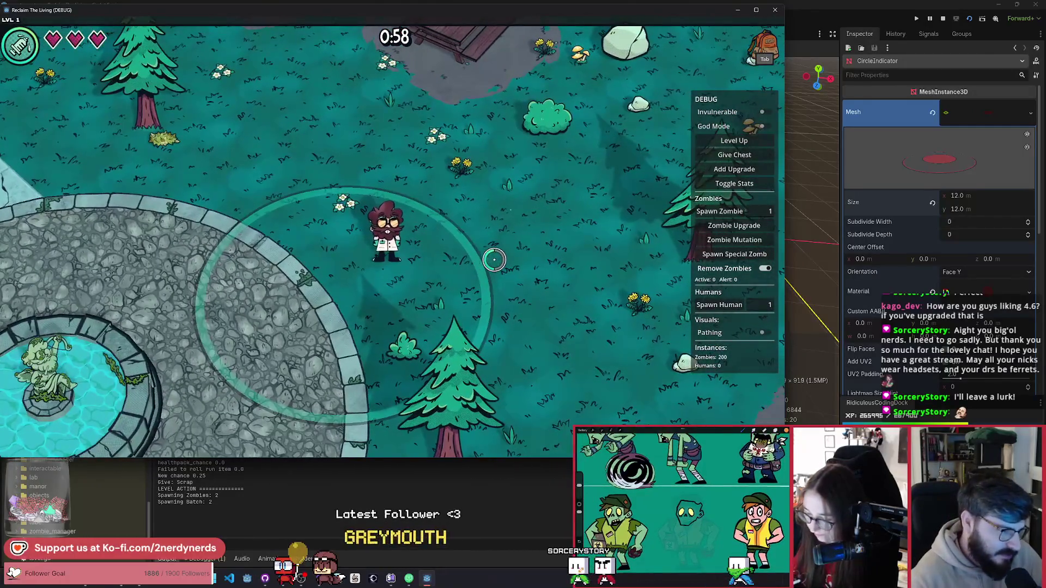
{"action": "key", "text": "a"}
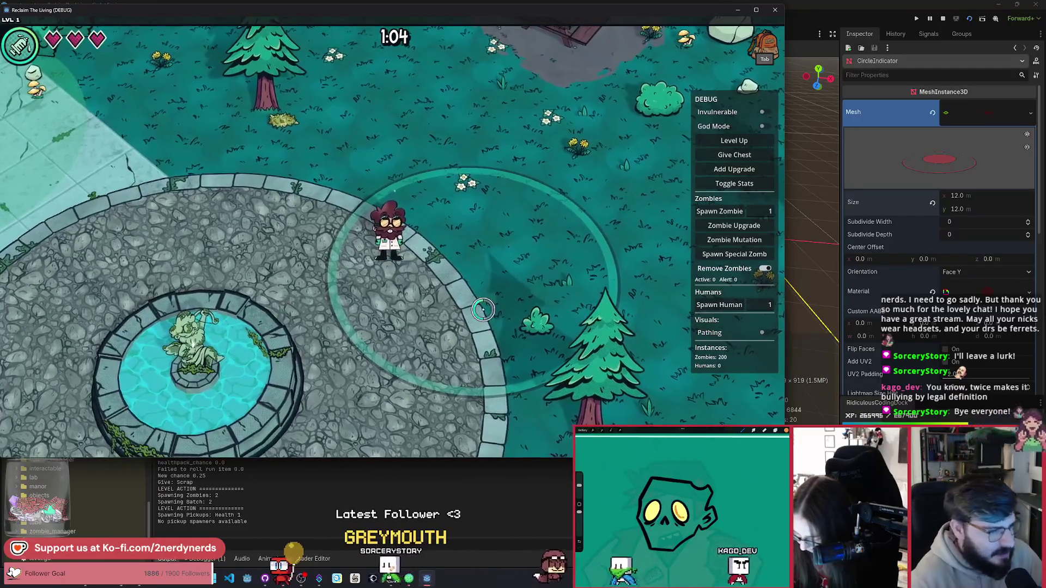
{"action": "key", "text": "d"}
{"action": "key", "text": "d"}
{"action": "key", "text": "s"}
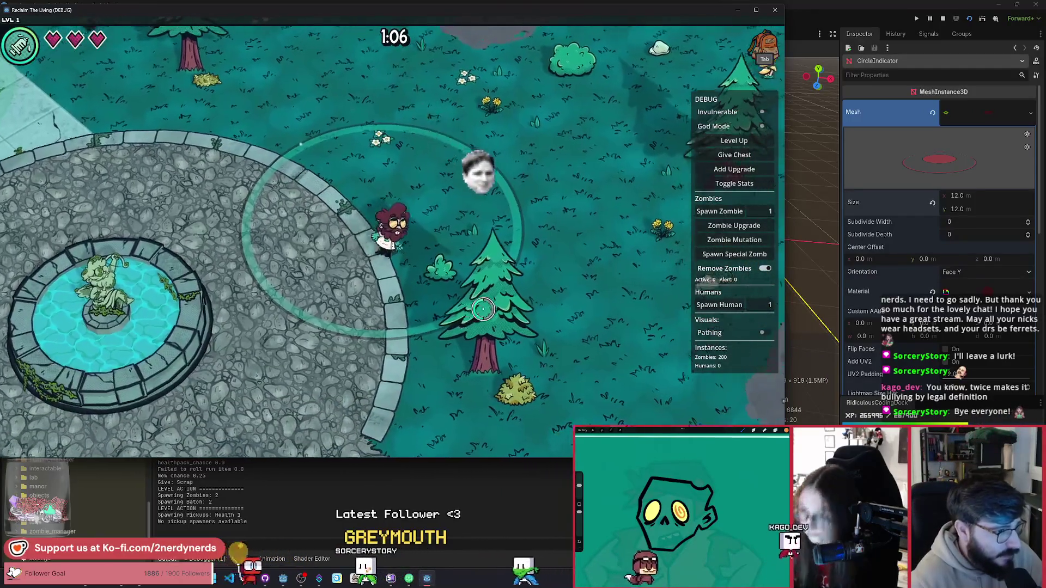
{"action": "key", "text": "w"}
{"action": "key", "text": "a"}
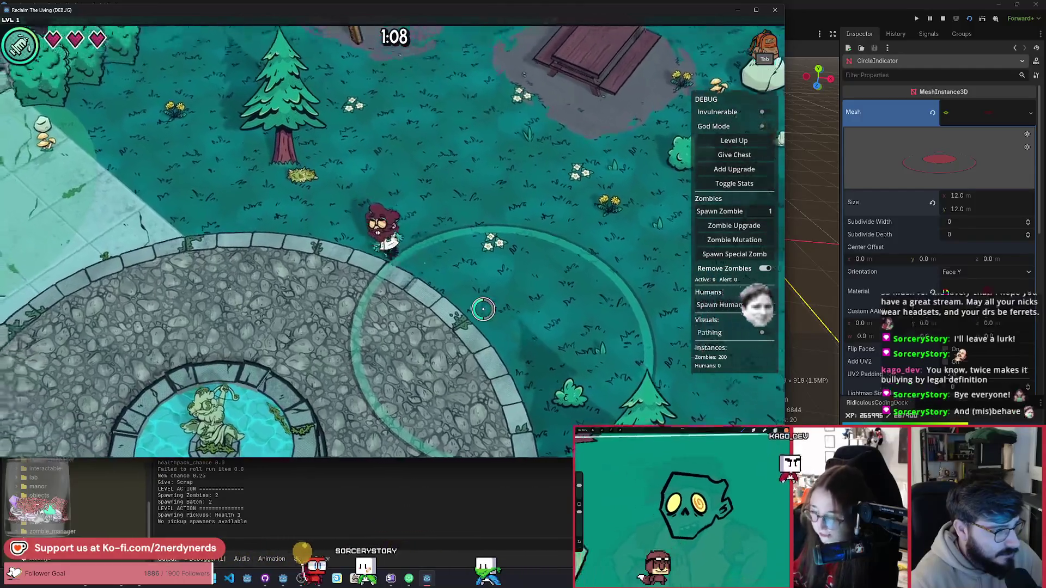
{"action": "key", "text": "s"}
{"action": "key", "text": "a"}
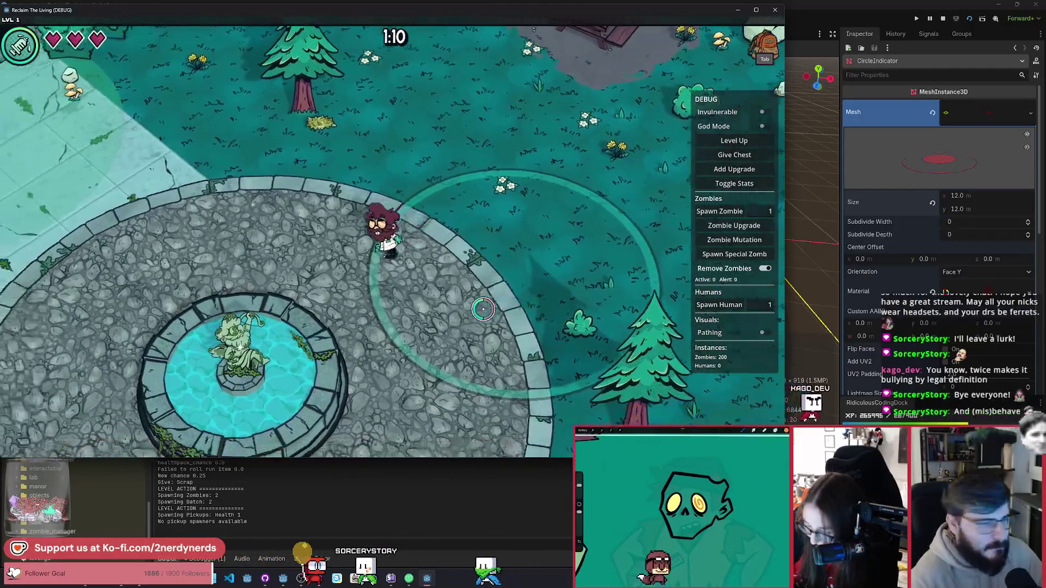
{"action": "left_click", "coordinate": [943, 19]}
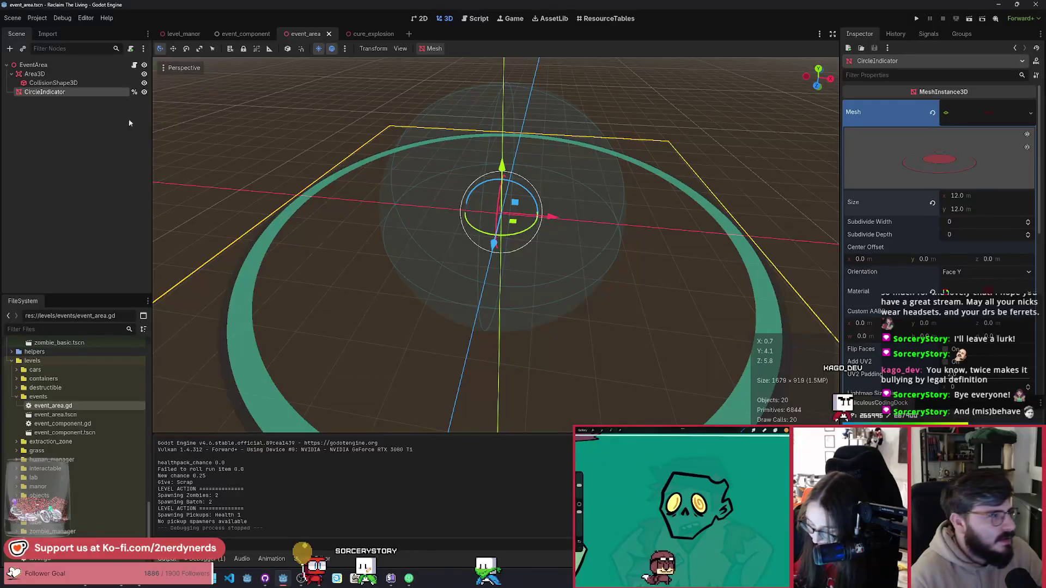
Select CollisionShape3D and expand its SphereShape3D to view the 3.024 radius.
{"action": "left_click", "coordinate": [79, 84]}
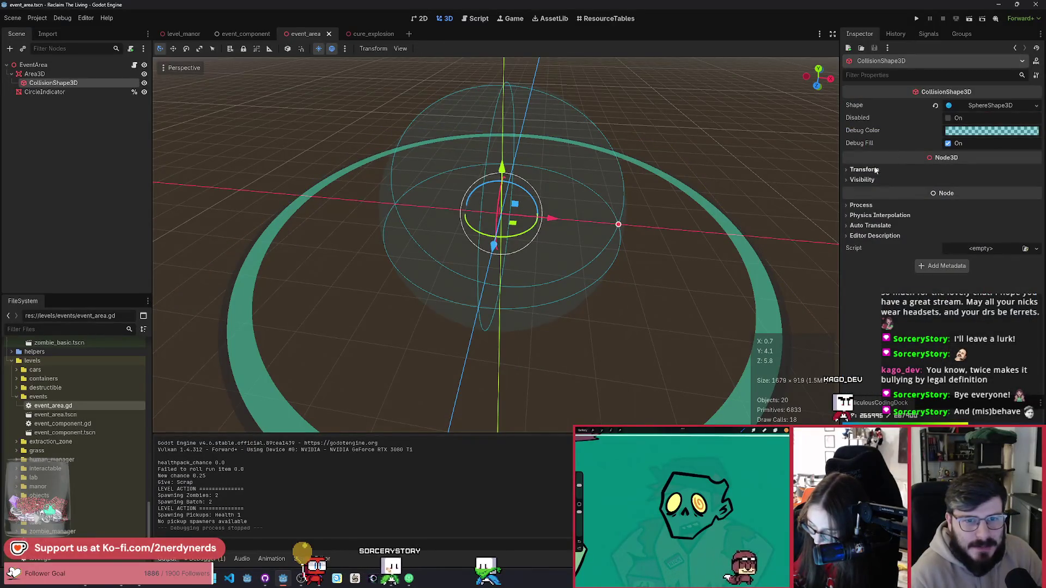
{"action": "left_click", "coordinate": [1000, 107]}
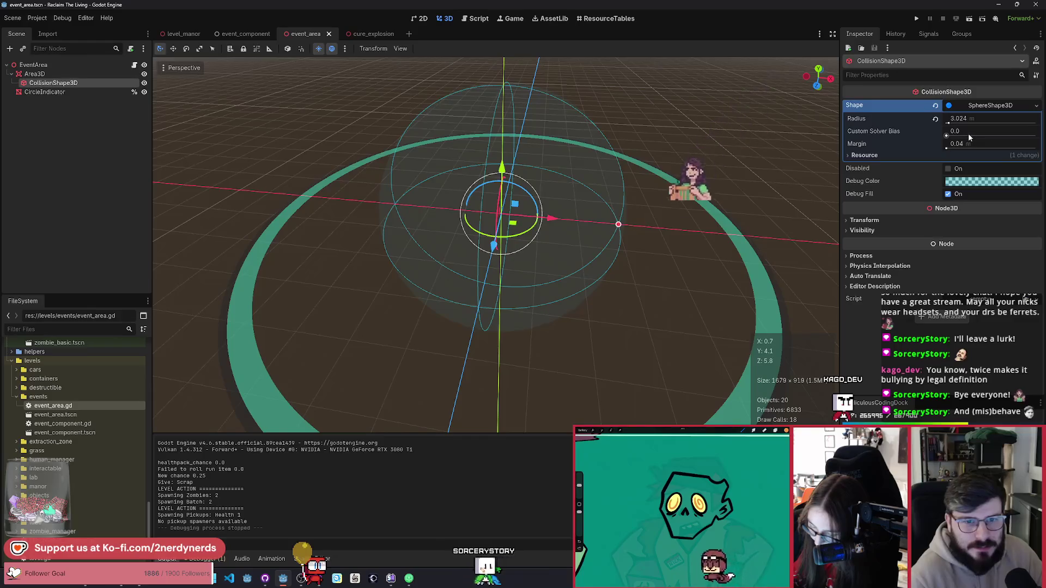
{"action": "left_click", "coordinate": [979, 119]}
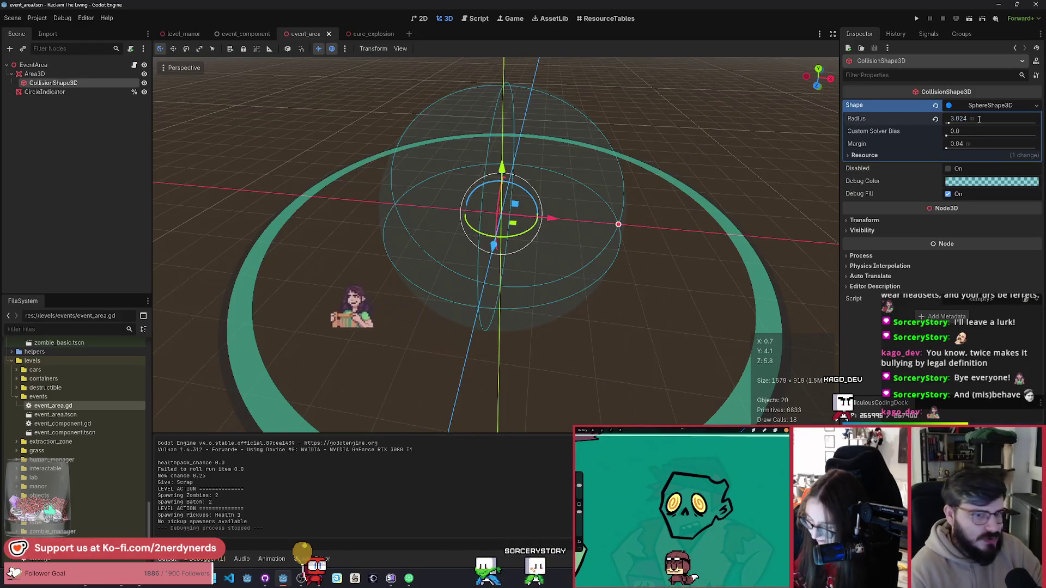
{"action": "left_click", "coordinate": [979, 119]}
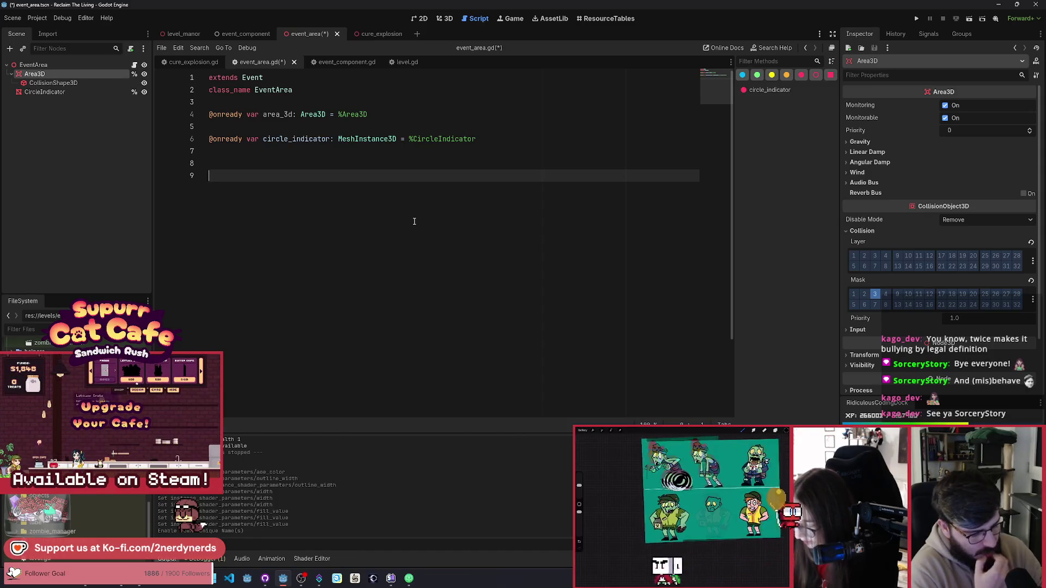
Declare var progress: float = 0.0 in event_area.gd.
{"action": "type", "text": "var progv"}
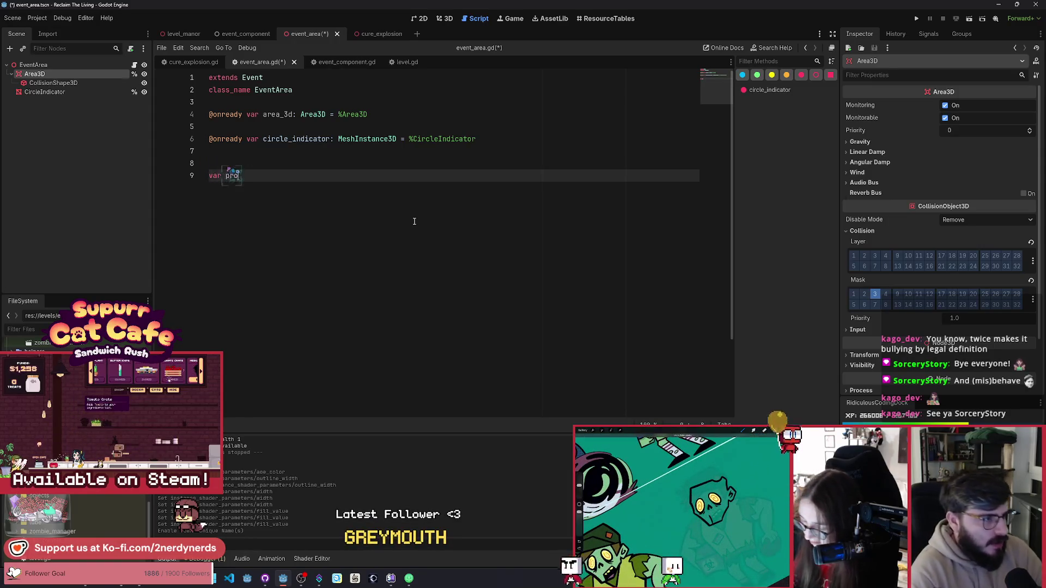
{"action": "key", "text": "BackSpace"}
{"action": "type", "text": "ress: "}
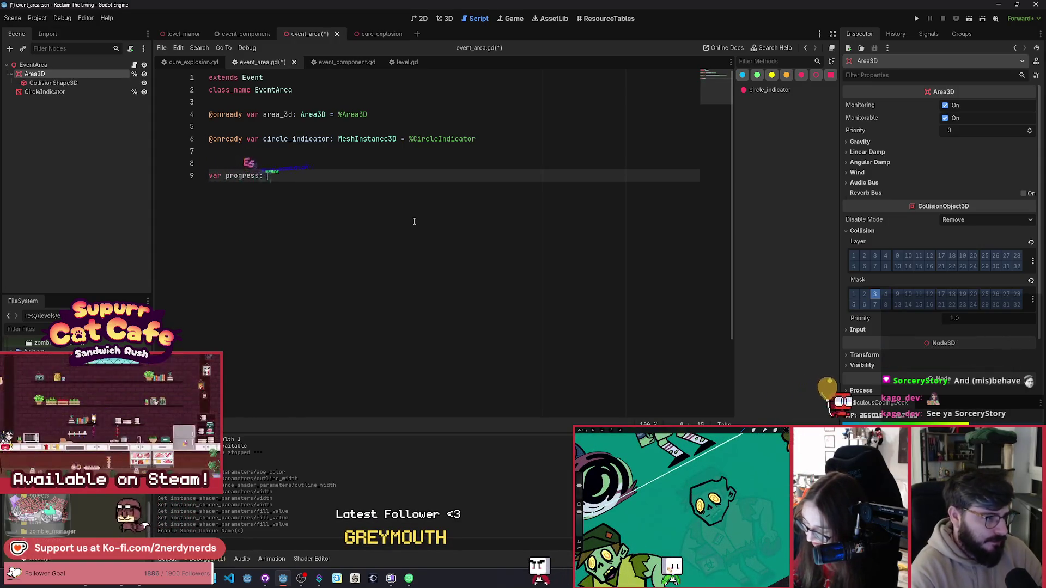
{"action": "type", "text": "float =-"}
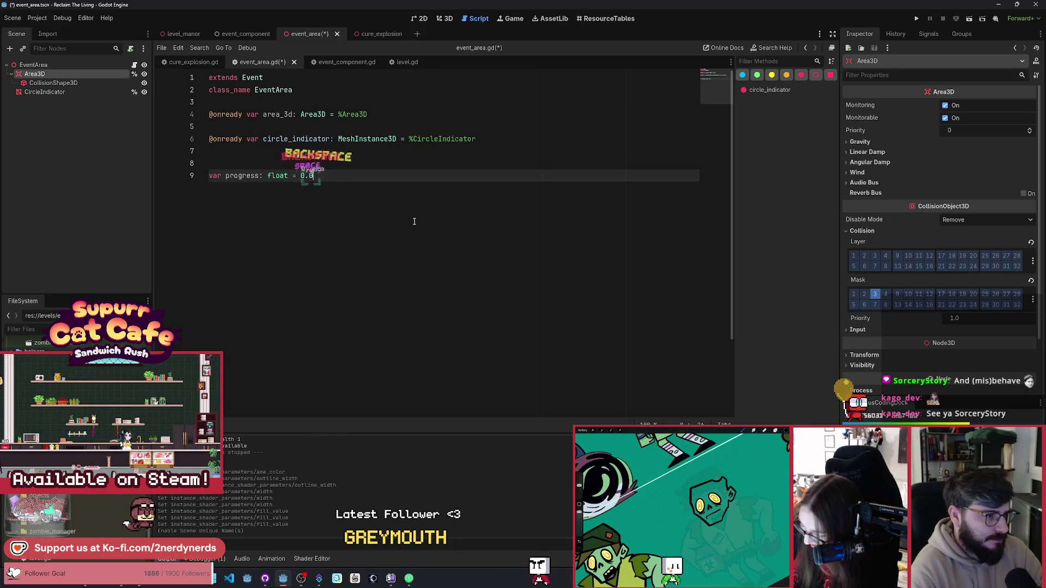
{"action": "key", "text": "Return"}
{"action": "key", "text": "Return"}
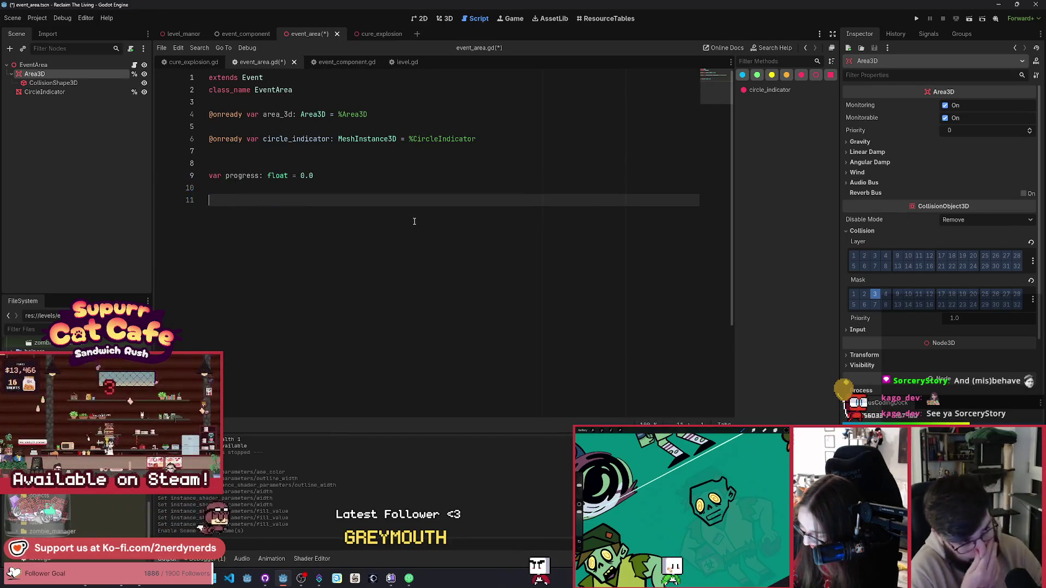
{"action": "key", "text": "BackSpace"}
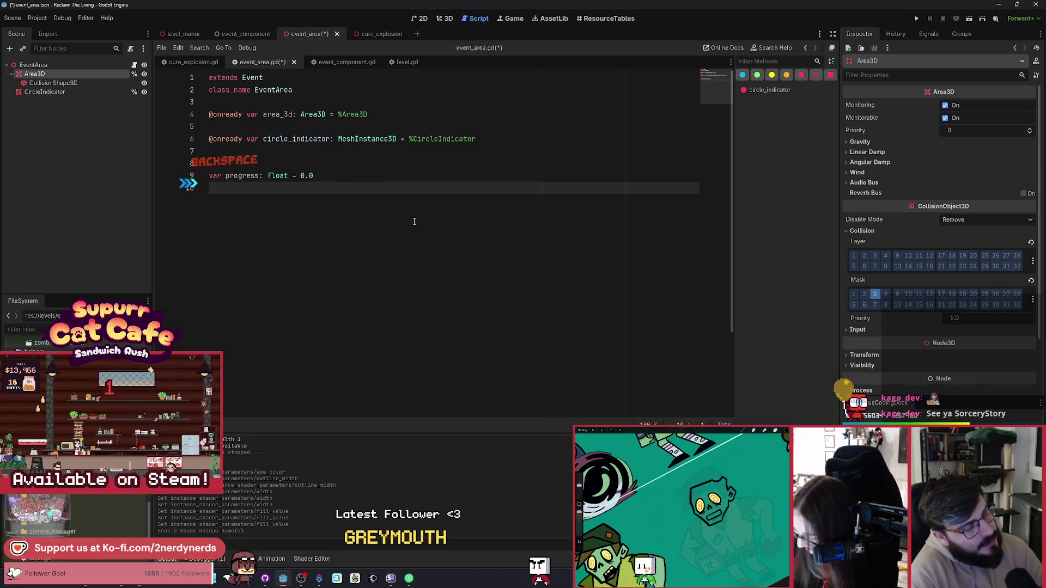
Add const PROGRESS_RATE: float = 0.2 above progress and start a function below.
{"action": "key", "text": "Up"}
{"action": "key", "text": "Up"}
{"action": "key", "text": "Up"}
{"action": "key", "text": "Return"}
{"action": "type", "text": "c"}
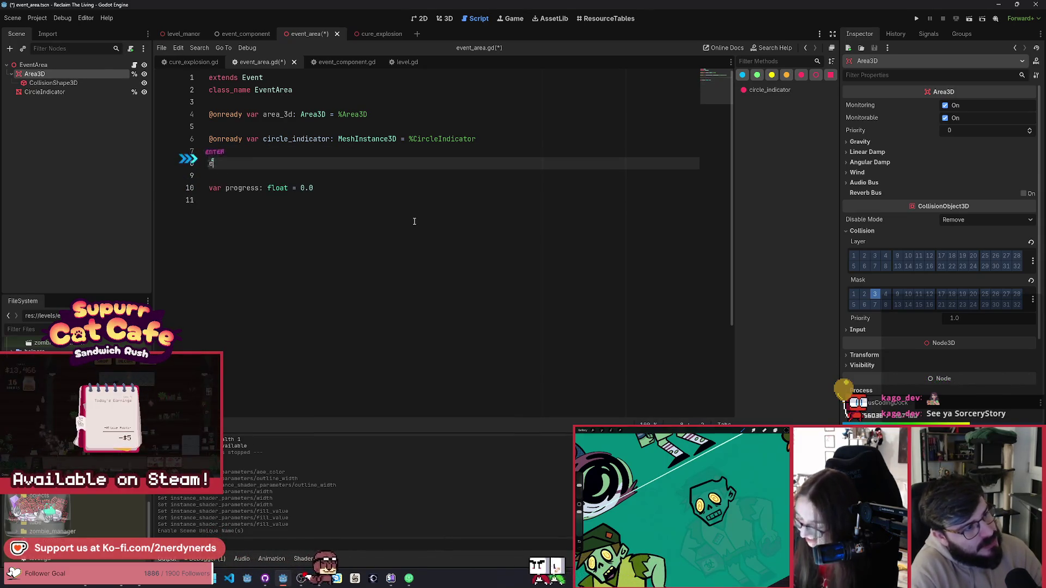
{"action": "type", "text": "onst "}
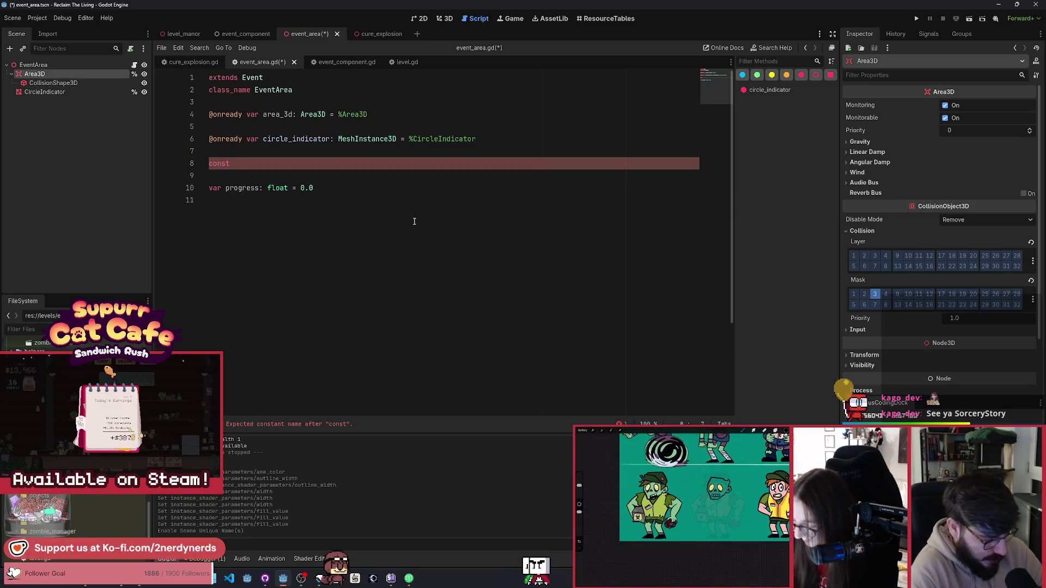
{"action": "type", "text": "PROGRES"}
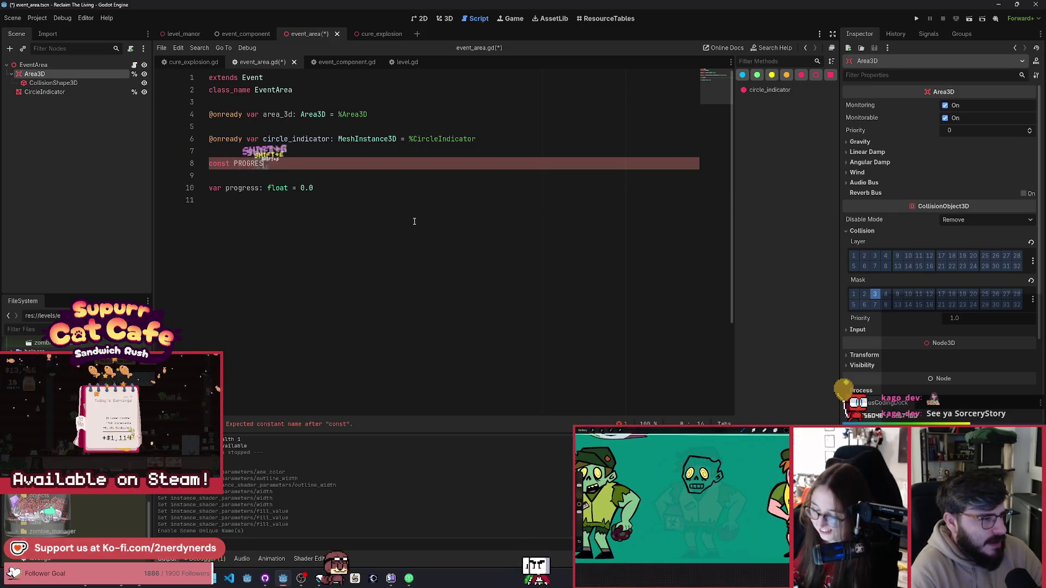
{"action": "type", "text": "S_RATE"}
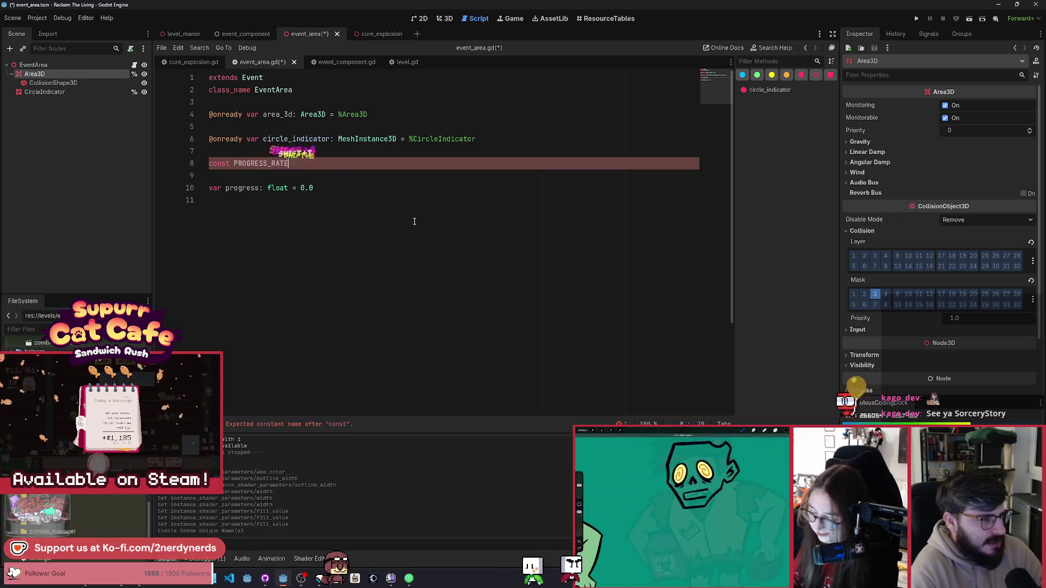
{"action": "type", "text": ": float ="}
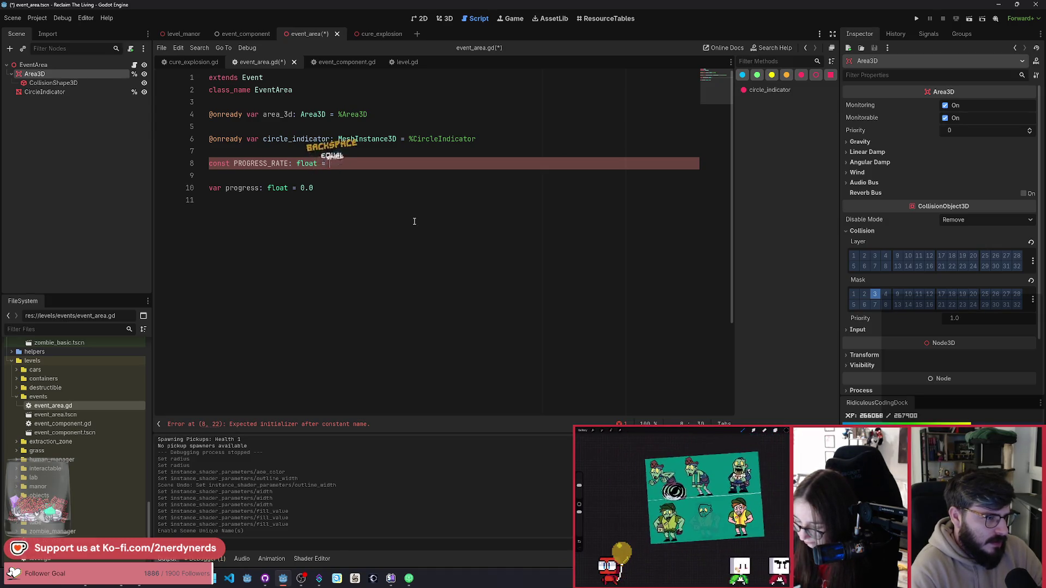
{"action": "key", "text": "ctrl+space"}
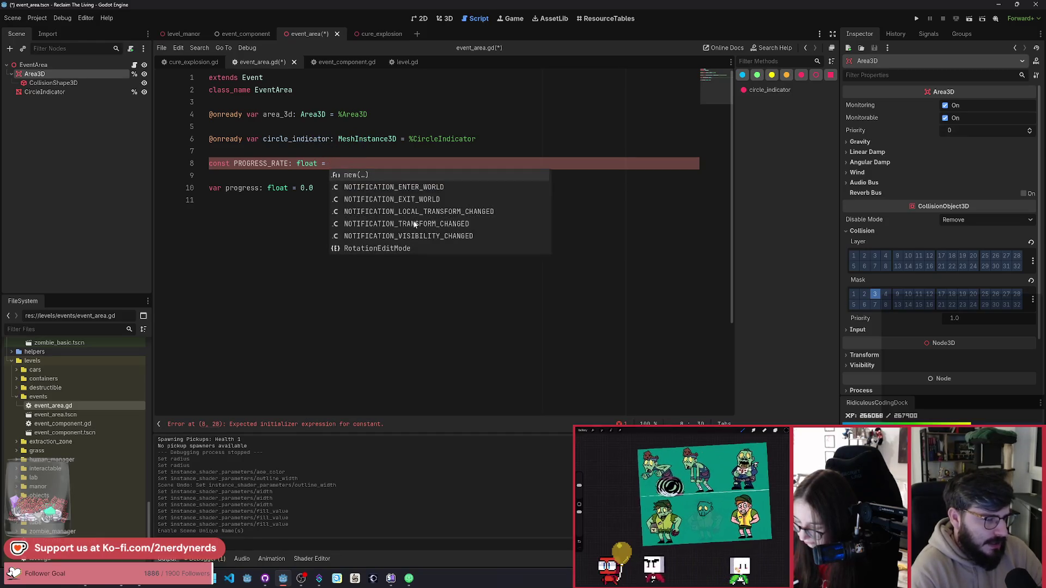
{"action": "type", "text": "0.2"}
{"action": "key", "text": "Down"}
{"action": "key", "text": "Down"}
{"action": "key", "text": "Down"}
{"action": "key", "text": "Return"}
{"action": "key", "text": "Return"}
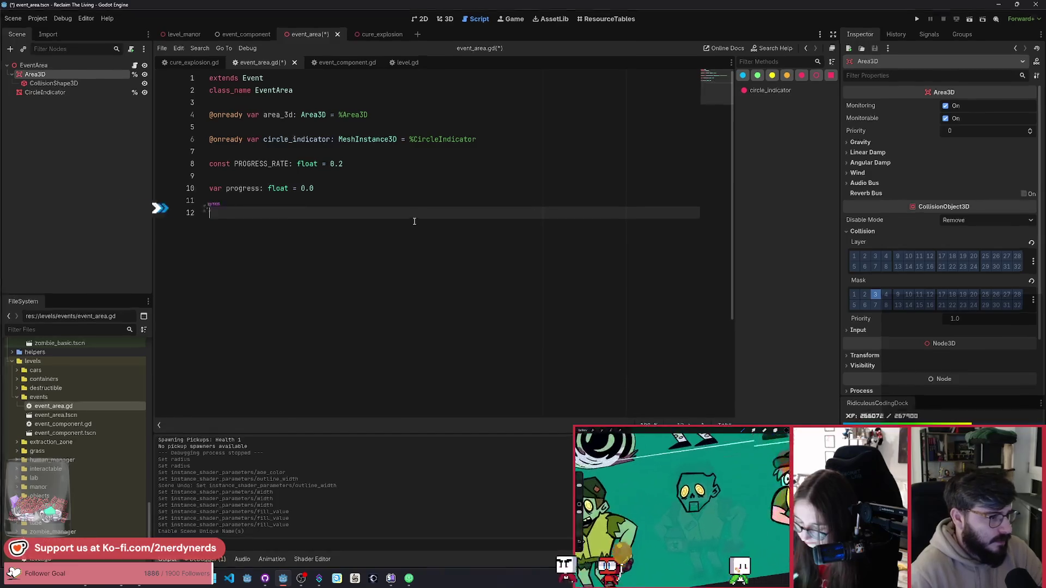
{"action": "type", "text": "func"}
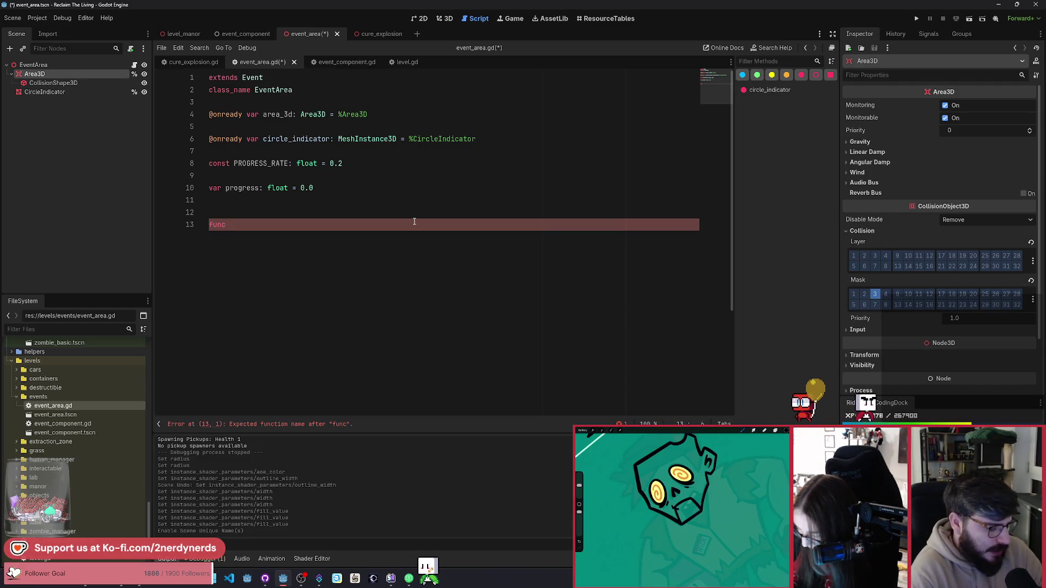
Create _physics_process(delta) with an if condition on area_3d.has_overlapping_bodies().
{"action": "type", "text": "phy"}
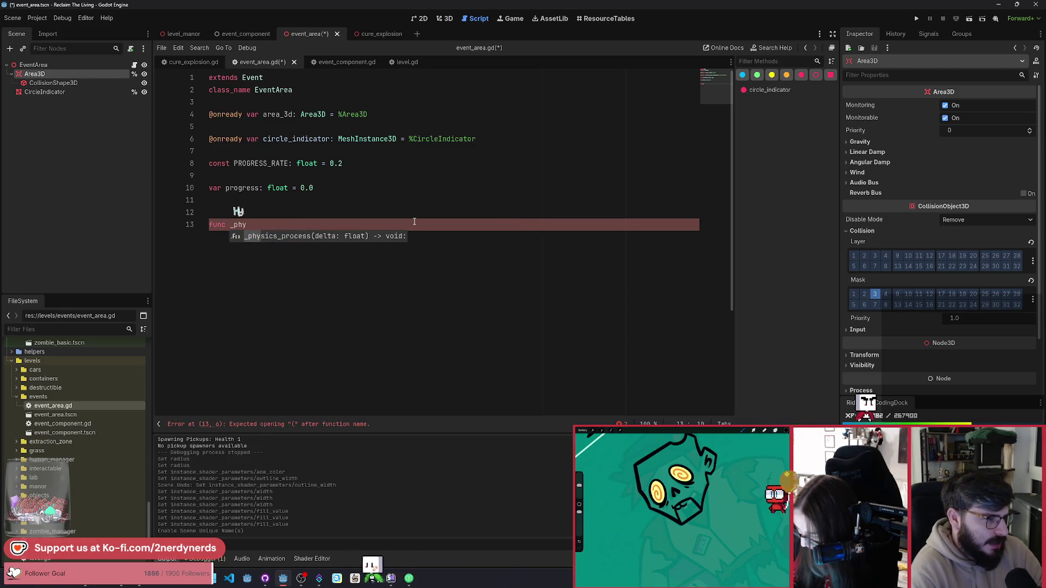
{"action": "key", "text": "Return"}
{"action": "key", "text": "Return"}
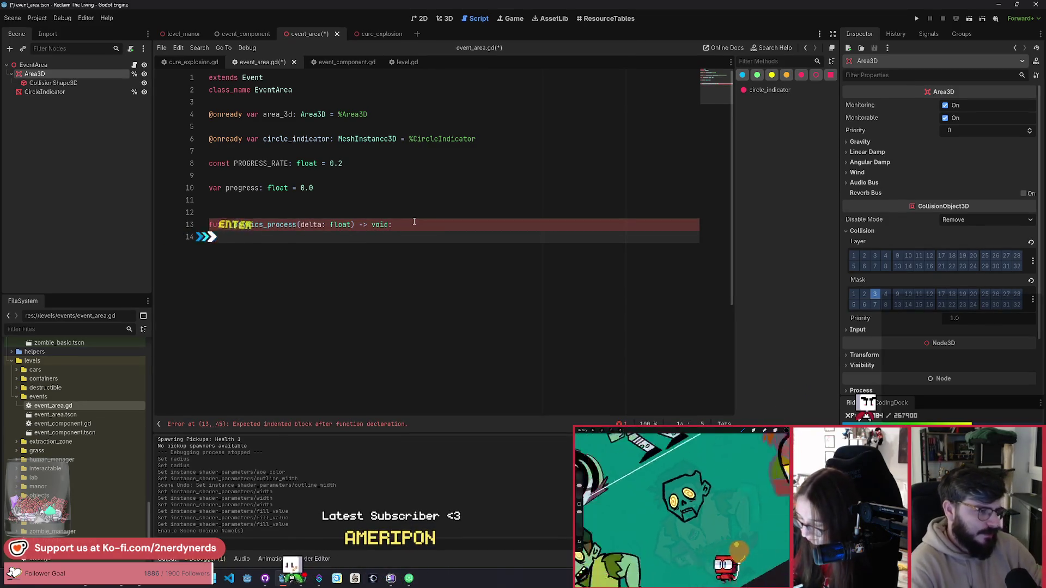
{"action": "type", "text": "if area"}
{"action": "key", "text": "Return"}
{"action": "type", "text": "."}
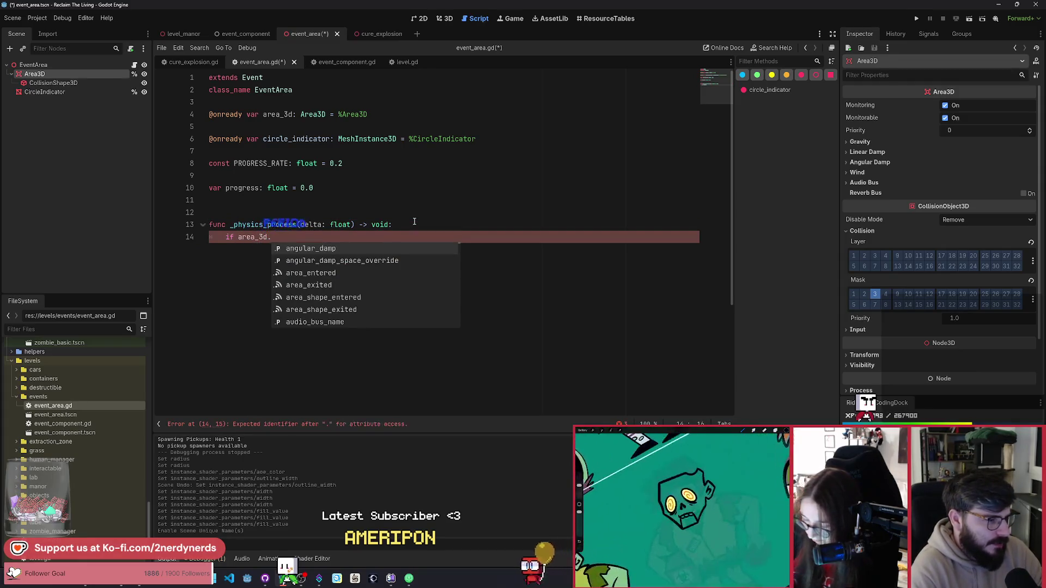
{"action": "type", "text": "has"}
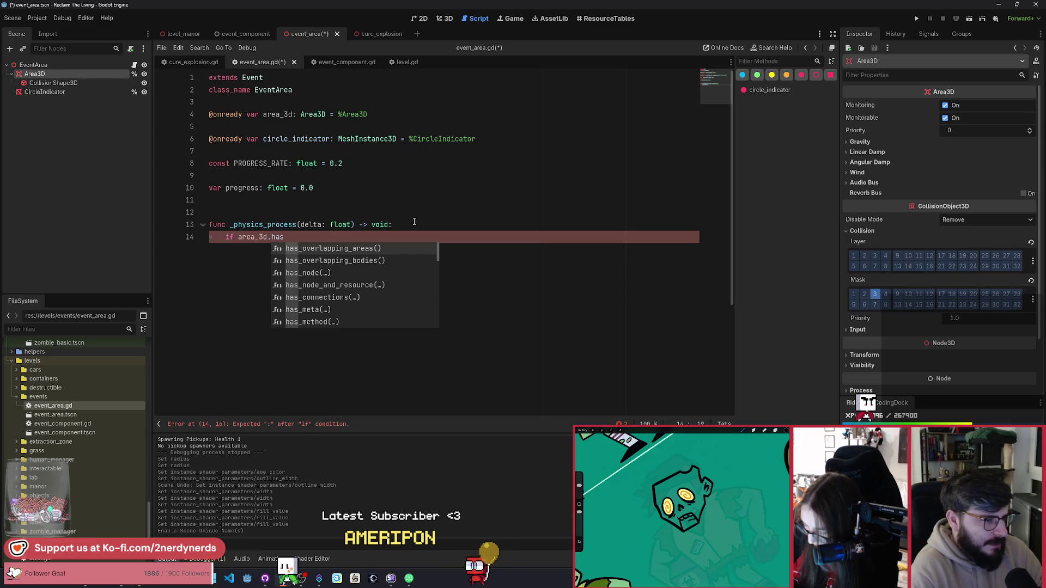
{"action": "key", "text": "Down"}
{"action": "key", "text": "Return"}
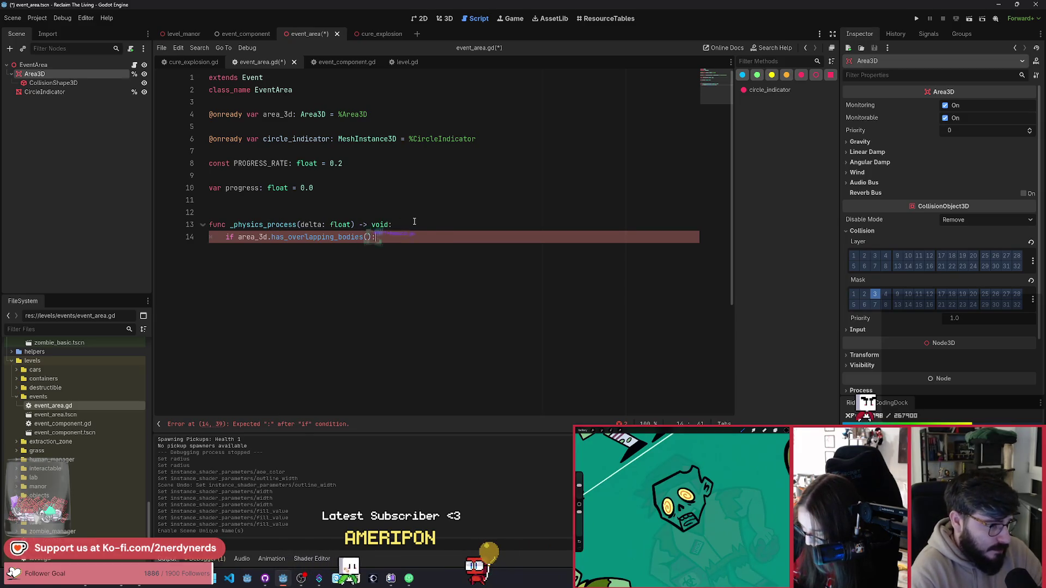
{"action": "key", "text": "Return"}
{"action": "key", "text": "Up"}
{"action": "key", "text": "Home"}
{"action": "key", "text": "ctrl+Right"}
{"action": "key", "text": "Right"}
{"action": "type", "text": "not"}
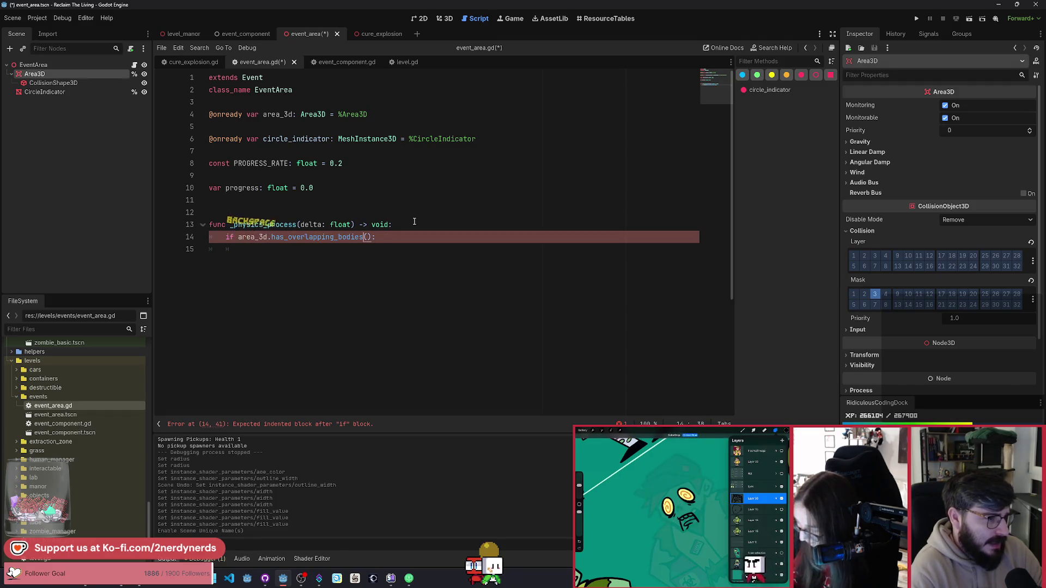
Inside the if, set progress = min(1, progress + (PROGRESS_RATE * delta)).
{"action": "key", "text": "Return"}
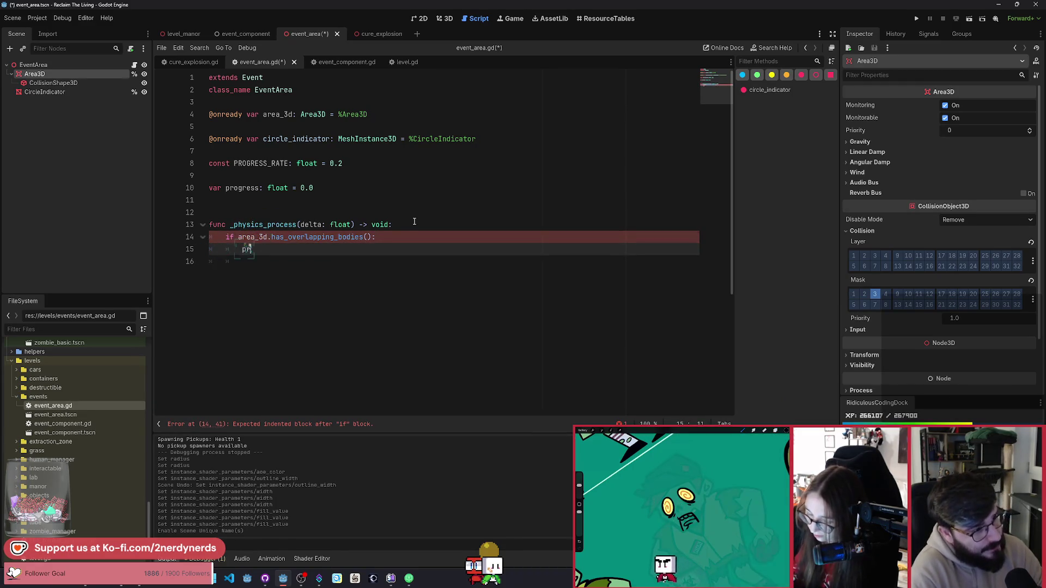
{"action": "type", "text": "ogress = m"}
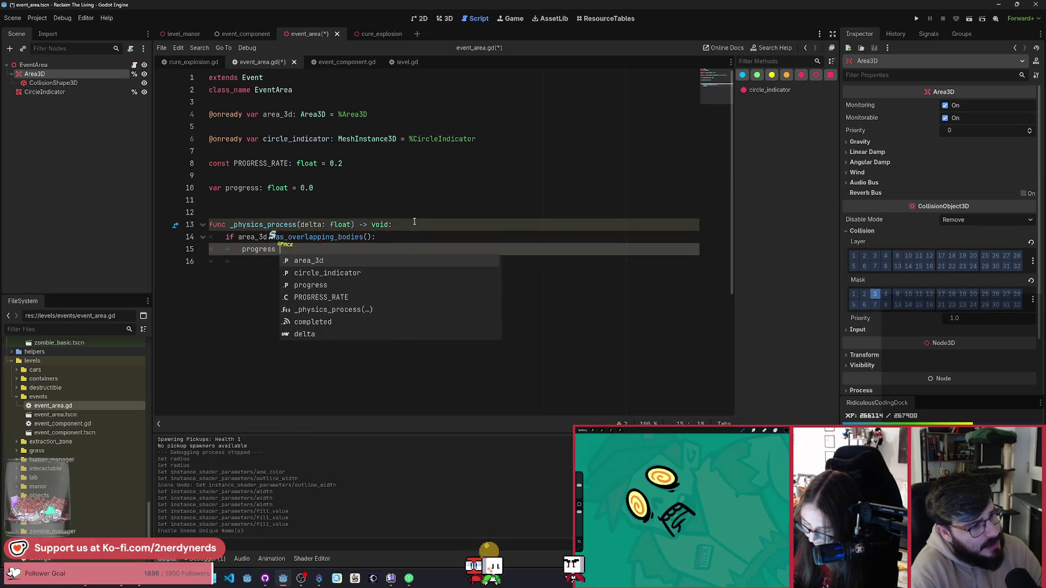
{"action": "type", "text": "in(1, p"}
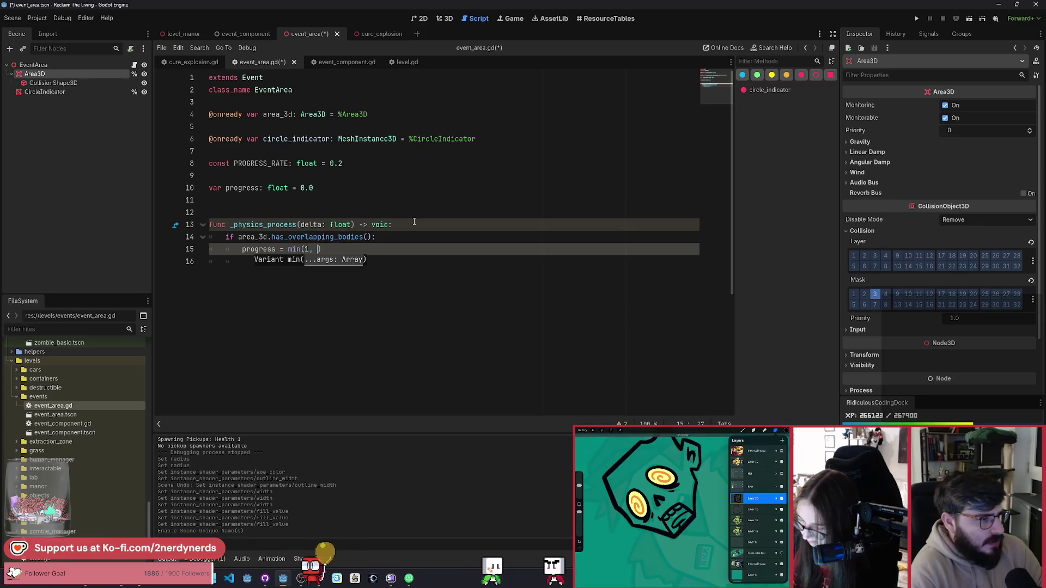
{"action": "type", "text": "rogress + (PROGRESS_RATE * delta"}
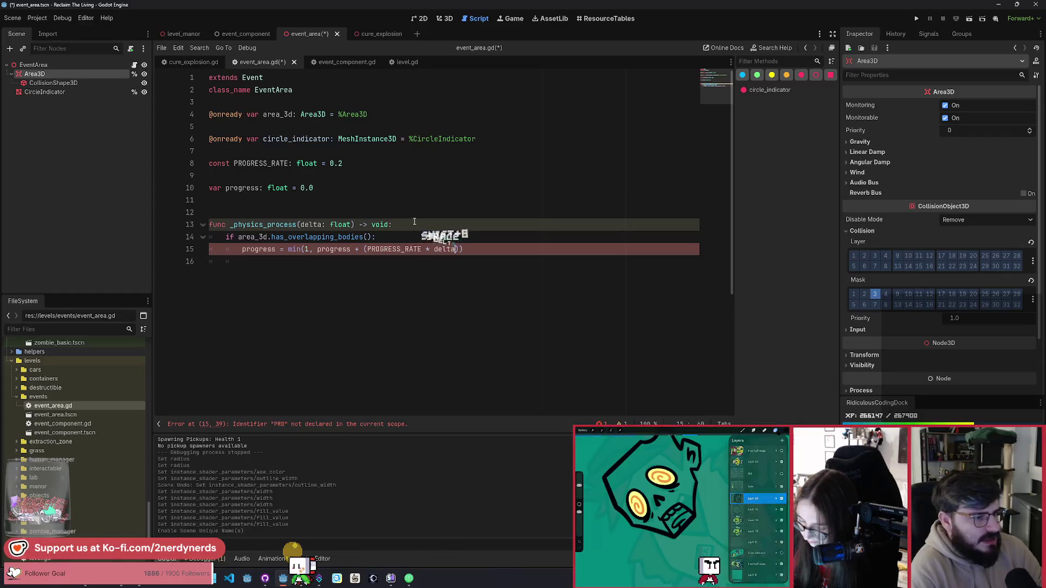
{"action": "type", "text": ")"}
{"action": "key", "text": "Escape"}
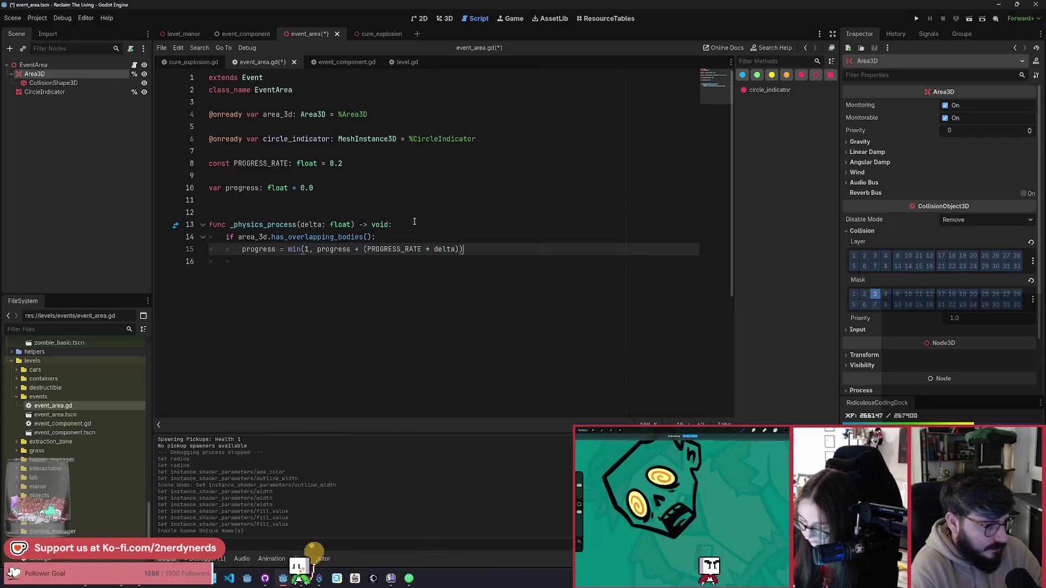
{"action": "key", "text": "Return"}
{"action": "key", "text": "Return"}
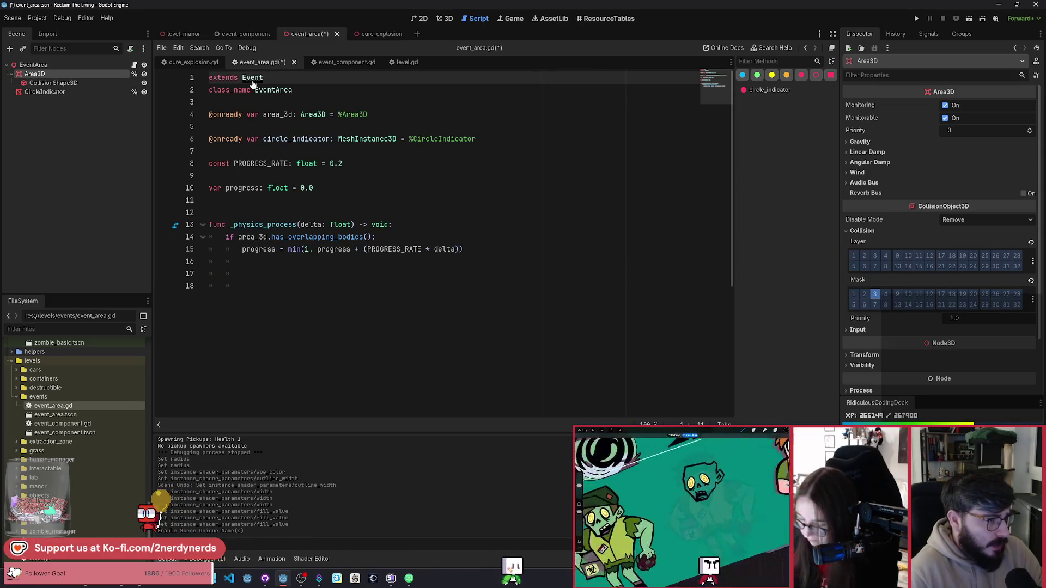
{"action": "left_click", "coordinate": [253, 78], "text": "ctrl"}
Add var complete: bool = false under the signals, save, and return to event_area.gd.
{"action": "key", "text": "Return"}
{"action": "key", "text": "Return"}
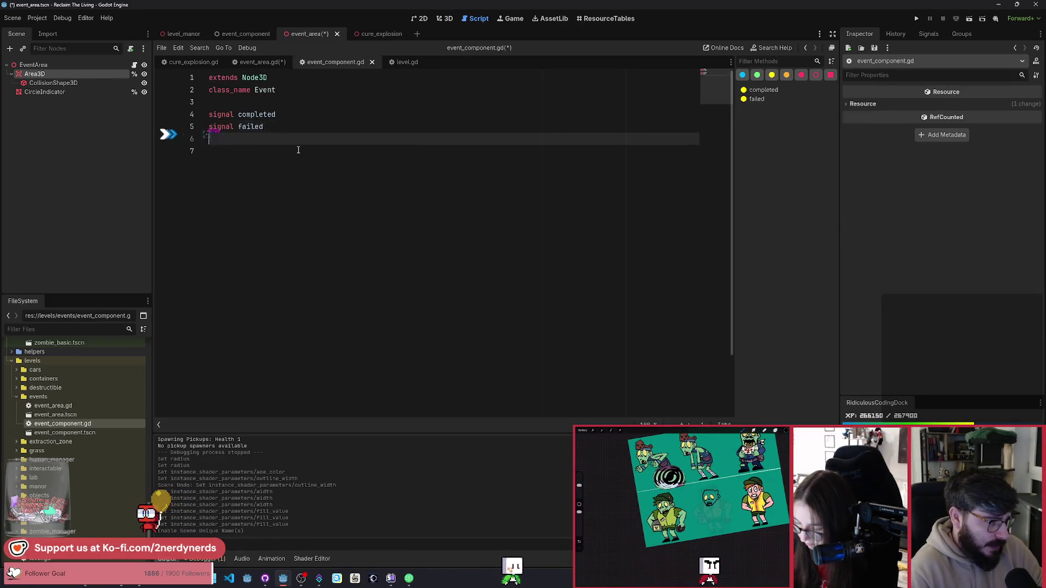
{"action": "type", "text": "var compo"}
{"action": "key", "text": "BackSpace"}
{"action": "key", "text": "BackSpace"}
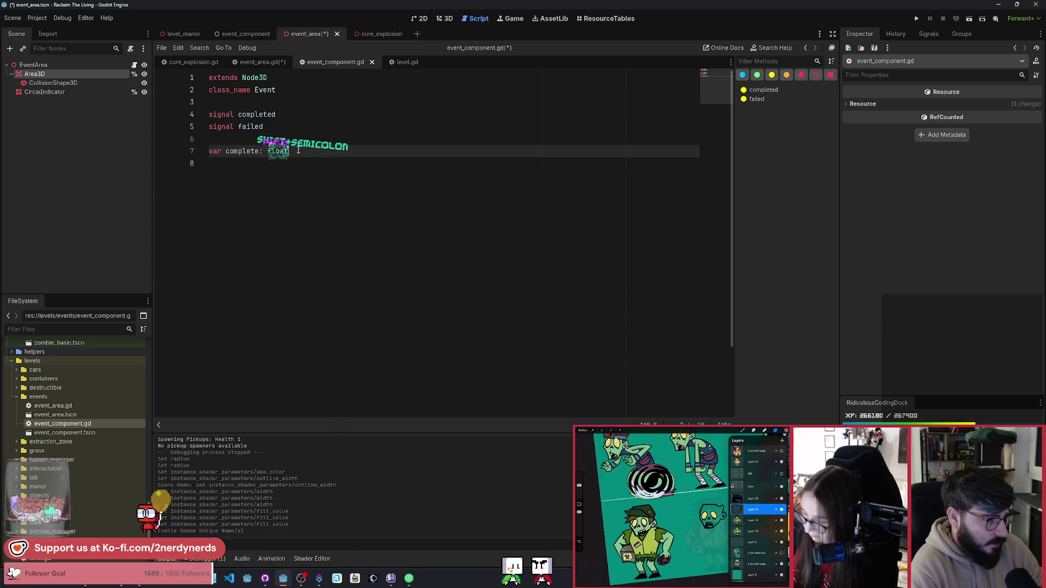
{"action": "key", "text": "BackSpace"}
{"action": "key", "text": "BackSpace"}
{"action": "key", "text": "BackSpace"}
{"action": "type", "text": "bool ="}
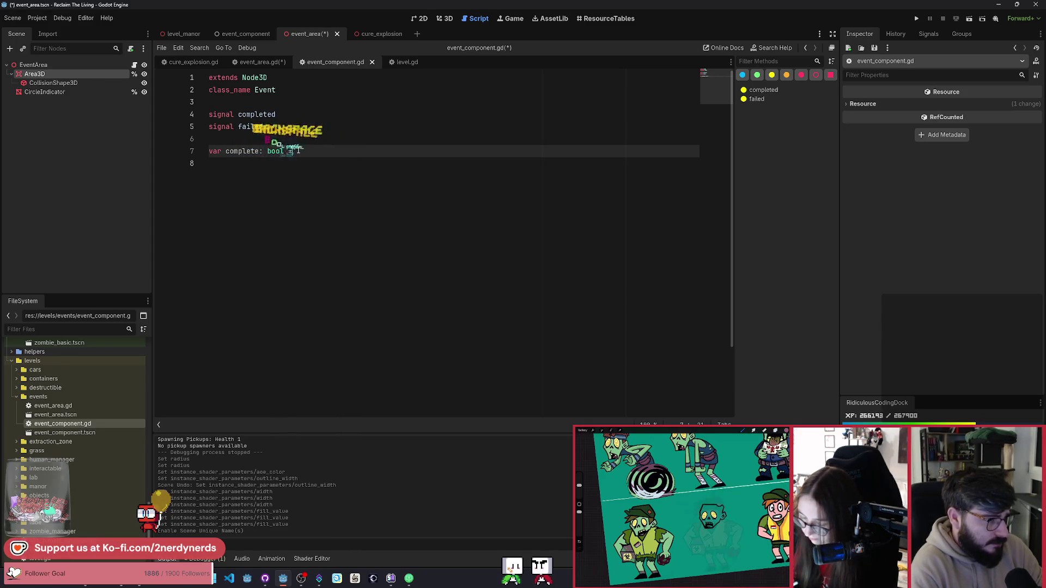
{"action": "type", "text": " false"}
{"action": "key", "text": "ctrl+s"}
{"action": "left_click", "coordinate": [270, 63]}
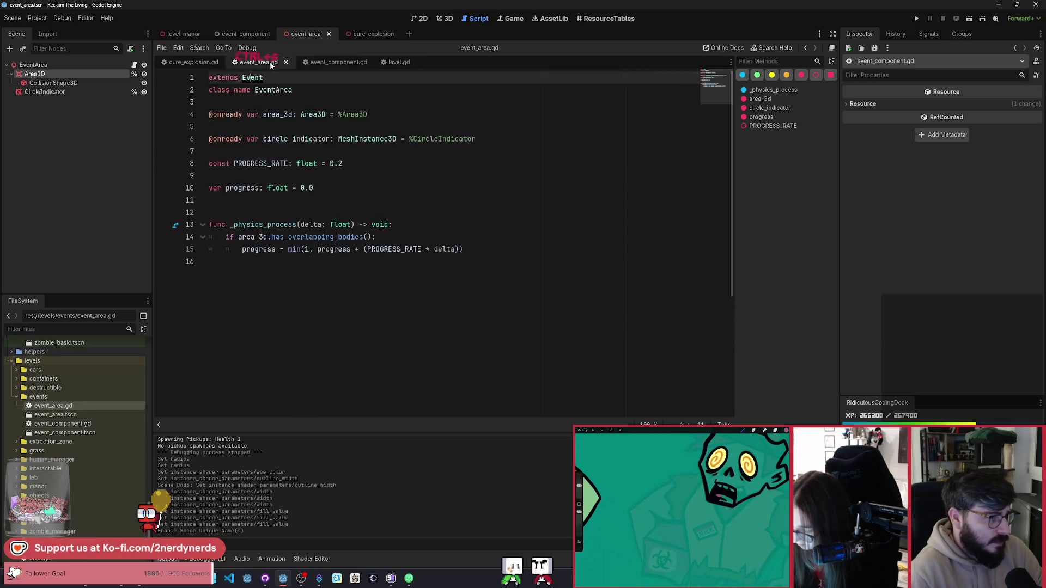
{"action": "left_click", "coordinate": [335, 270]}
Add 'if progress == 1: complete = true' inside _physics_process.
{"action": "key", "text": "Tab"}
{"action": "key", "text": "Tab"}
{"action": "key", "text": "Return"}
{"action": "type", "text": "if"}
{"action": "key", "text": "BackSpace"}
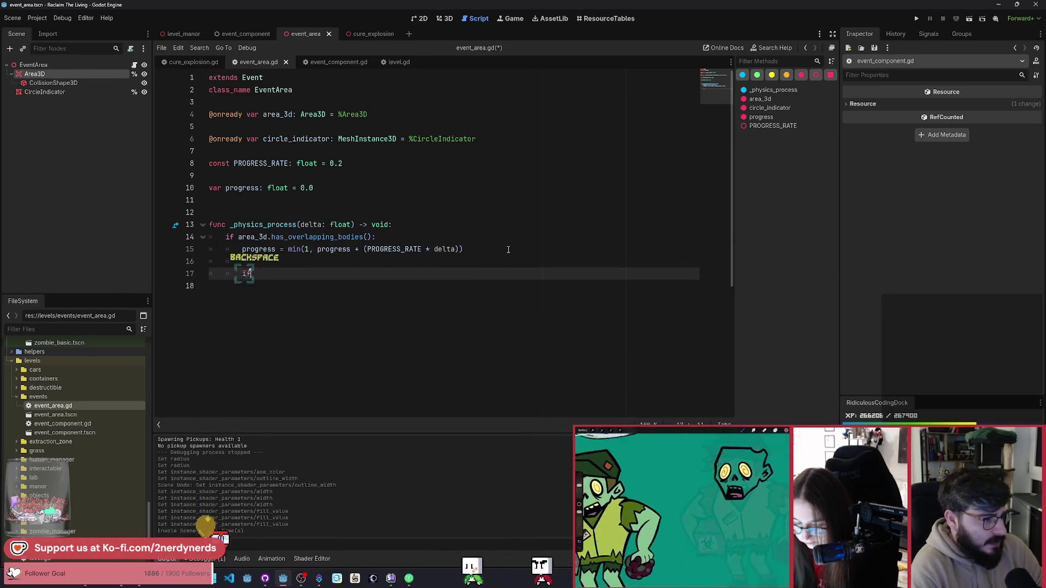
{"action": "type", "text": "progre"}
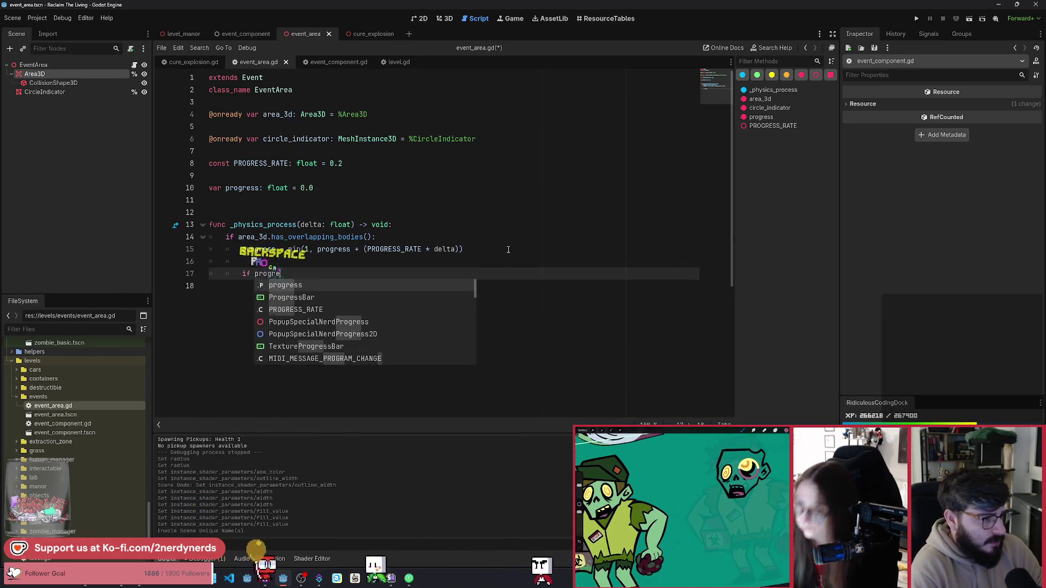
{"action": "type", "text": "ss == 1"}
{"action": "key", "text": "Escape"}
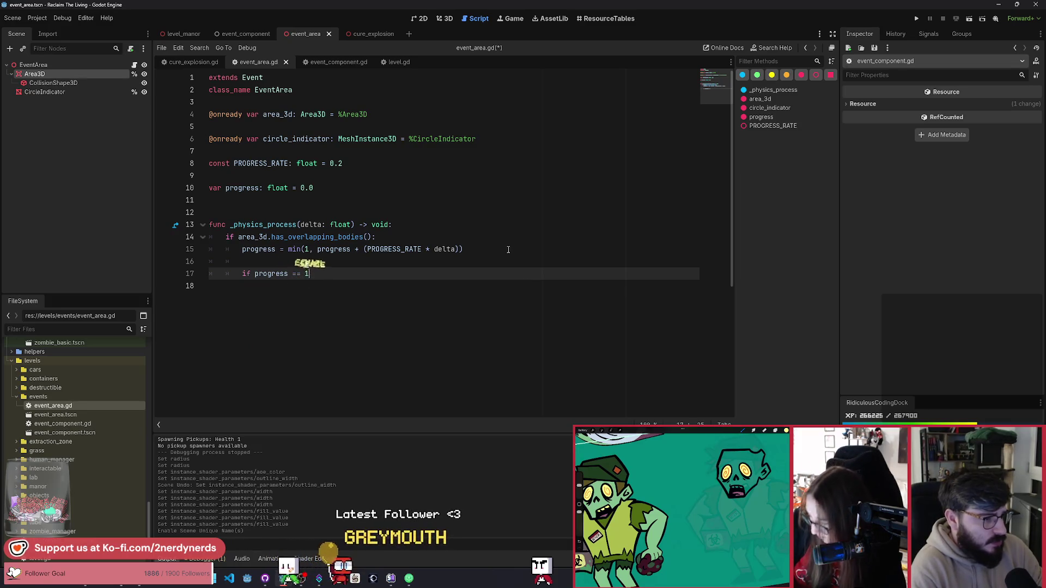
{"action": "type", "text": ":"}
{"action": "key", "text": "Return"}
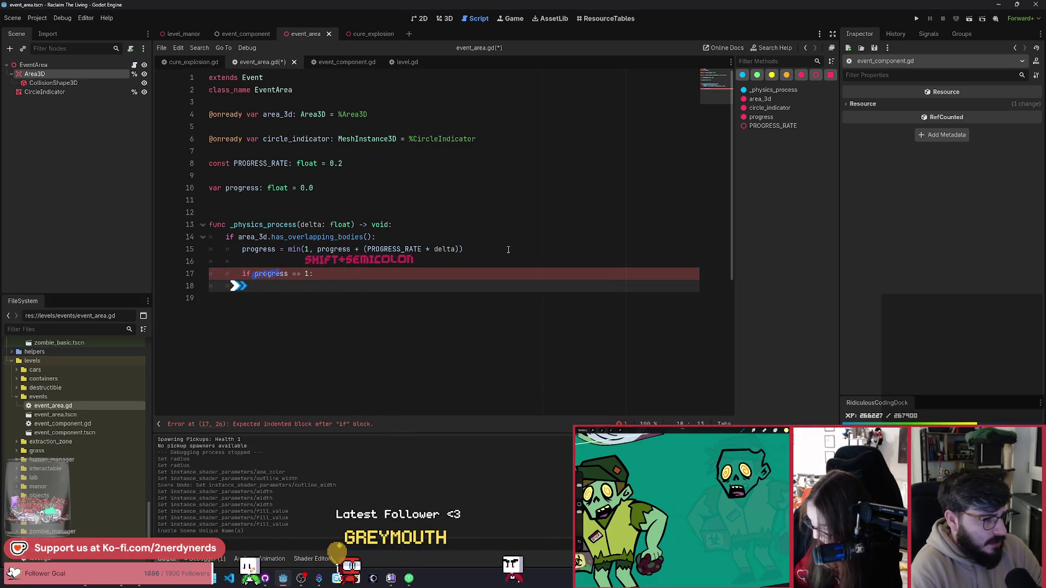
{"action": "type", "text": "complete = "}
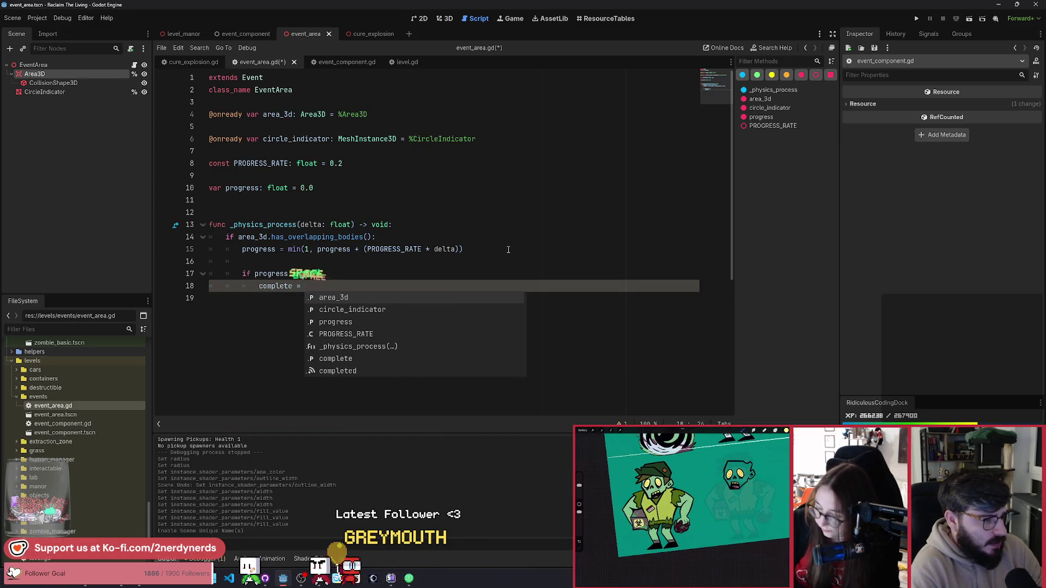
{"action": "type", "text": "true"}
{"action": "key", "text": "Up"}
{"action": "key", "text": "Up"}
{"action": "key", "text": "Up"}
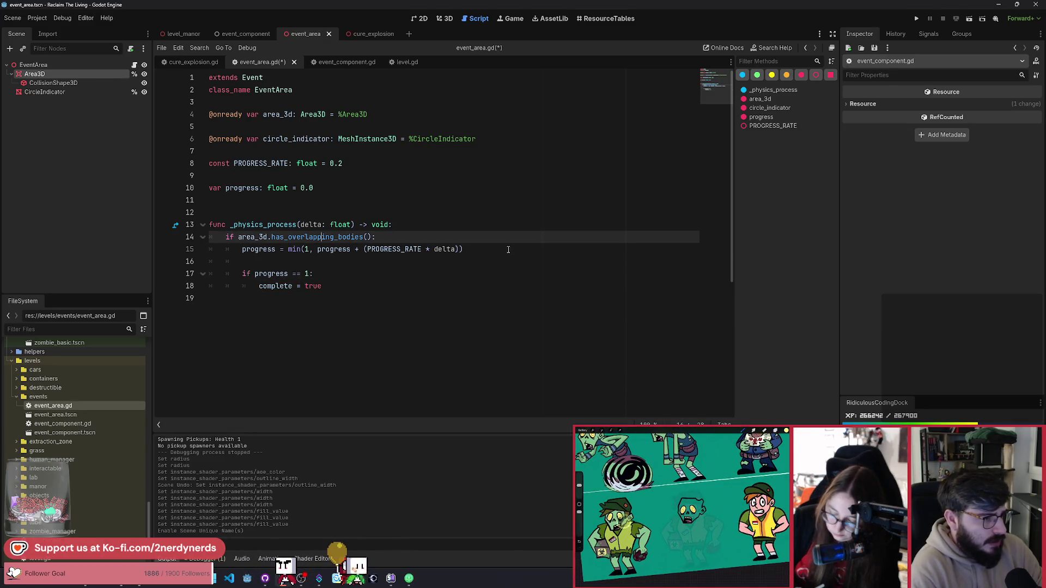
Insert 'if complete: return' at the top of _physics_process.
{"action": "key", "text": "Up"}
{"action": "key", "text": "End"}
{"action": "key", "text": "Left"}
{"action": "key", "text": "Return"}
{"action": "key", "text": "Return"}
{"action": "key", "text": "Up"}
{"action": "type", "text": "if co"}
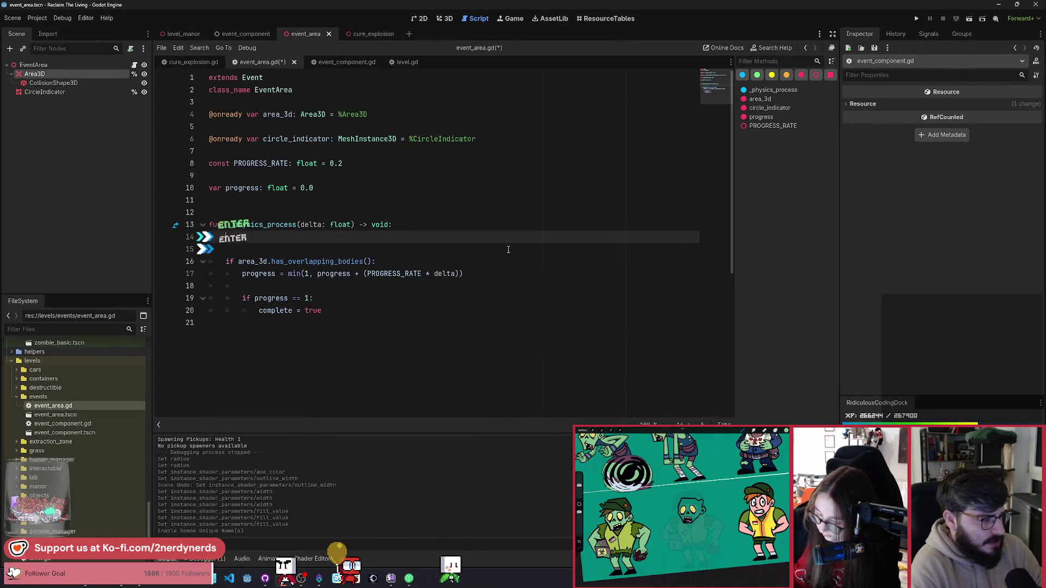
{"action": "type", "text": "mplete:"}
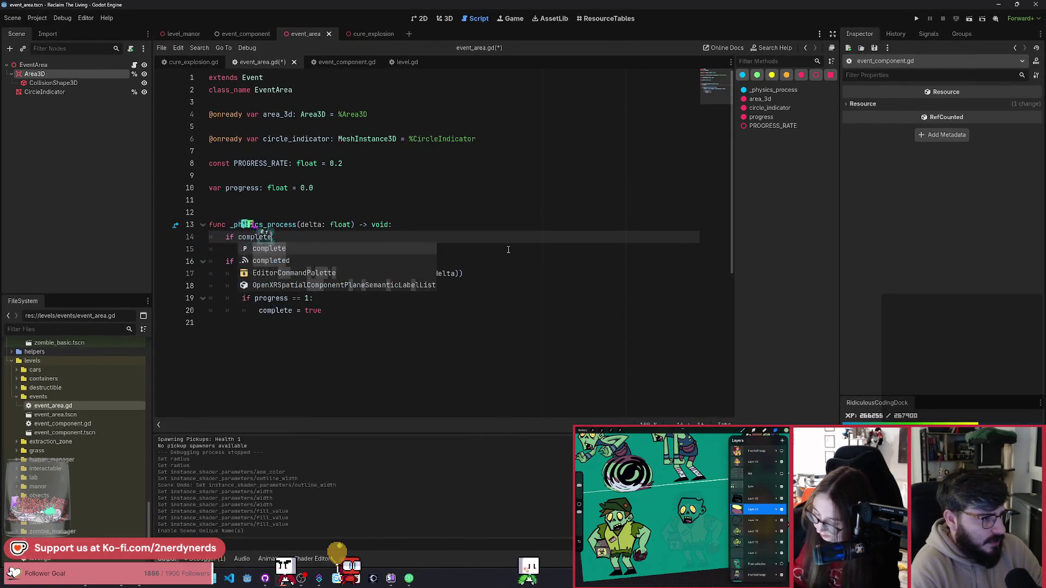
{"action": "key", "text": "Return"}
{"action": "type", "text": "return"}
{"action": "key", "text": "Down"}
{"action": "key", "text": "Down"}
{"action": "key", "text": "Down"}
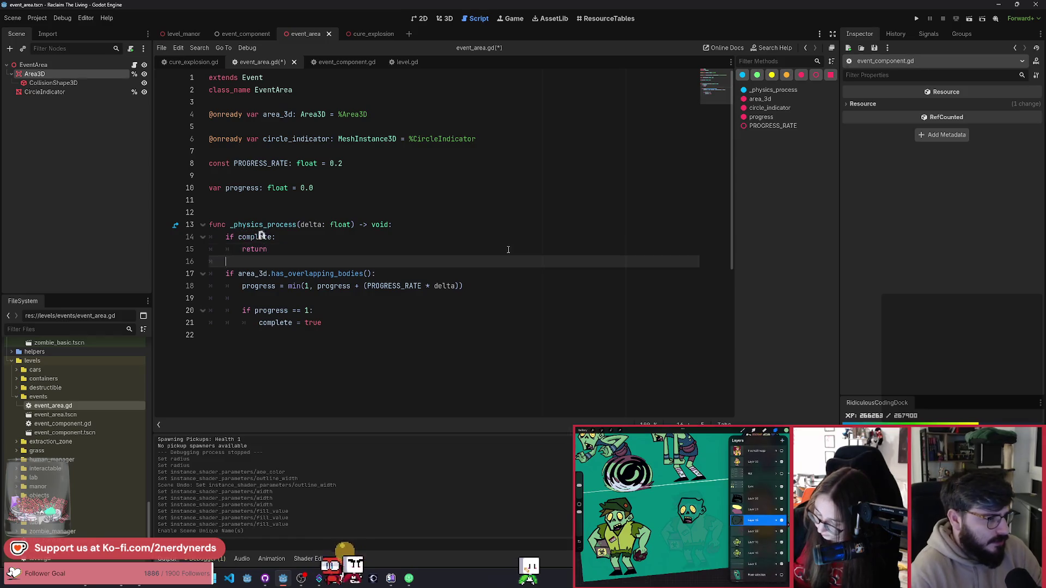
Add a PROGRESS_DECAY constant below PROGRESS_RATE and save the script.
{"action": "left_click", "coordinate": [374, 163]}
{"action": "key", "text": "Return"}
{"action": "type", "text": "const PROGRESS_"}
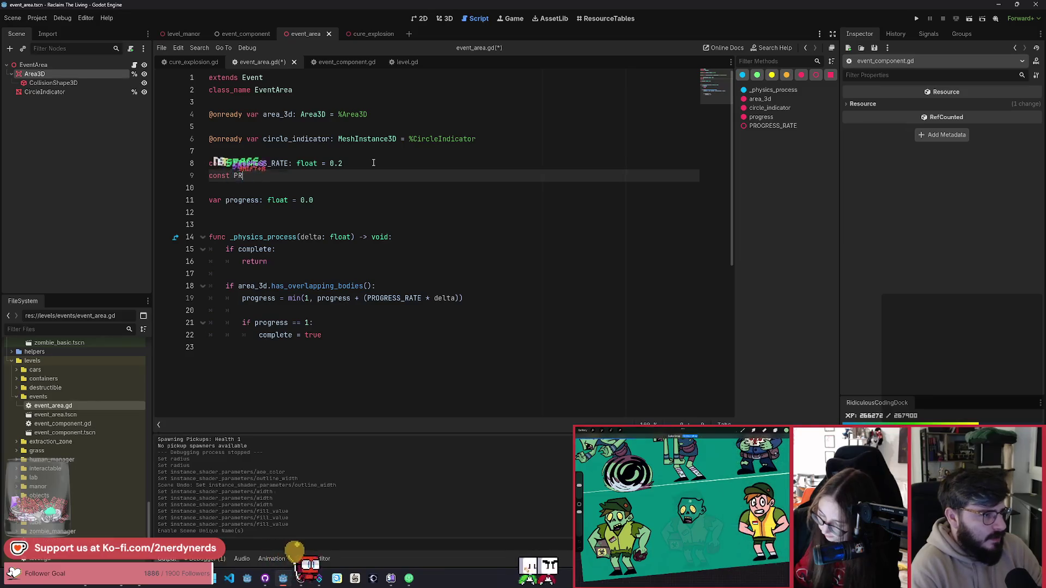
{"action": "type", "text": "DECAY: float = 0.1"}
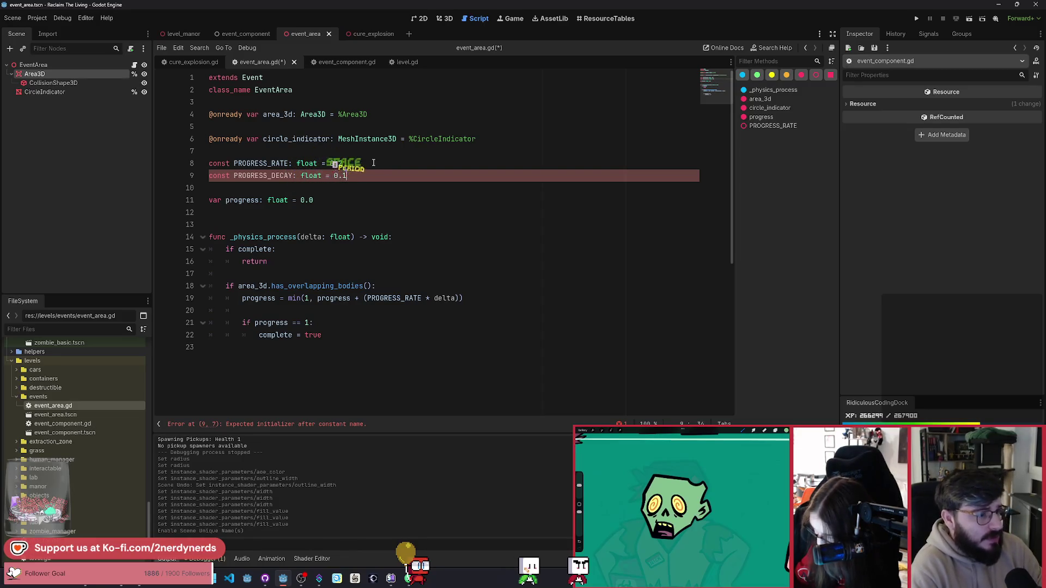
{"action": "key", "text": "ctrl+s"}
Add an else branch after the completion check containing a copy of the progress increment line.
{"action": "left_click", "coordinate": [371, 335]}
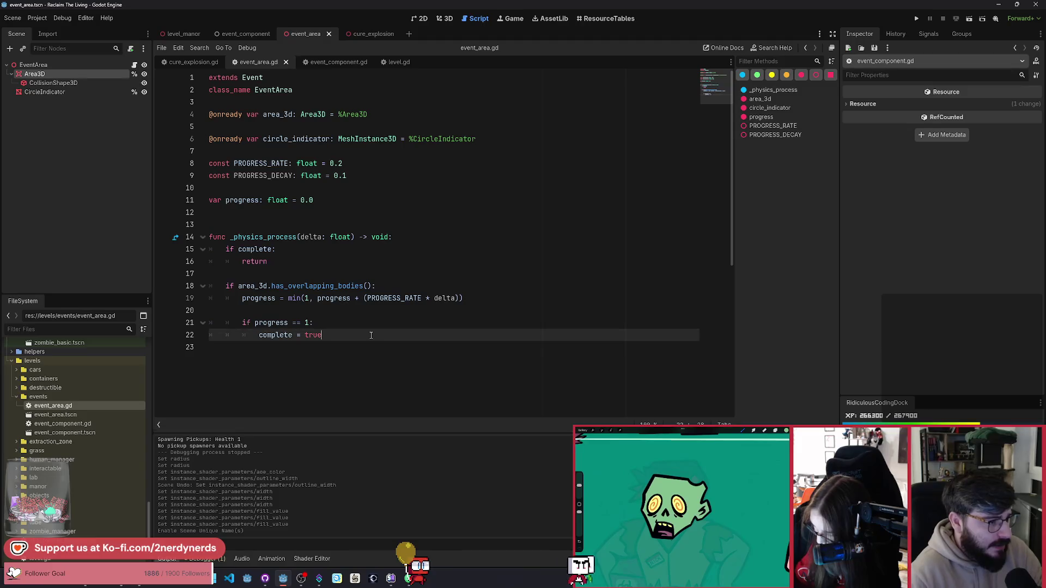
{"action": "key", "text": "Return"}
{"action": "key", "text": "BackSpace"}
{"action": "type", "text": "el"}
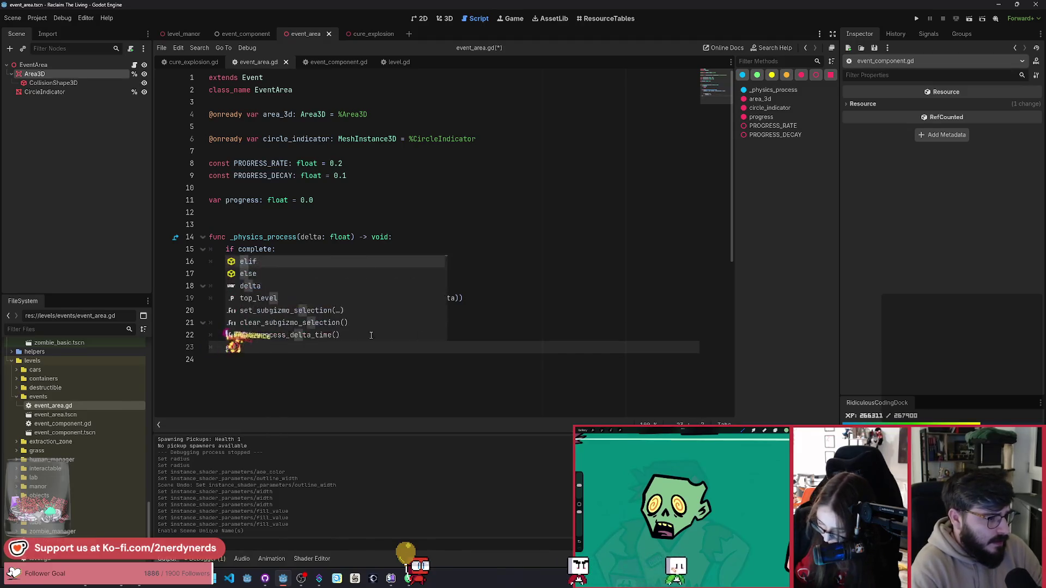
{"action": "type", "text": "se:"}
{"action": "key", "text": "Return"}
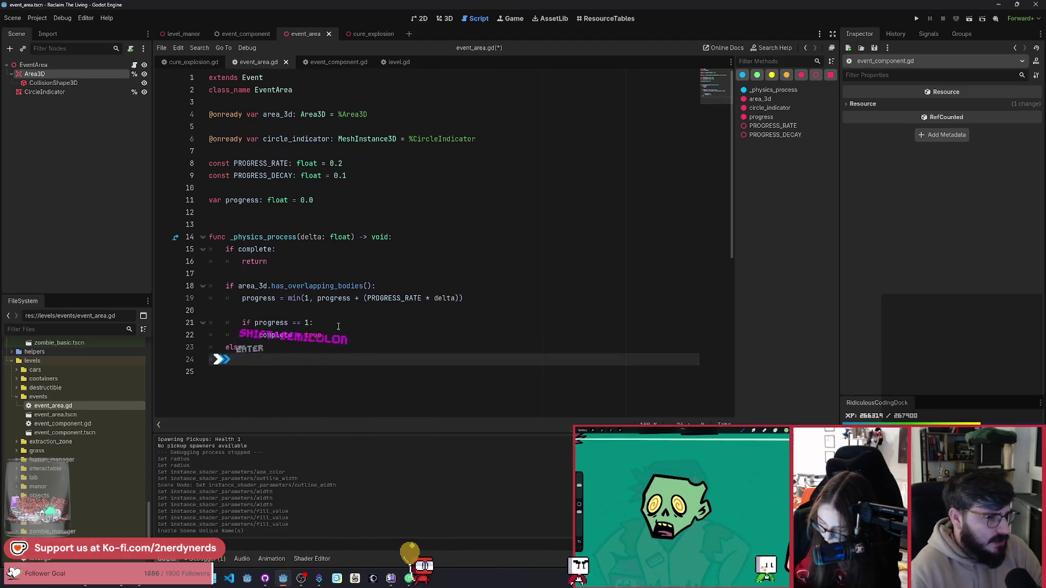
{"action": "scroll", "coordinate": [353, 316], "scroll_direction": "down", "scroll_amount": 2}
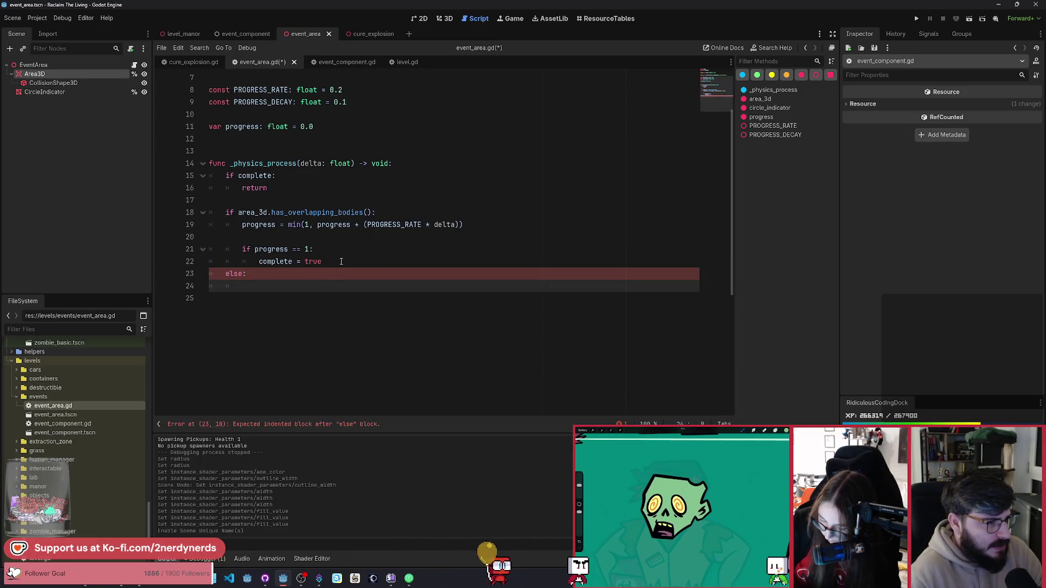
{"action": "left_click_drag", "start_coordinate": [463, 225], "coordinate": [242, 227]}
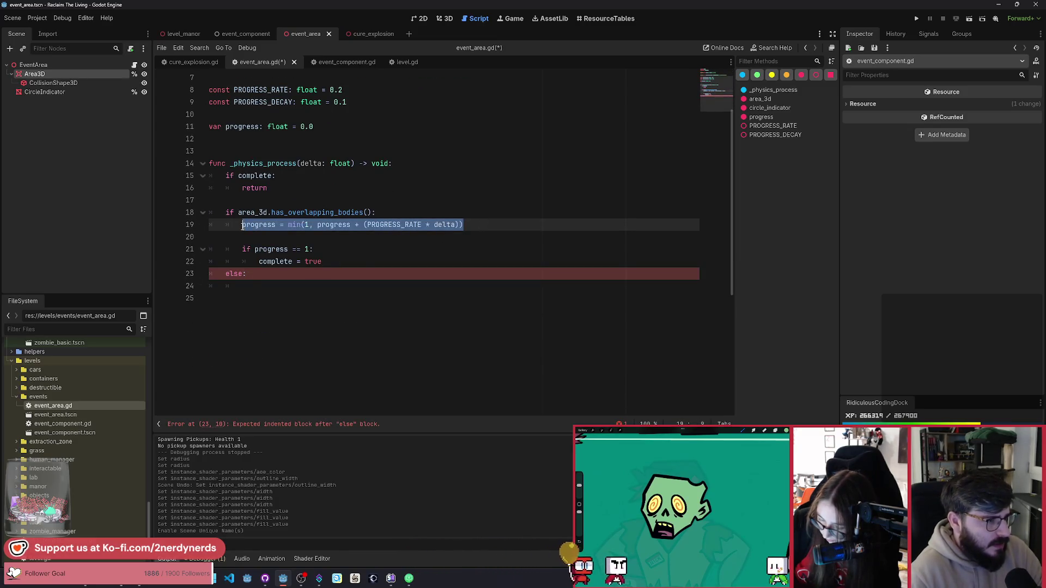
{"action": "key", "text": "ctrl+c"}
{"action": "left_click", "coordinate": [255, 289]}
{"action": "key", "text": "ctrl+v"}
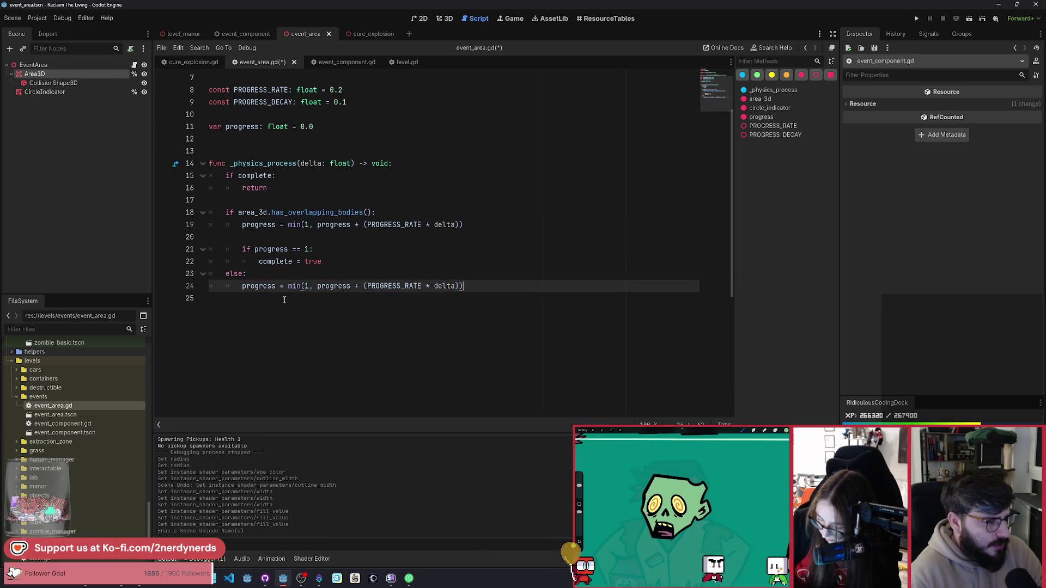
Change the copied line to progress = max(0, progress - PROGRESS_DECAY * delta) and save.
{"action": "key", "text": "Right"}
{"action": "key", "text": "Right"}
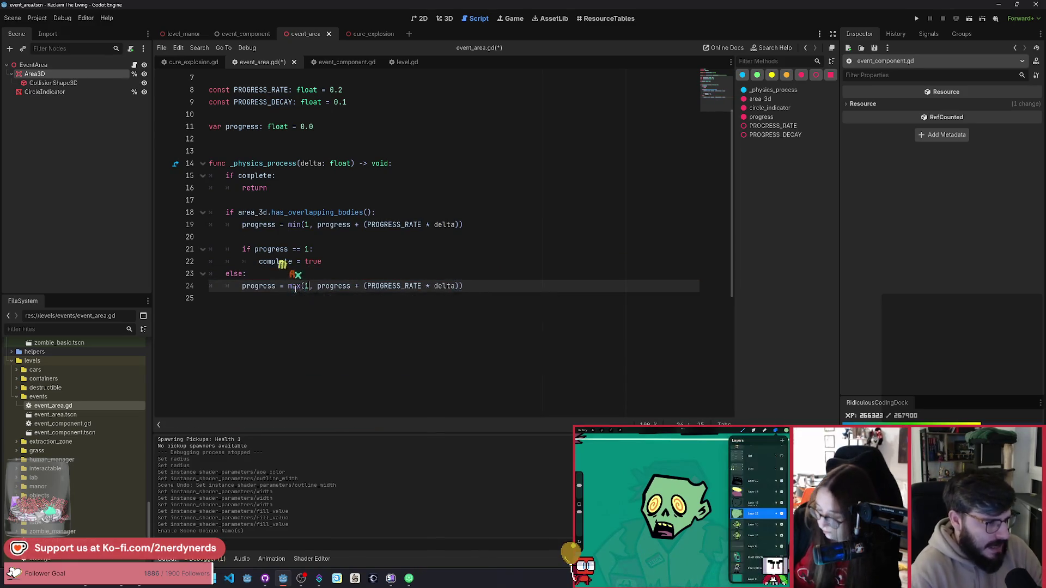
{"action": "type", "text": "0"}
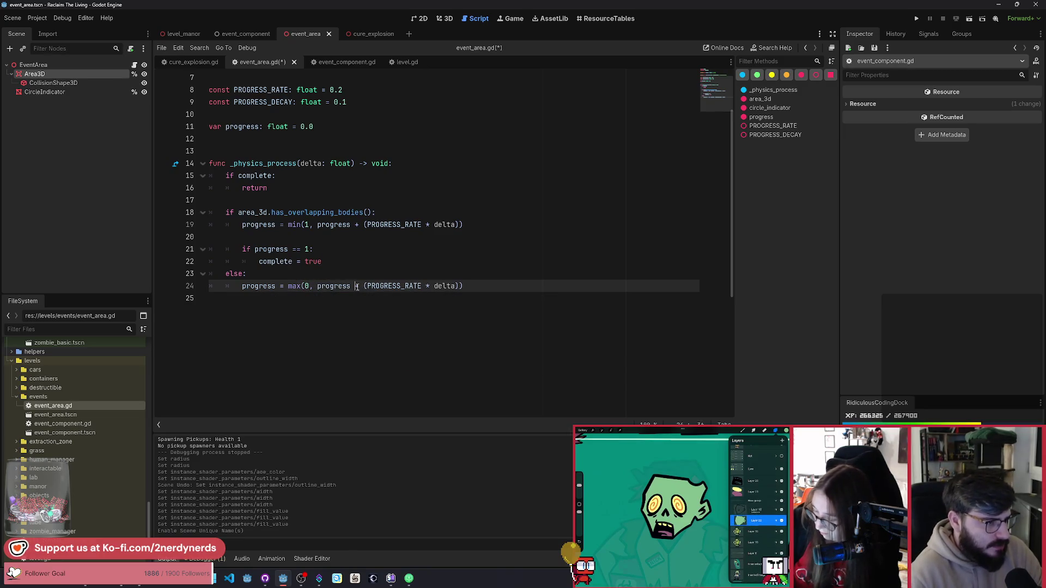
{"action": "key", "text": "BackSpace"}
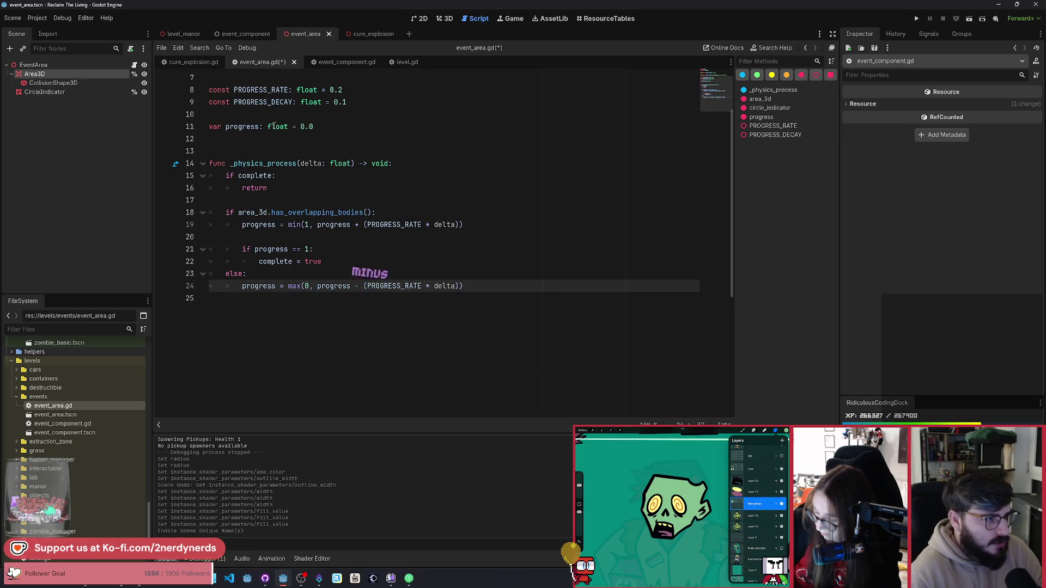
{"action": "double_click", "coordinate": [267, 102]}
{"action": "key", "text": "ctrl+c"}
{"action": "double_click", "coordinate": [392, 286]}
{"action": "key", "text": "ctrl+v"}
{"action": "key", "text": "ctrl+s"}
{"action": "left_click", "coordinate": [381, 261]}
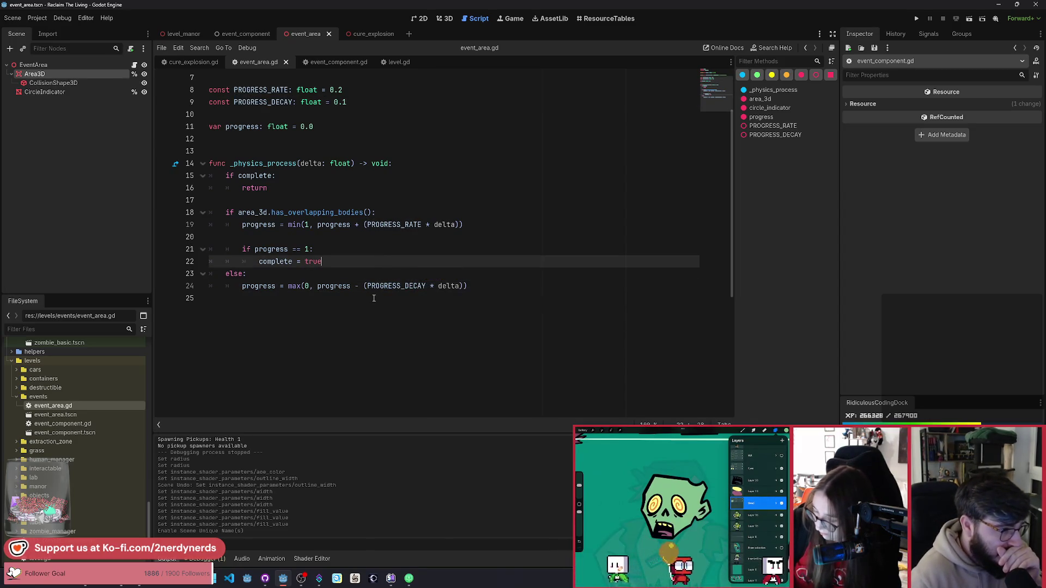
Turn the else into 'elif progress > 0' and leave blank lines below it.
{"action": "left_click", "coordinate": [500, 286]}
{"action": "key", "text": "Return"}
{"action": "key", "text": "Return"}
{"action": "key", "text": "Return"}
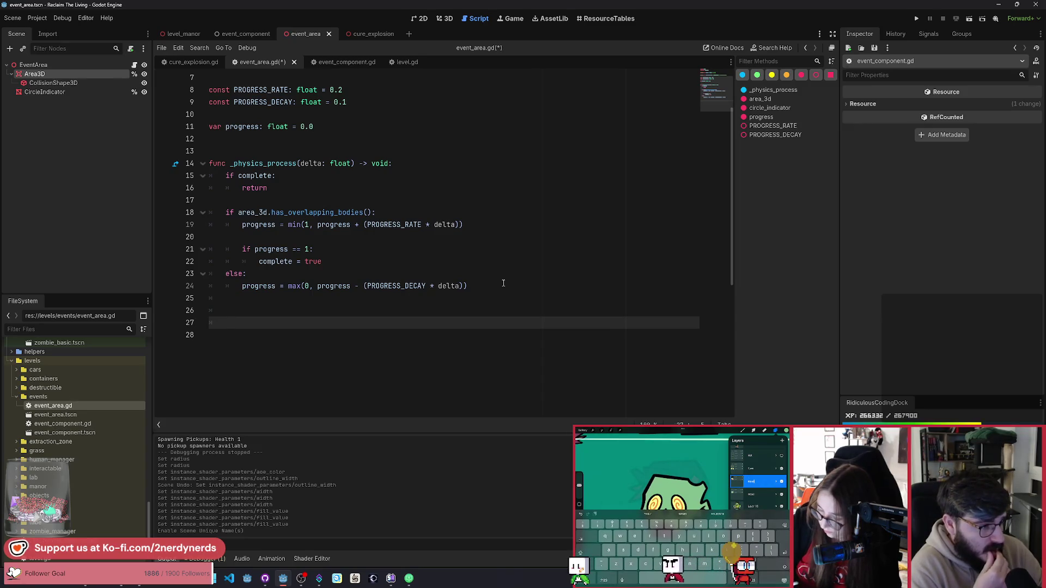
{"action": "key", "text": "ctrl+BackSpace"}
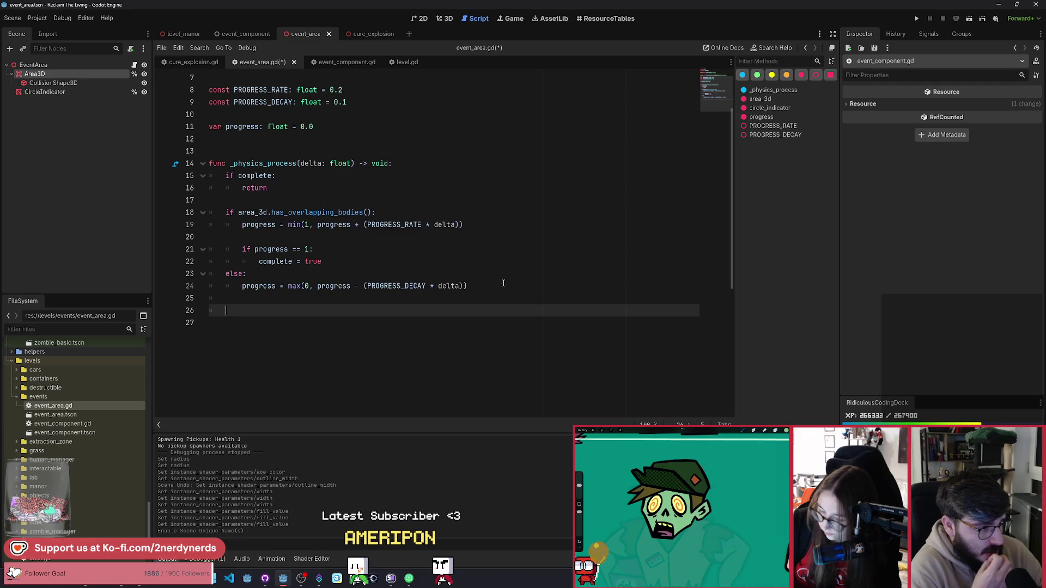
{"action": "key", "text": "Return"}
{"action": "key", "text": "Return"}
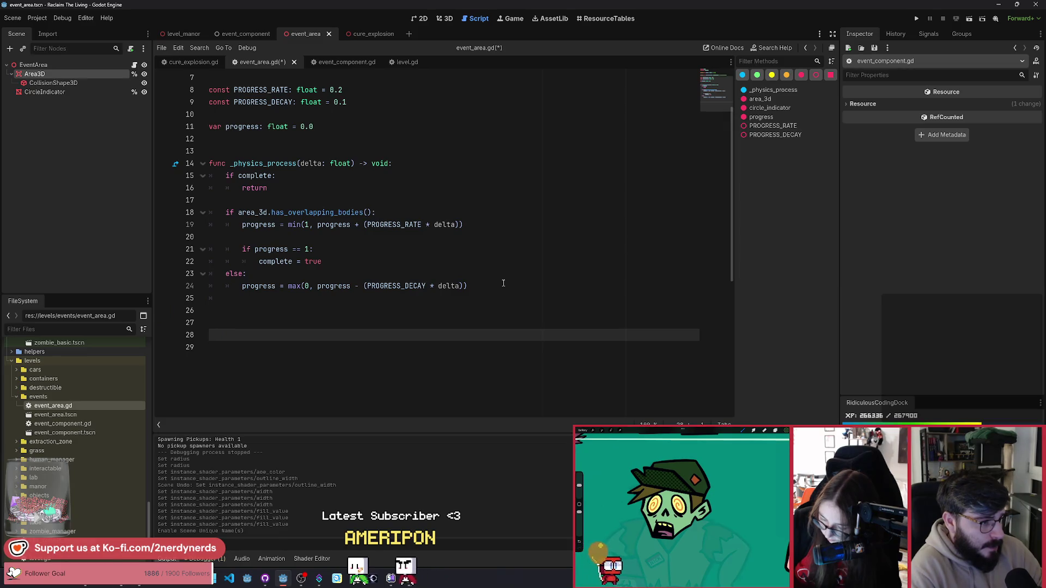
{"action": "key", "text": "Up"}
{"action": "key", "text": "Up"}
{"action": "key", "text": "Up"}
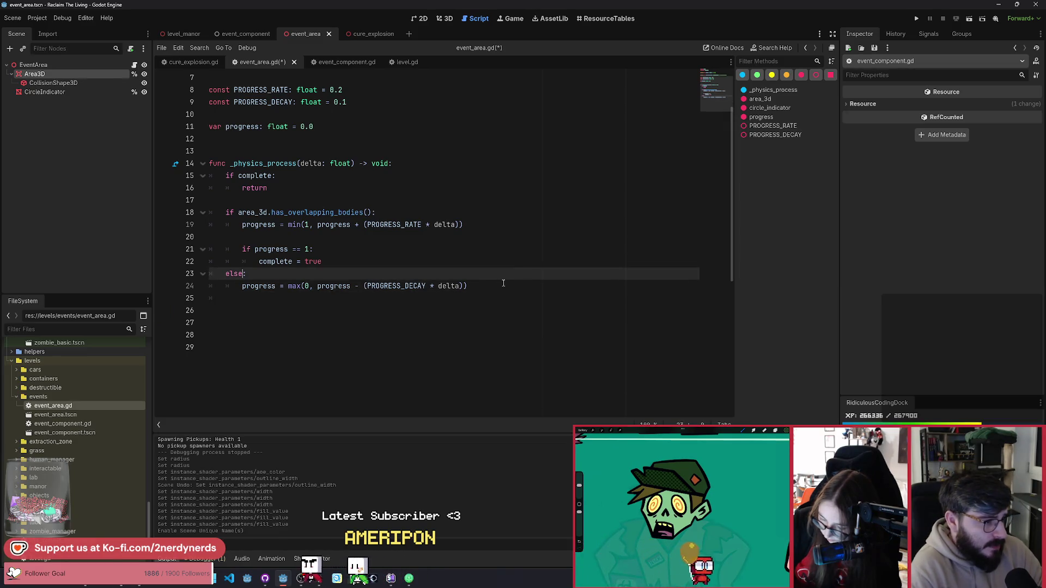
{"action": "key", "text": "BackSpace"}
{"action": "key", "text": "BackSpace"}
{"action": "type", "text": "if "}
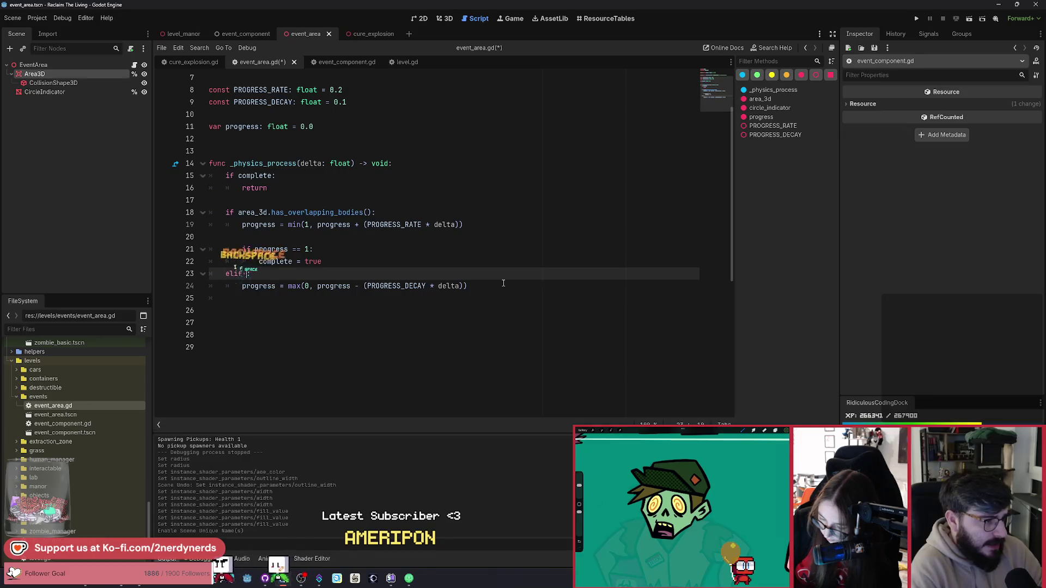
{"action": "type", "text": "progres"}
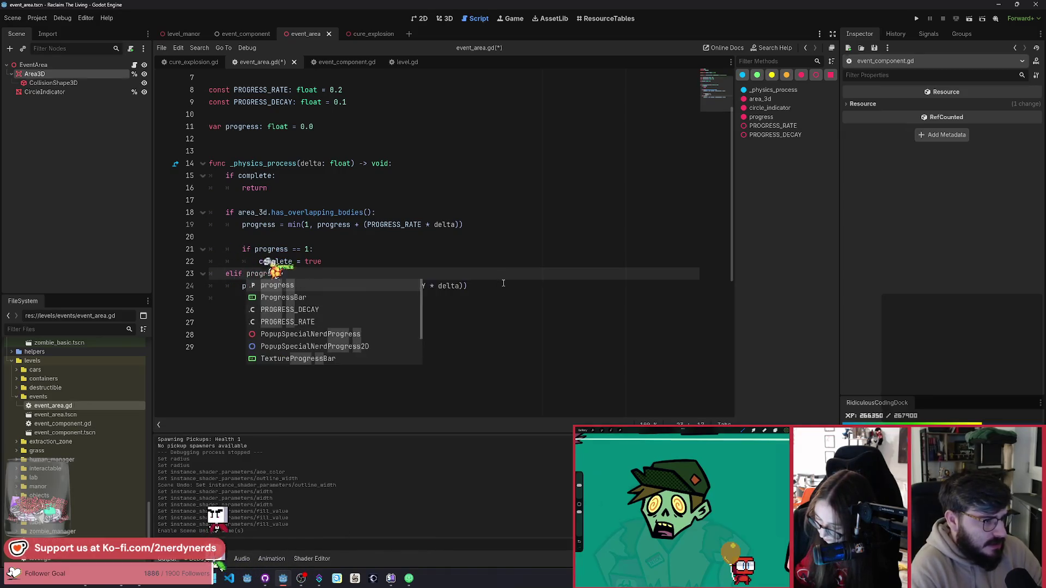
{"action": "type", "text": "s > 0"}
{"action": "key", "text": "Down"}
{"action": "key", "text": "Down"}
Declare func update_circle_indicator() -> void starting a circle_indicator.set_instance_shader_parameter(" call.
{"action": "key", "text": "Return"}
{"action": "key", "text": "Return"}
{"action": "key", "text": "BackSpace"}
{"action": "type", "text": "func"}
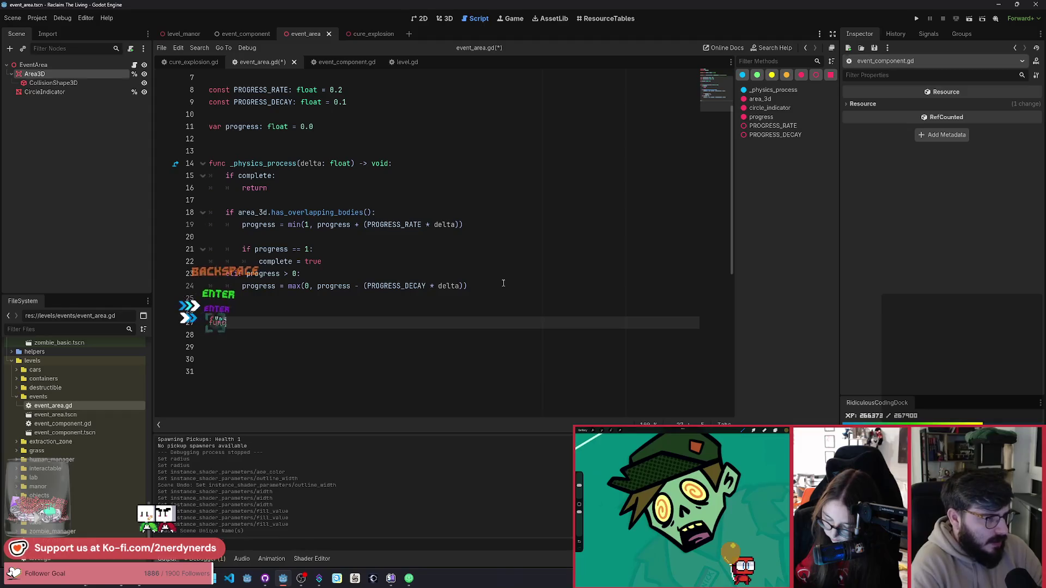
{"action": "type", "text": " update_circle_indicator"}
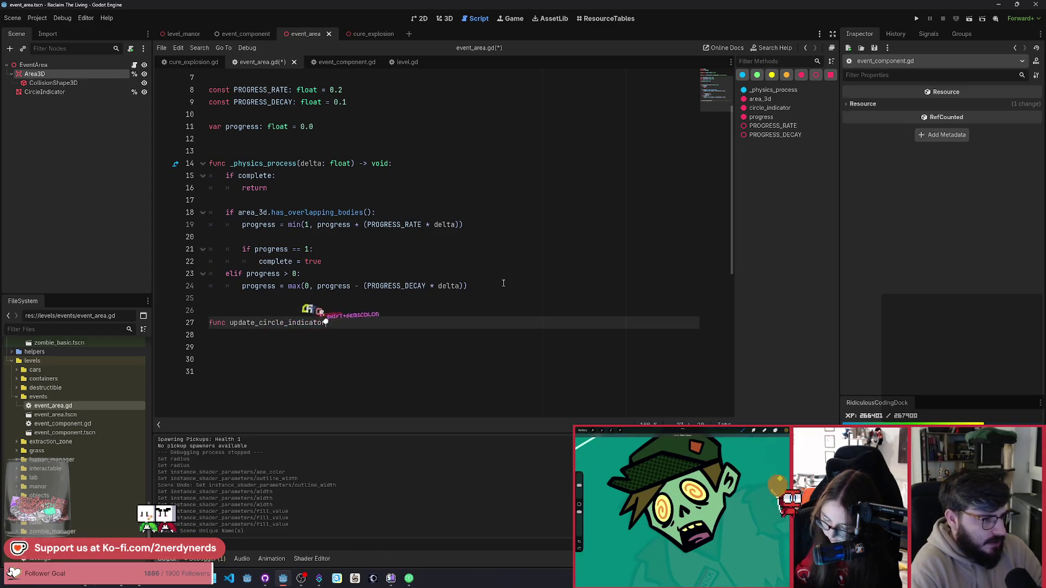
{"action": "type", "text": ") -> void:"}
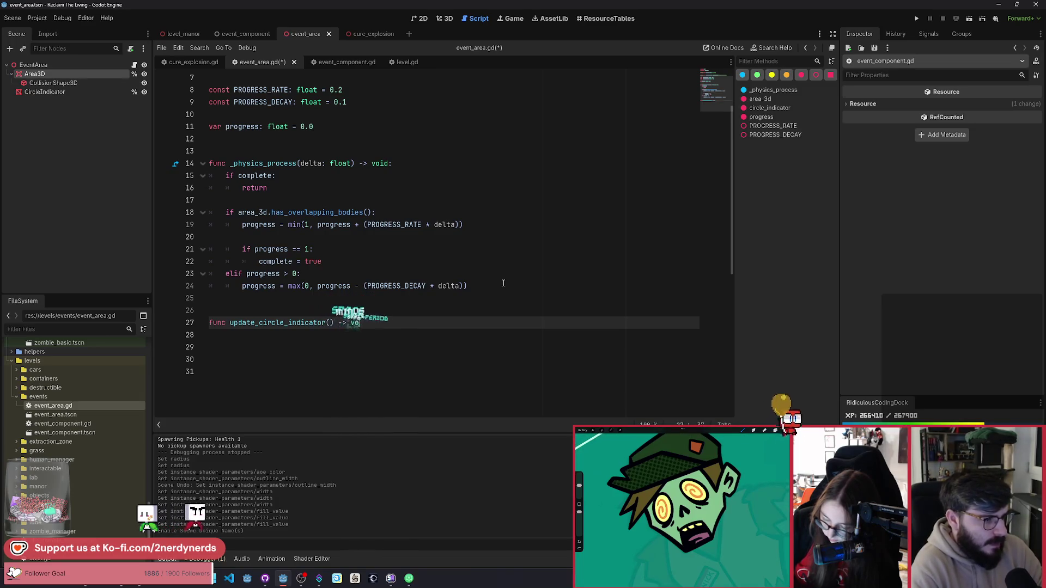
{"action": "key", "text": "Return"}
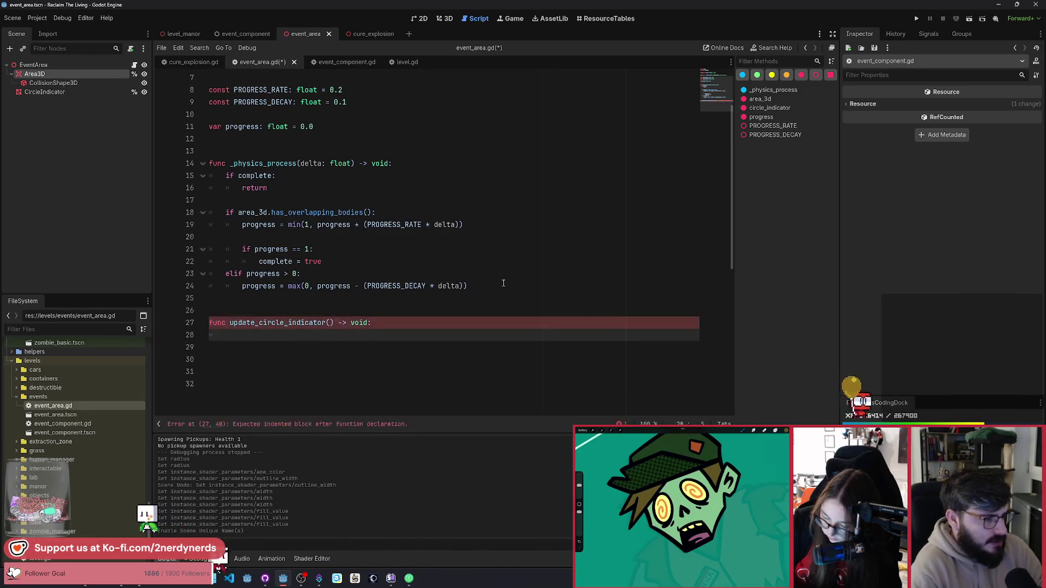
{"action": "scroll", "coordinate": [507, 279], "scroll_direction": "up", "scroll_amount": 2}
{"action": "scroll", "coordinate": [509, 277], "scroll_direction": "down", "scroll_amount": 1}
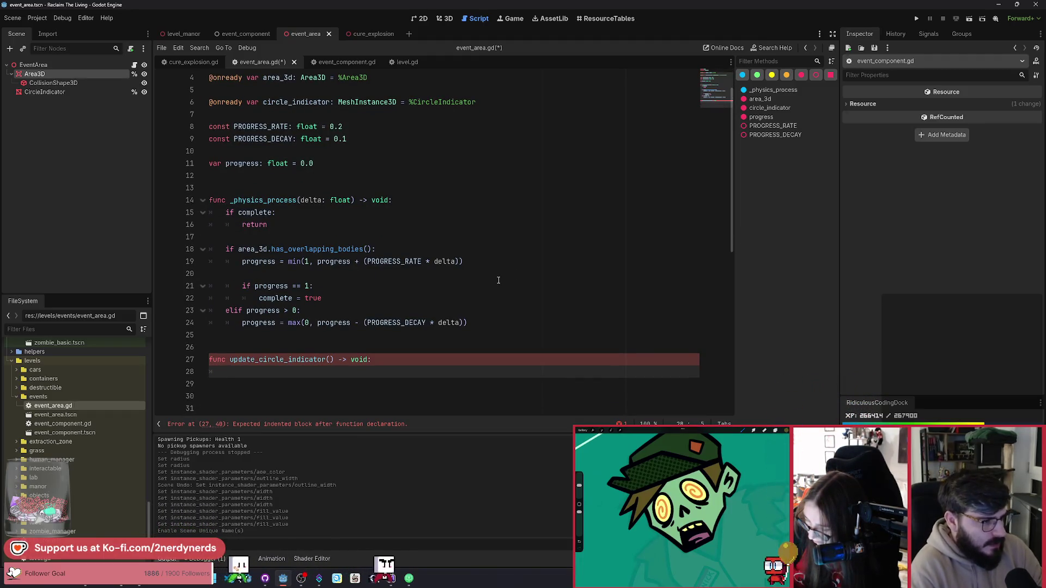
{"action": "type", "text": "circle"}
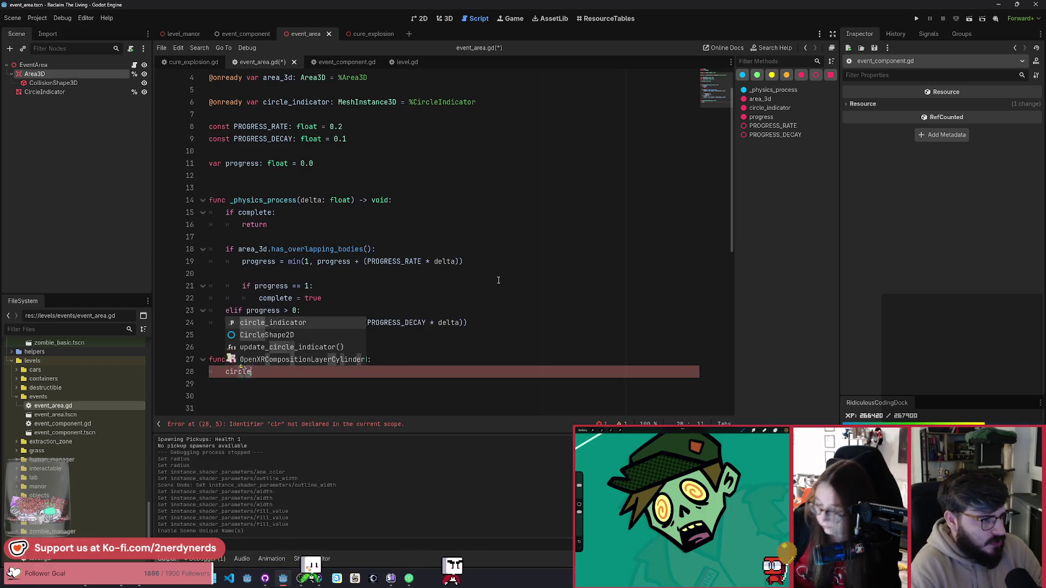
{"action": "key", "text": "Return"}
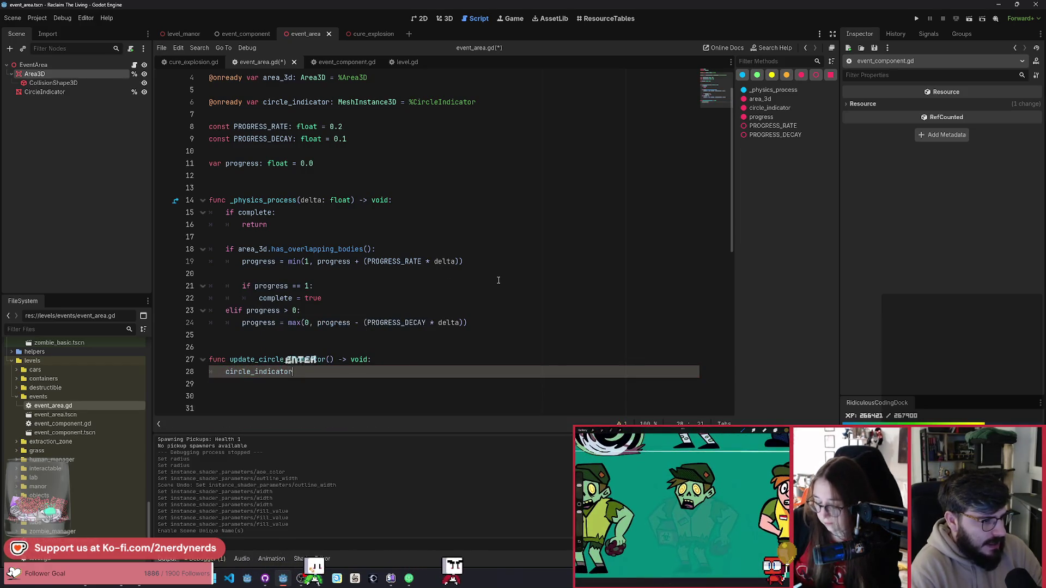
{"action": "type", "text": "."}
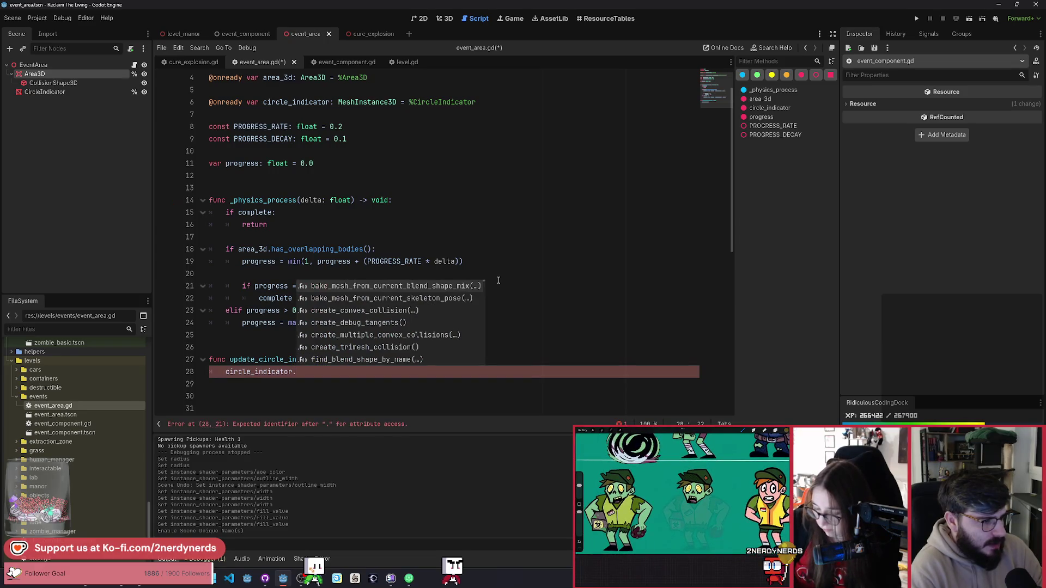
{"action": "type", "text": "set_in"}
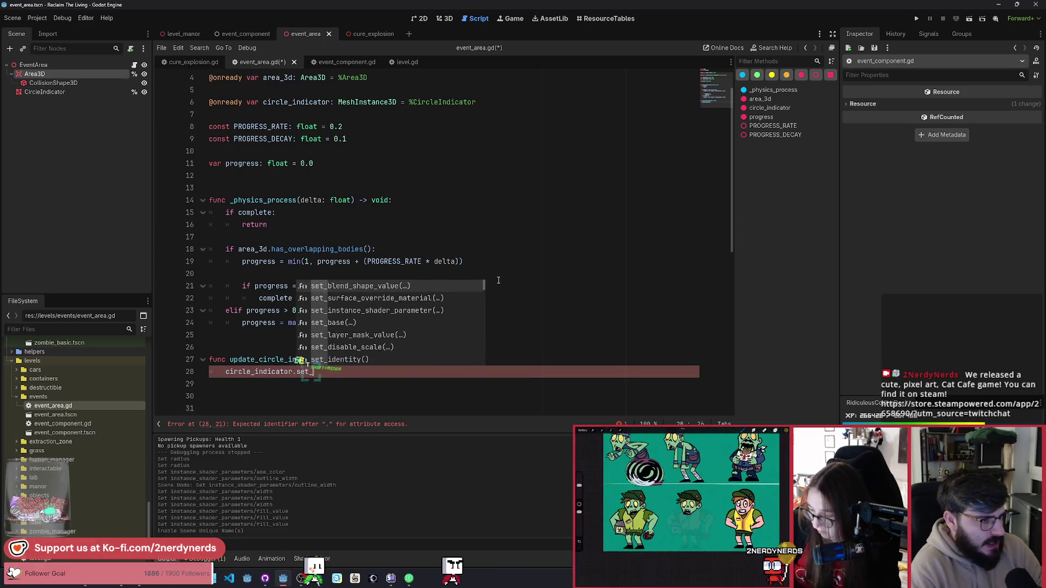
{"action": "key", "text": "Return"}
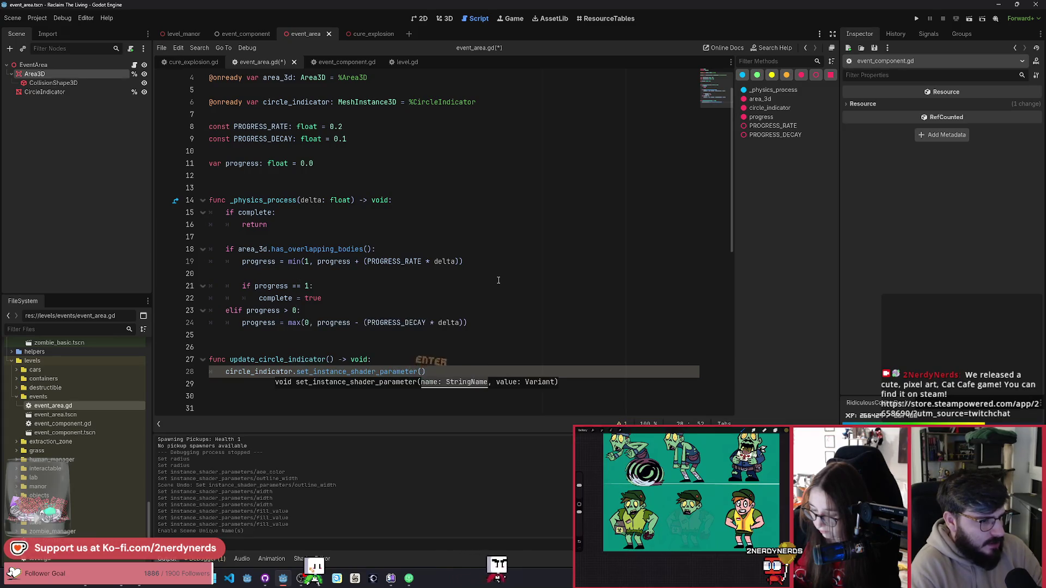
{"action": "type", "text": "\""}
{"action": "left_click", "coordinate": [44, 92]}
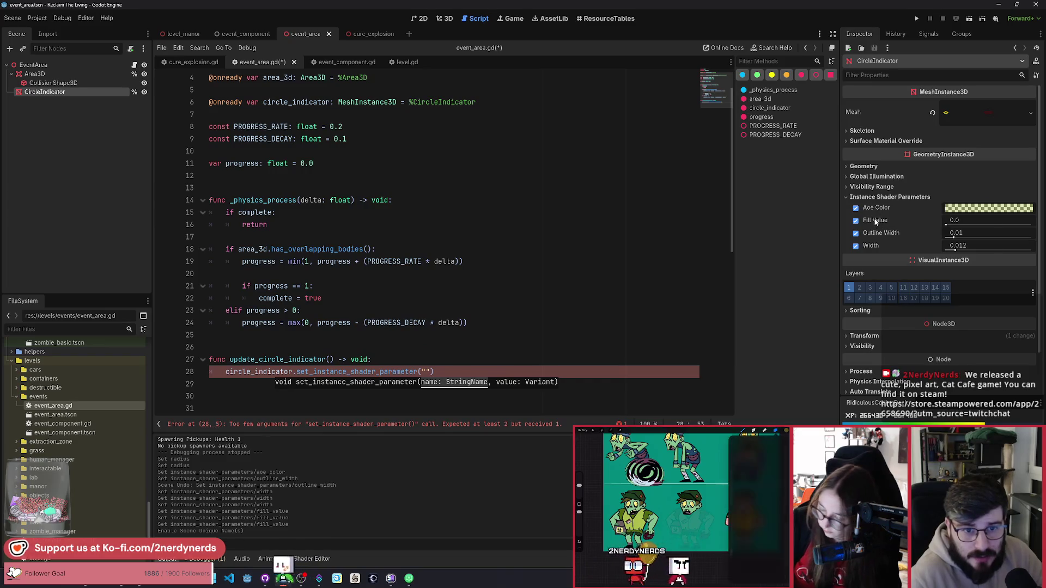
Complete the call as set_instance_shader_parameter("fill_value", progress) using the Inspector's Fill Value path.
{"action": "right_click", "coordinate": [875, 221]}
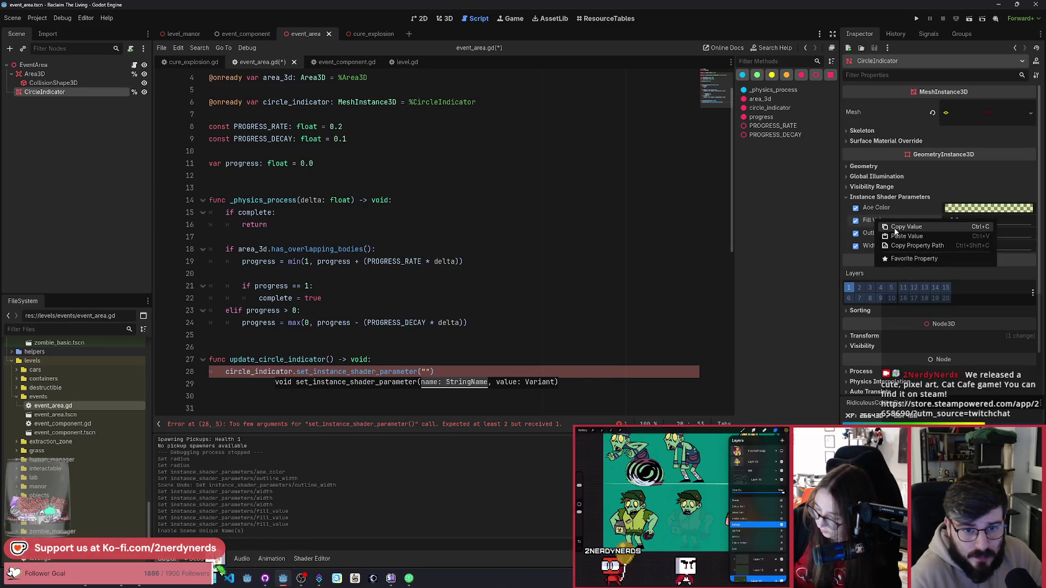
{"action": "left_click", "coordinate": [895, 231]}
{"action": "key", "text": "Escape"}
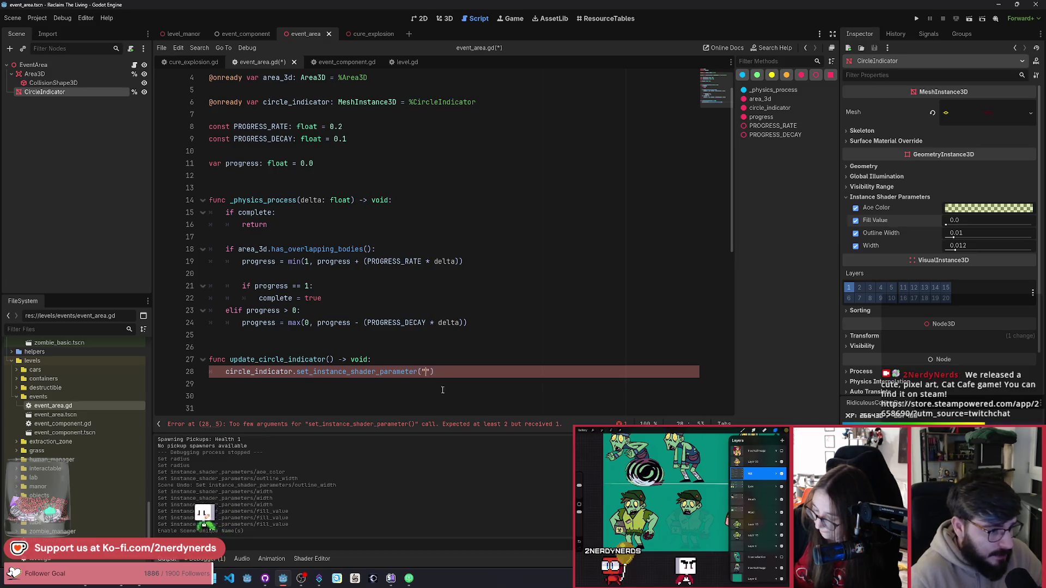
{"action": "key", "text": "ctrl+Left"}
{"action": "key", "text": "ctrl+Left"}
{"action": "key", "text": "ctrl+shift+Left"}
{"action": "key", "text": "ctrl+shift+Left"}
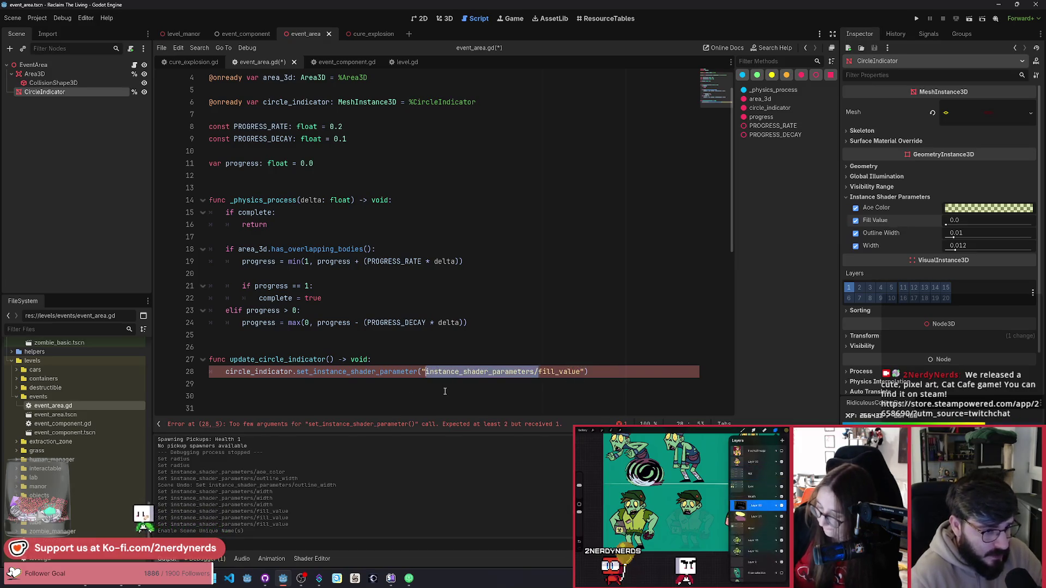
{"action": "key", "text": "End"}
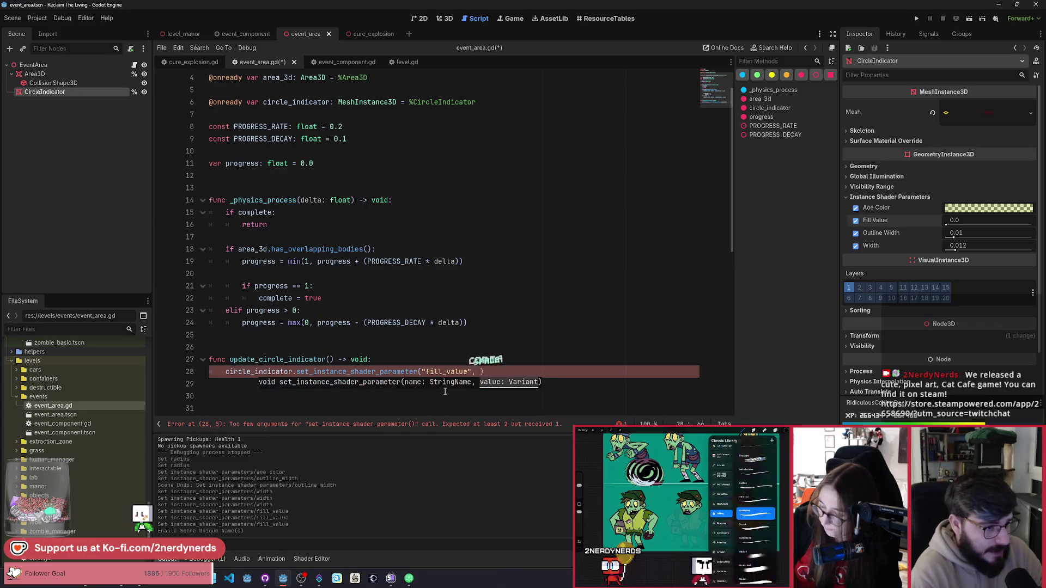
{"action": "type", "text": "progress"}
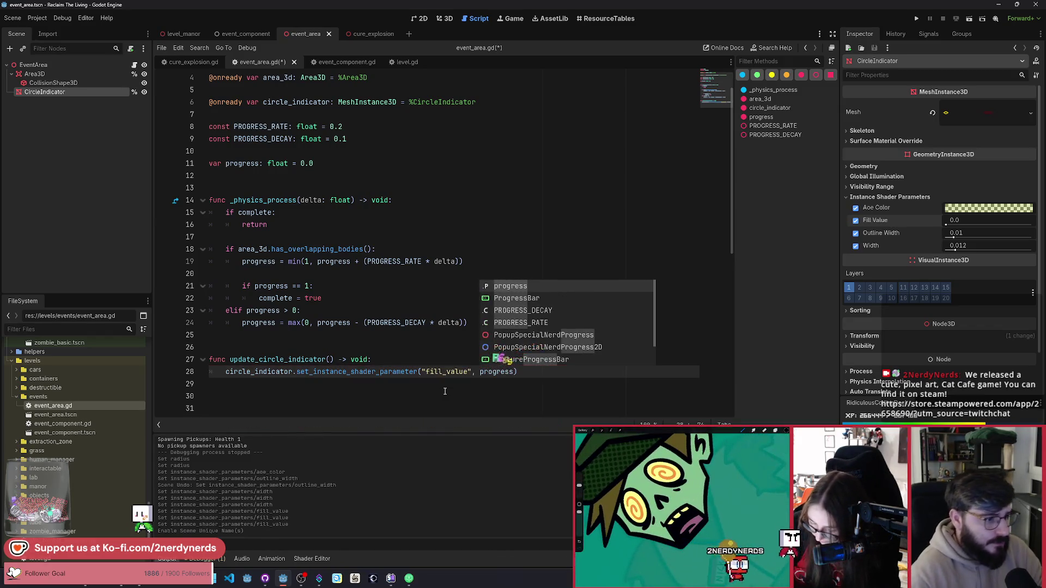
{"action": "key", "text": "Return"}
Call update_circle_indicator() after both the progress increase and decay lines, and save.
{"action": "left_click_drag", "start_coordinate": [334, 360], "coordinate": [289, 359]}
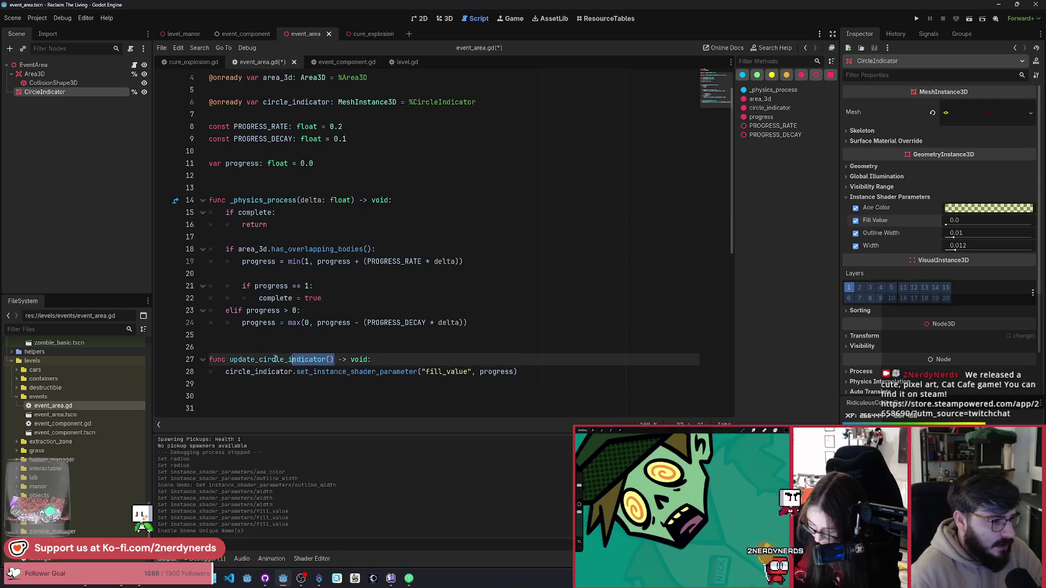
{"action": "left_click", "coordinate": [491, 264]}
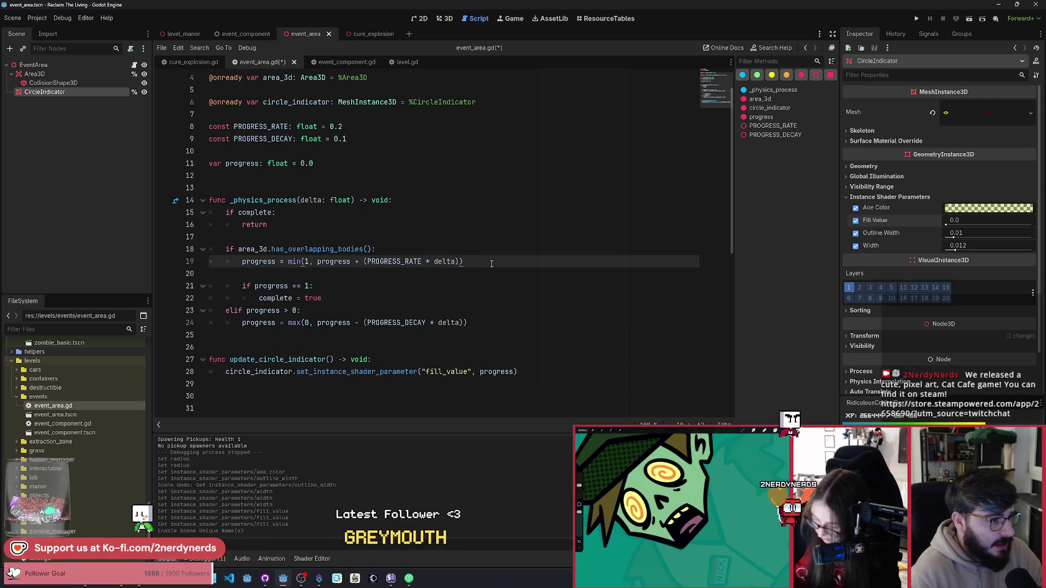
{"action": "key", "text": "Return"}
{"action": "type", "text": "update_circle_indicator()"}
{"action": "left_click", "coordinate": [498, 334]}
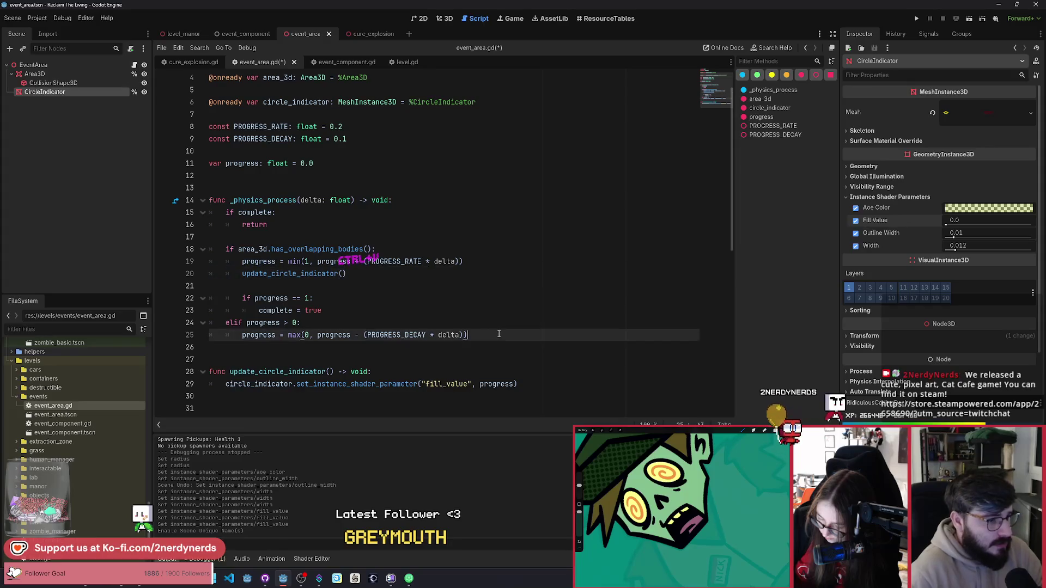
{"action": "key", "text": "Return"}
{"action": "type", "text": "update_circle_indicator()"}
{"action": "key", "text": "ctrl+s"}
{"action": "left_click", "coordinate": [403, 286]}
{"action": "scroll", "coordinate": [403, 327], "scroll_direction": "down", "scroll_amount": 1}
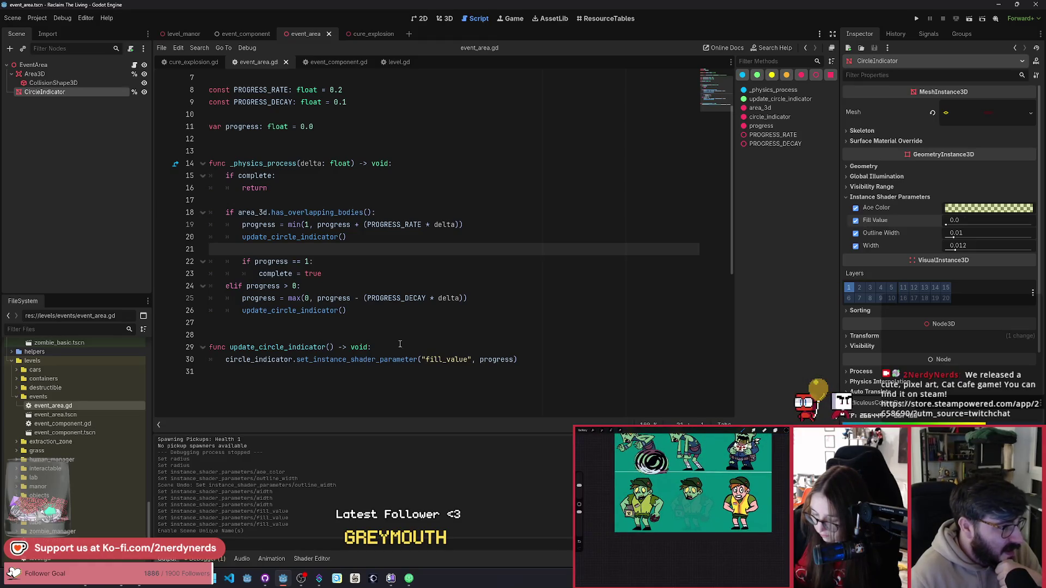
{"action": "left_click", "coordinate": [184, 33]}
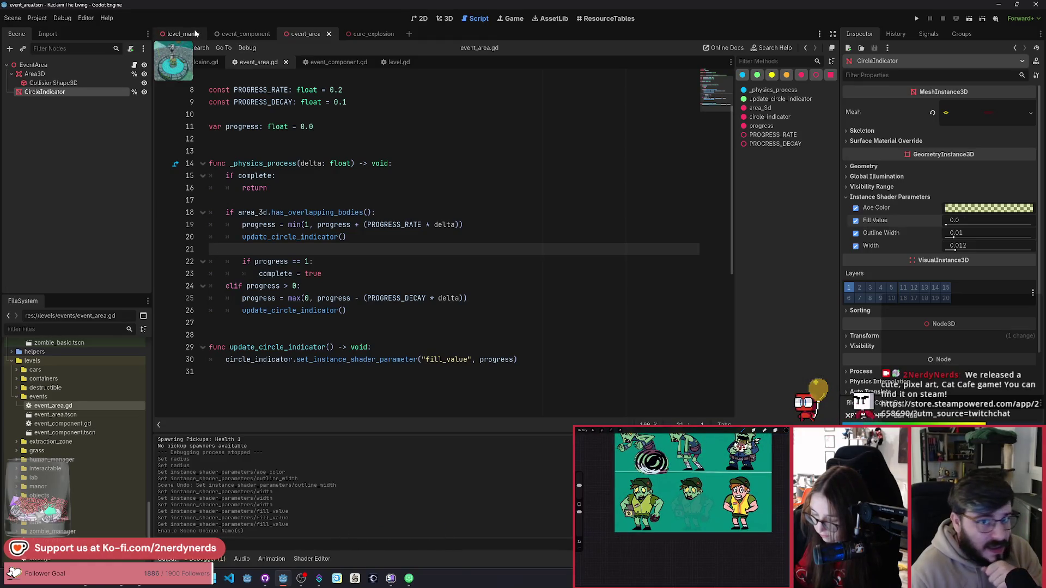
Run the project, dismiss the welcome message, and walk right through the event ring and back.
{"action": "left_click", "coordinate": [969, 20]}
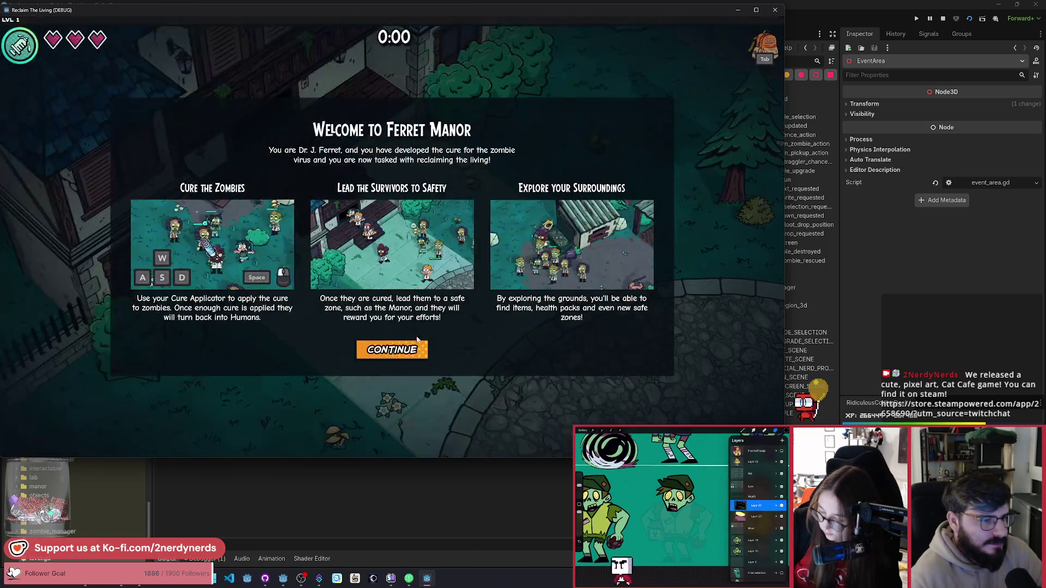
{"action": "left_click", "coordinate": [397, 349]}
{"action": "key", "text": "d"}
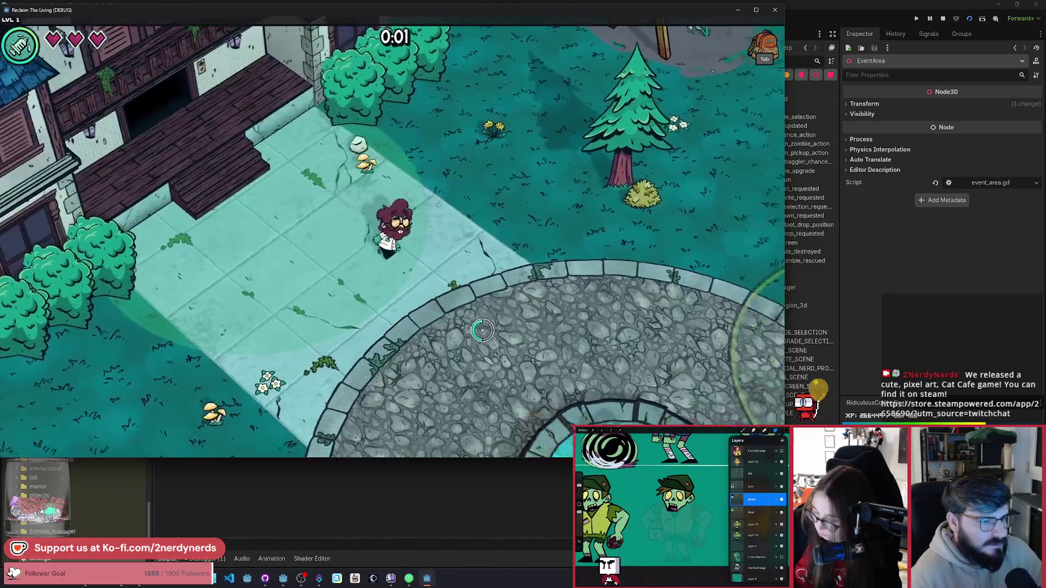
{"action": "key", "text": "d"}
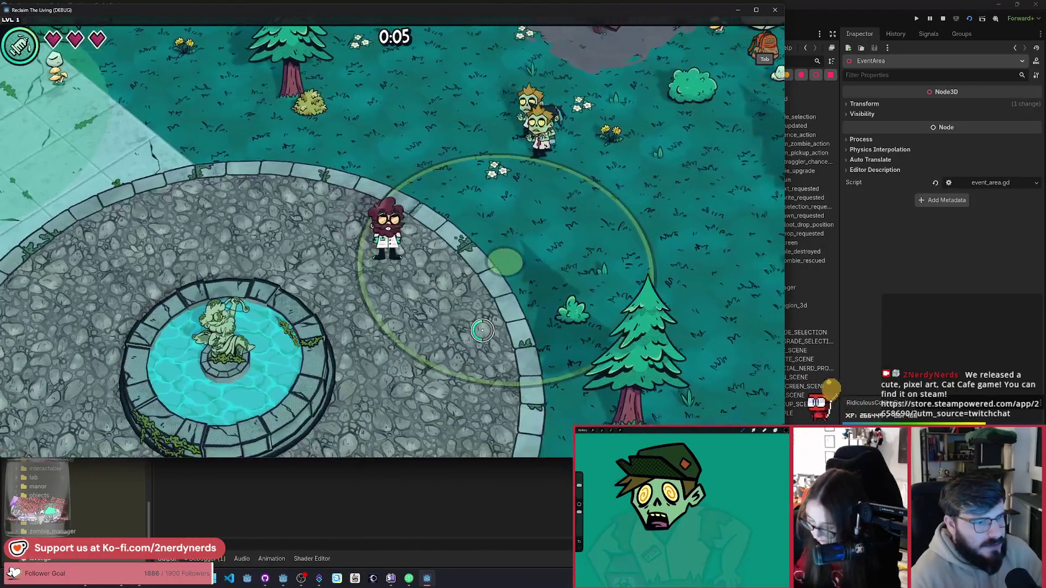
{"action": "key", "text": "a"}
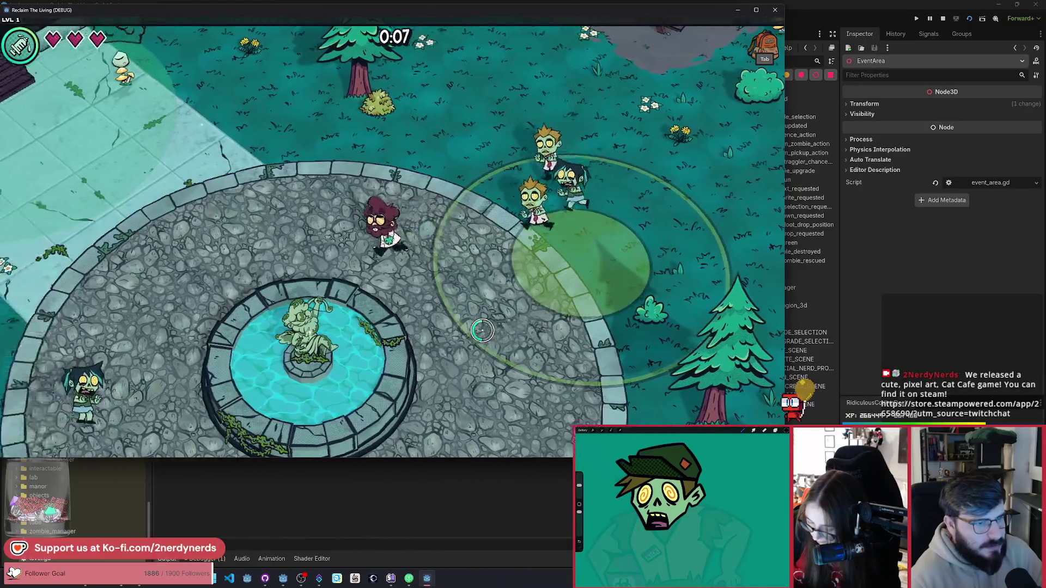
Loop around the plaza, walk down-left back through the ring, then stop the game with F8.
{"action": "key", "text": "w"}
{"action": "key", "text": "d"}
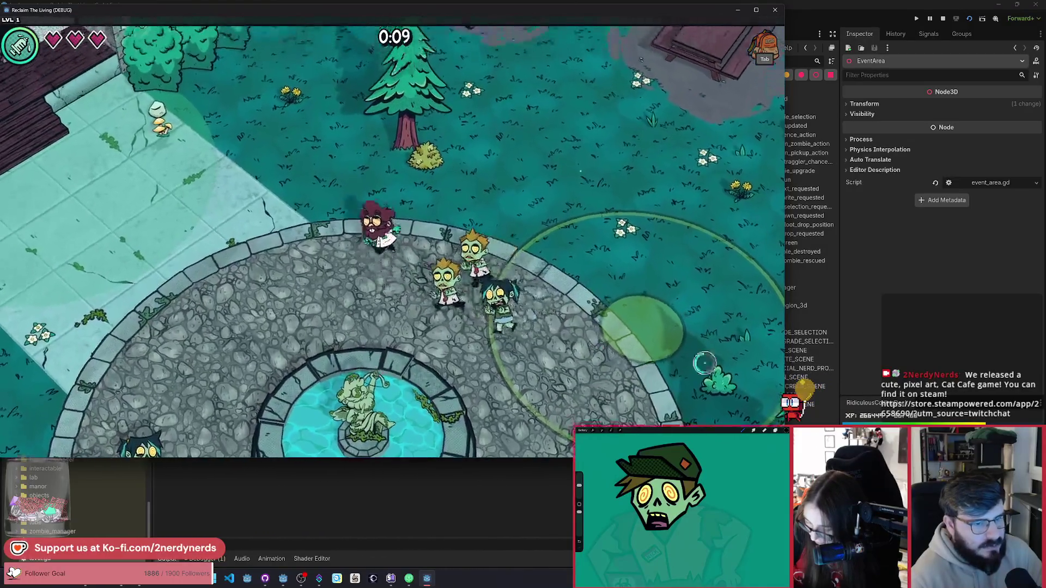
{"action": "key", "text": "d"}
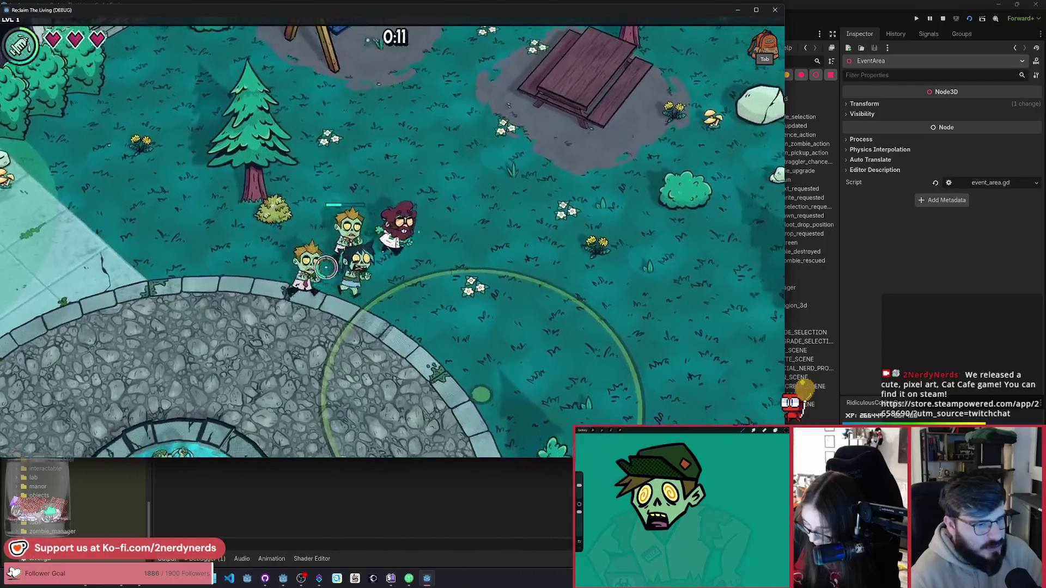
{"action": "key", "text": "s"}
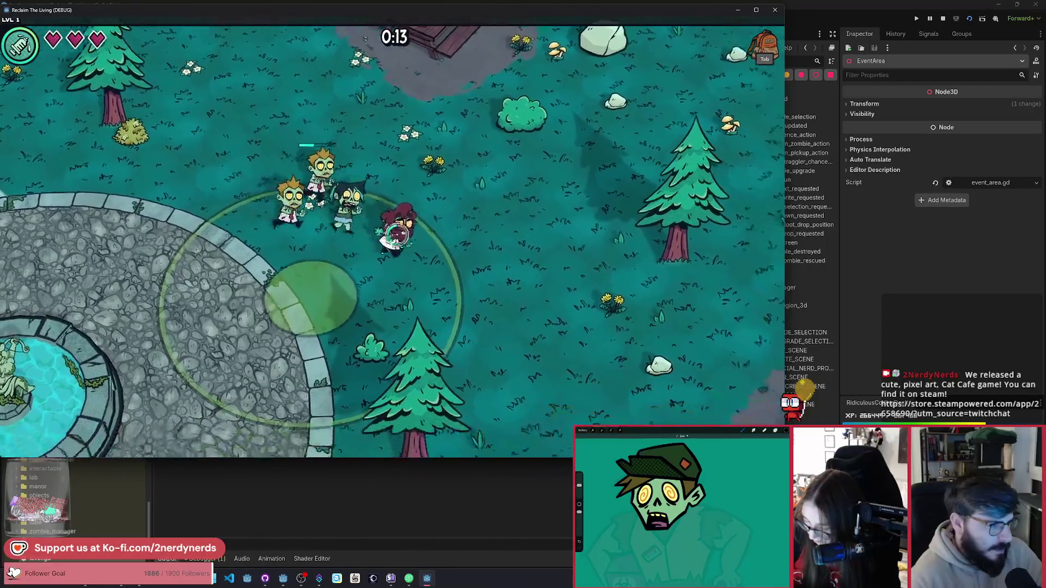
{"action": "key", "text": "s"}
{"action": "key", "text": "a"}
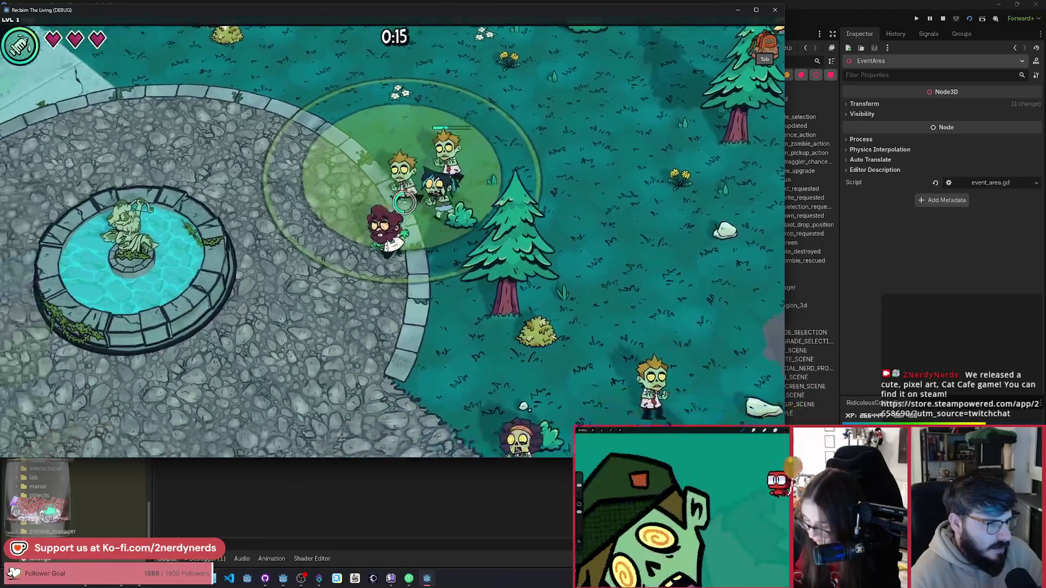
{"action": "key", "text": "s"}
{"action": "key", "text": "a"}
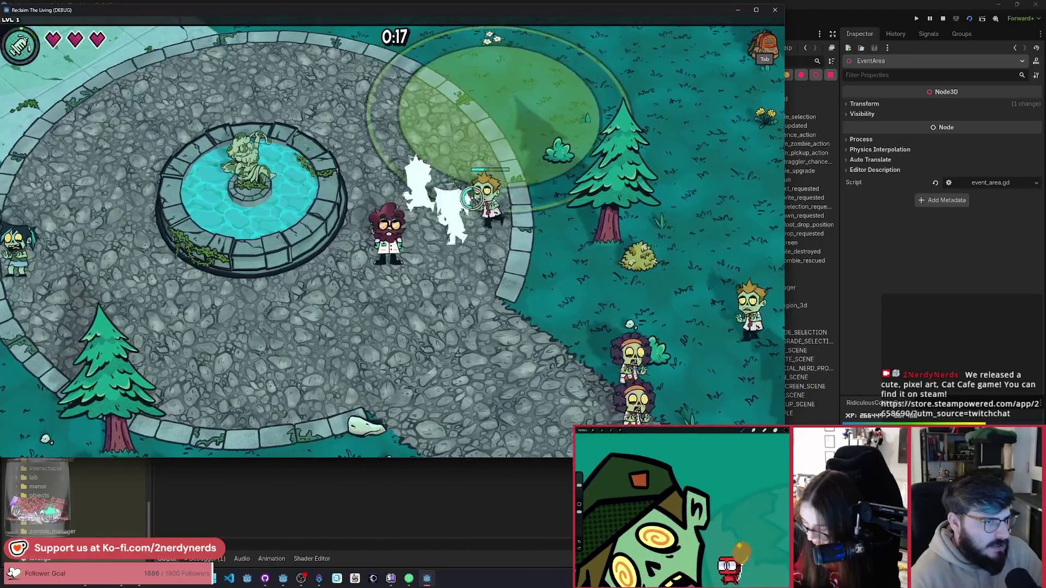
{"action": "key", "text": "s"}
{"action": "key", "text": "a"}
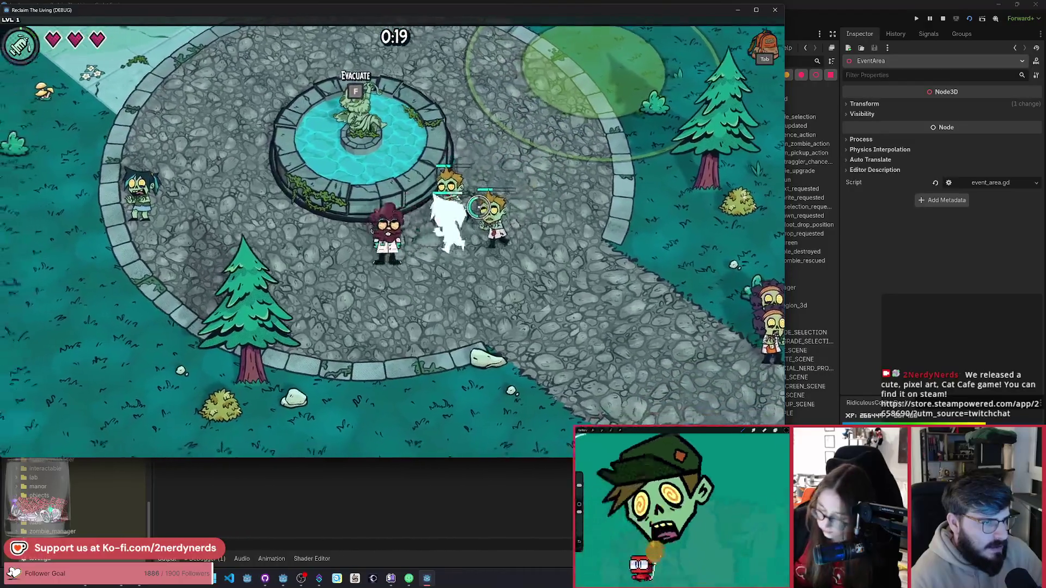
{"action": "key", "text": "s"}
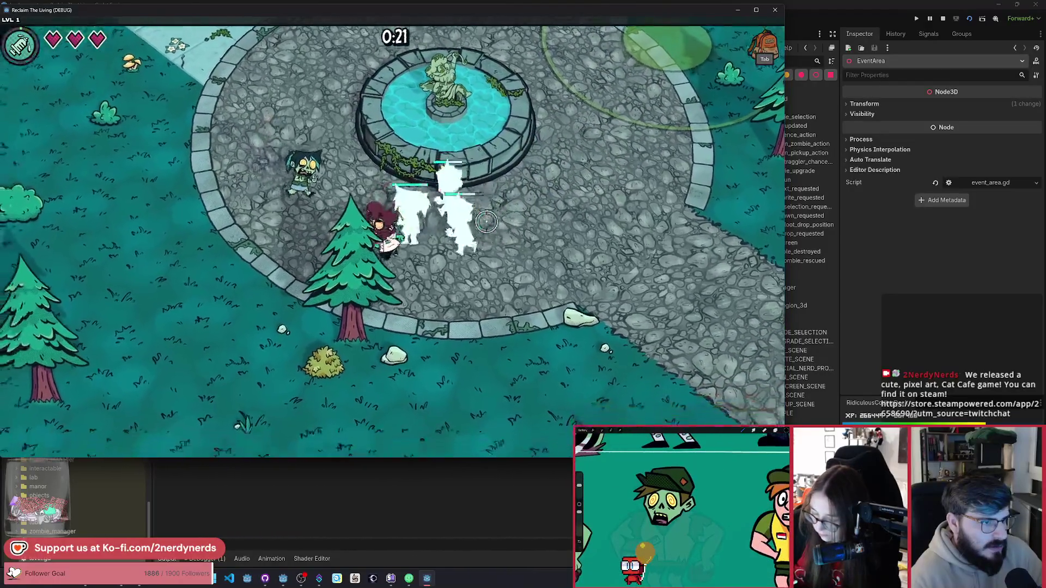
{"action": "key", "text": "F8"}
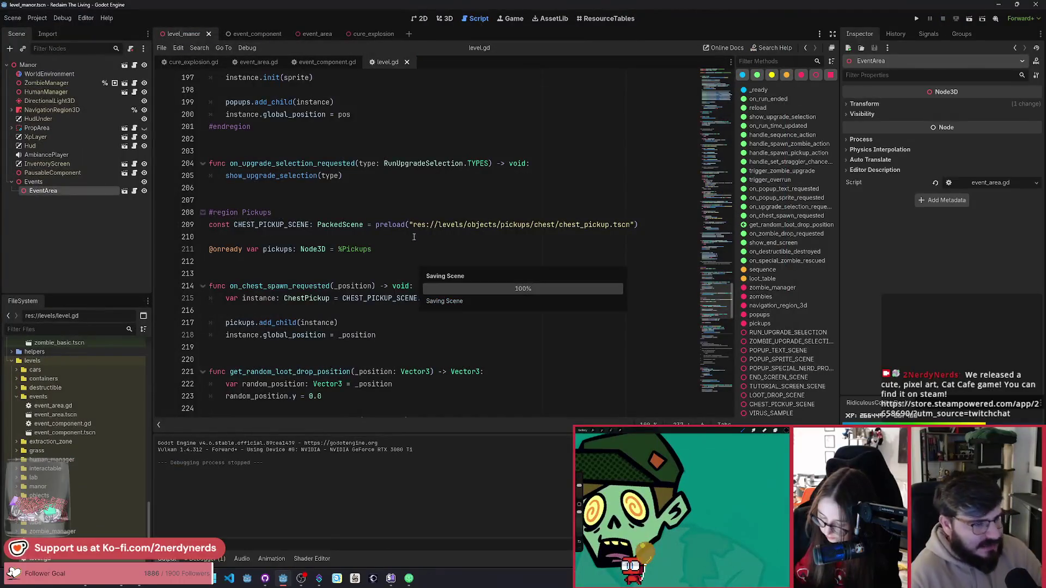
Return from level.gd to event_area.gd and scroll to the variables at the top.
{"action": "scroll", "coordinate": [407, 262], "scroll_direction": "up", "scroll_amount": 4}
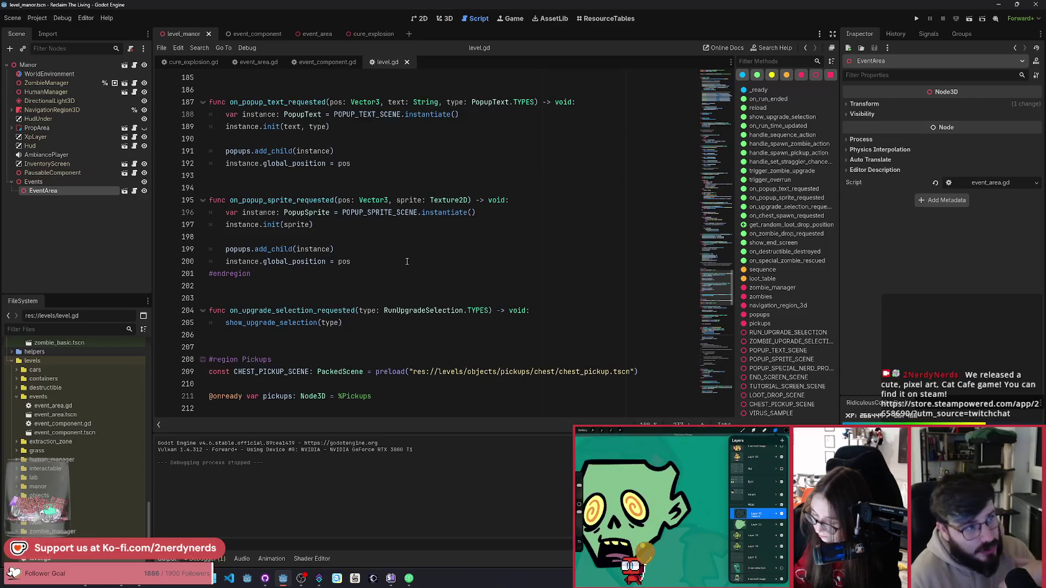
{"action": "key", "text": "alt+Left"}
{"action": "scroll", "coordinate": [359, 267], "scroll_direction": "up", "scroll_amount": 2}
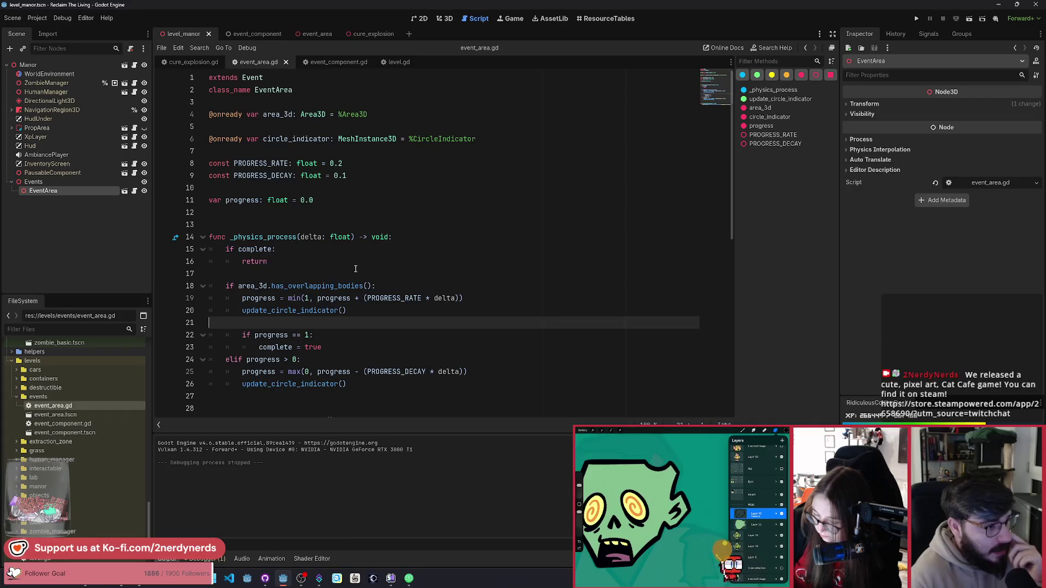
{"action": "scroll", "coordinate": [356, 268], "scroll_direction": "down", "scroll_amount": 2}
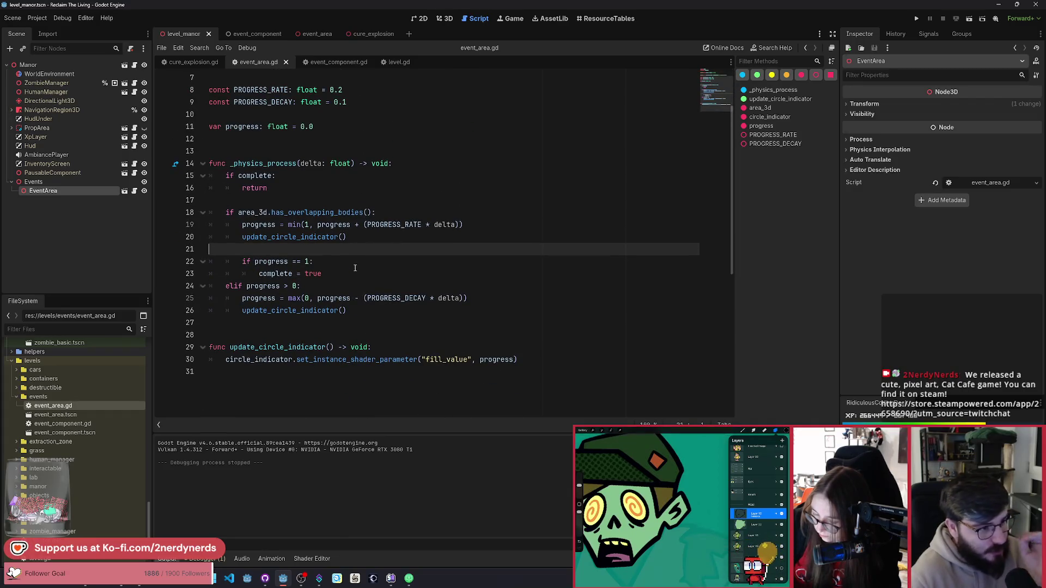
{"action": "scroll", "coordinate": [354, 268], "scroll_direction": "up", "scroll_amount": 1}
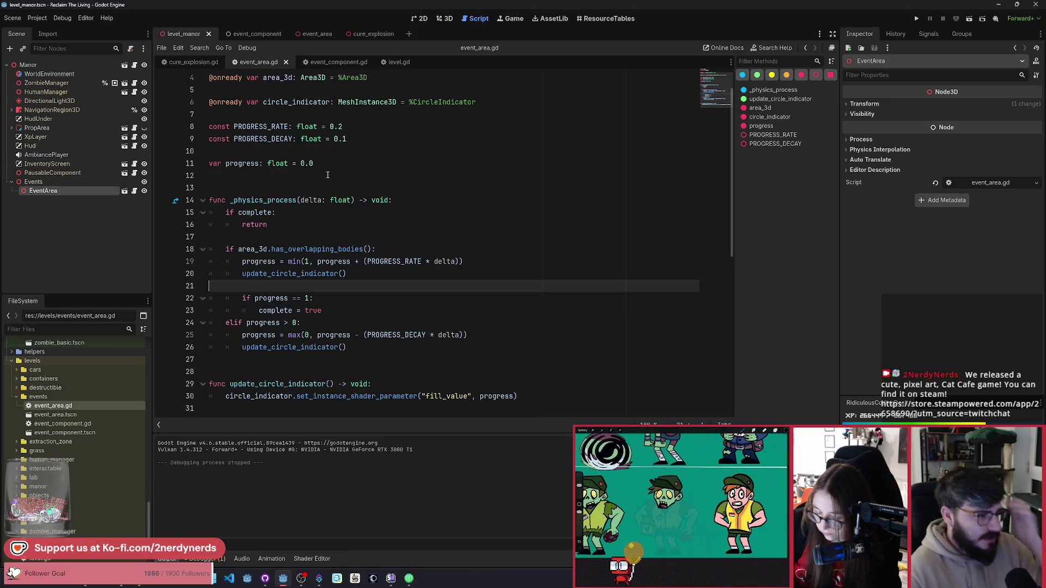
{"action": "left_click", "coordinate": [339, 168]}
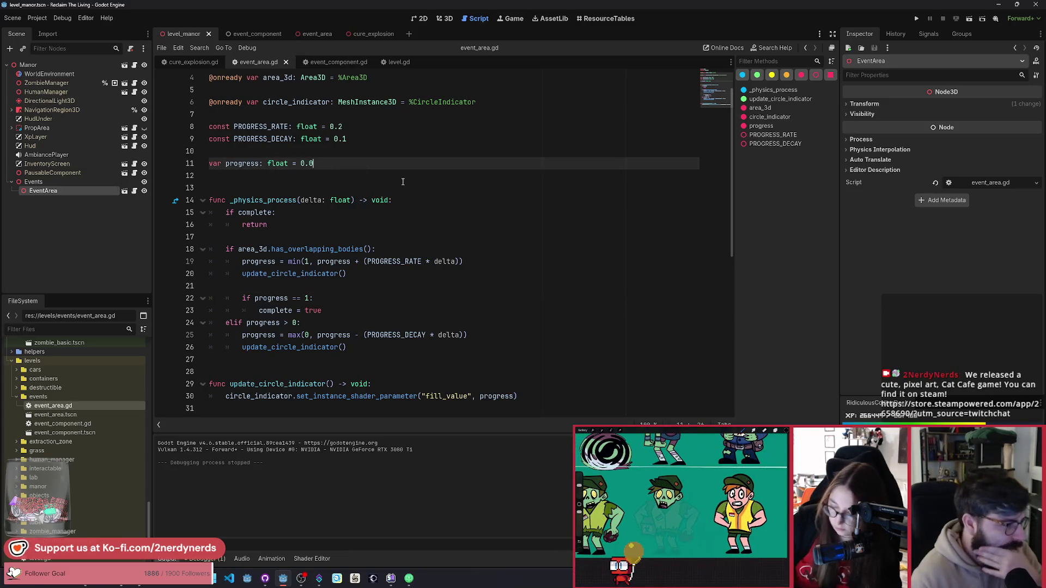
Add 'const DECAY_TIMER: float = 1.0' and move it below the progress variable.
{"action": "key", "text": "Up"}
{"action": "key", "text": "Up"}
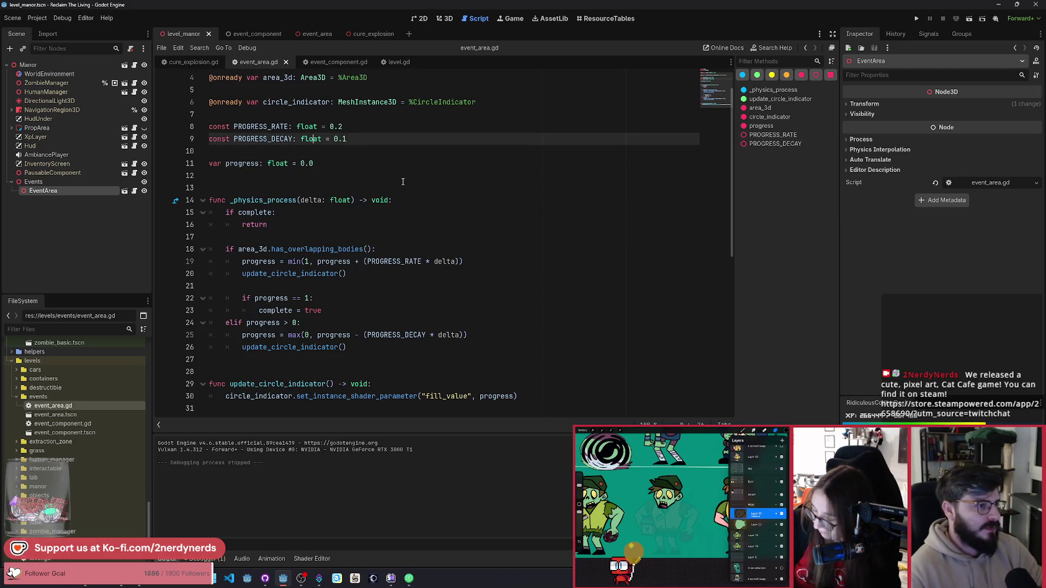
{"action": "key", "text": "Return"}
{"action": "type", "text": "cons"}
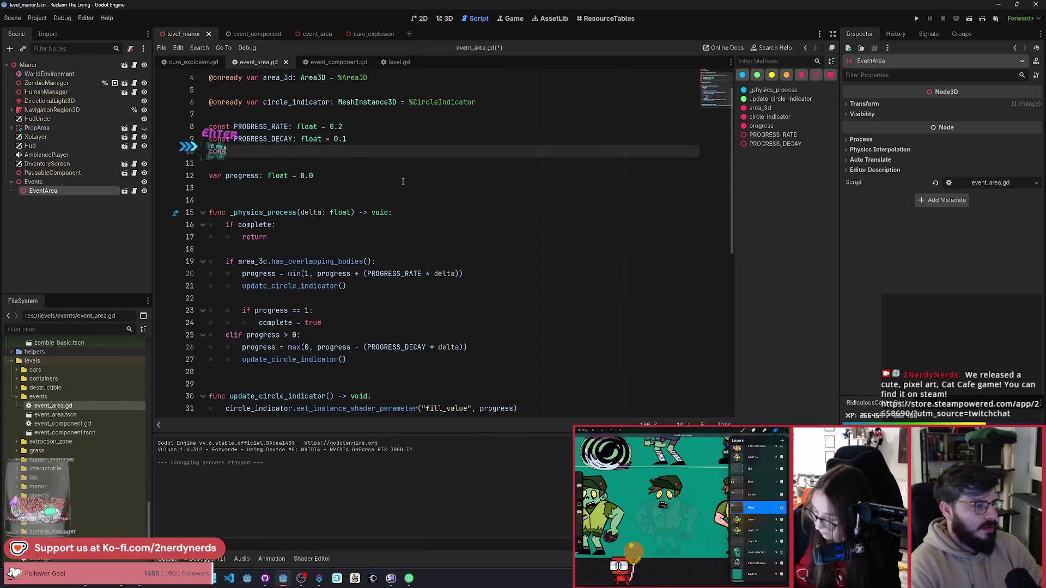
{"action": "type", "text": "t DECAY_"}
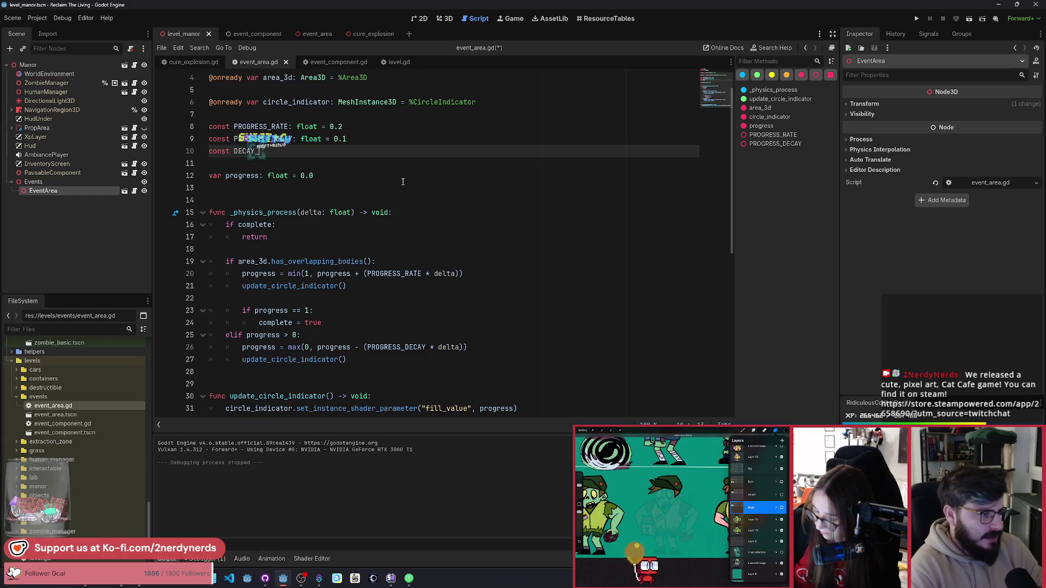
{"action": "type", "text": "TIMER: float = "}
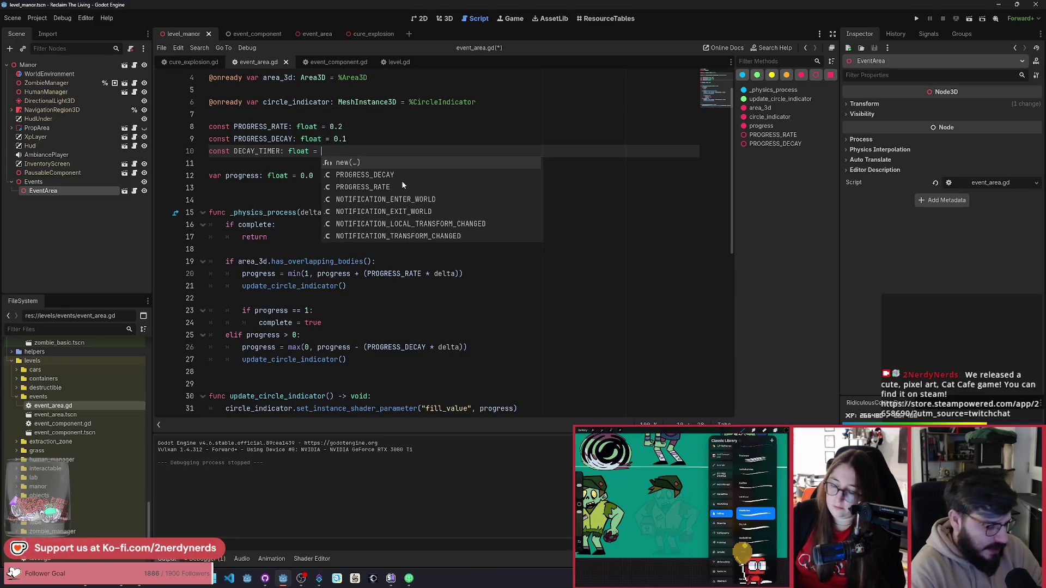
{"action": "type", "text": "1.0"}
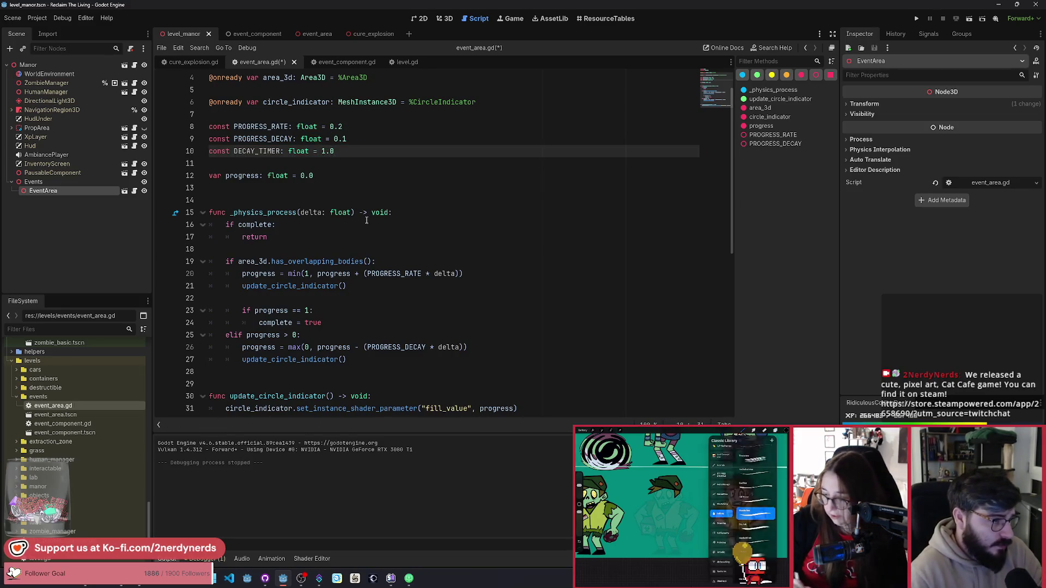
{"action": "left_click", "coordinate": [360, 176]}
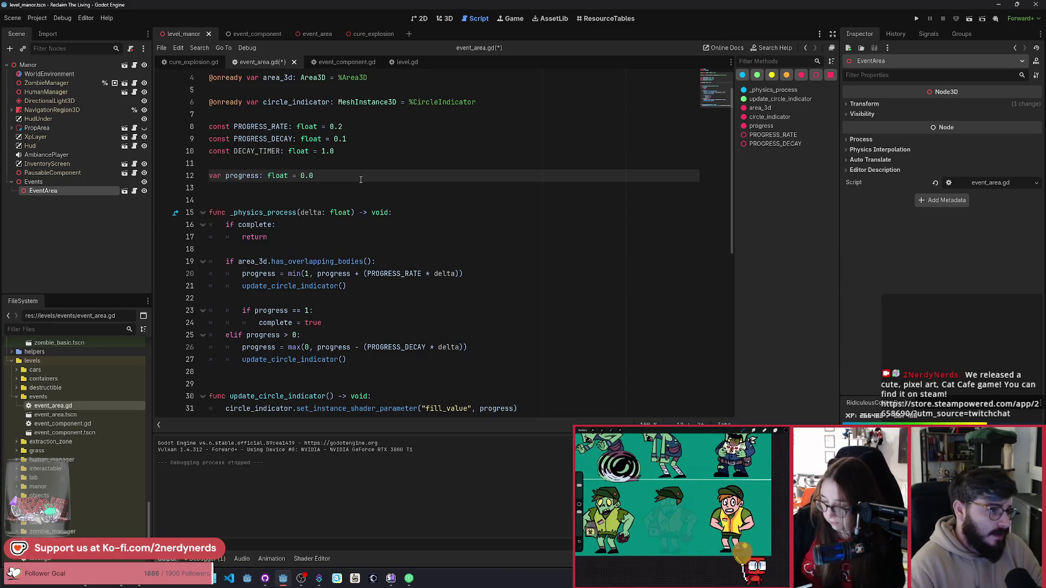
{"action": "key", "text": "Up"}
{"action": "key", "text": "Up"}
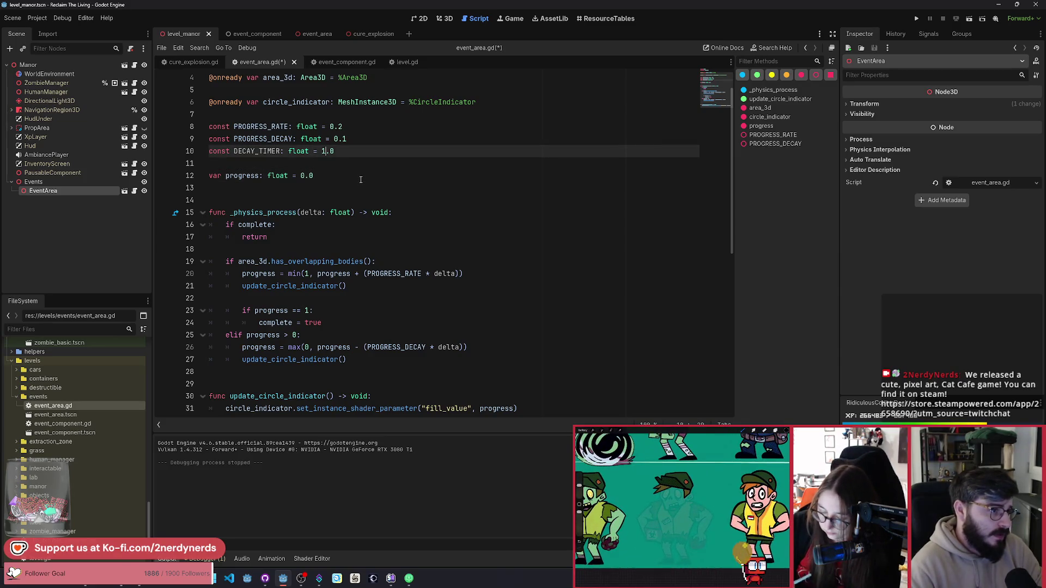
{"action": "key", "text": "shift+Home"}
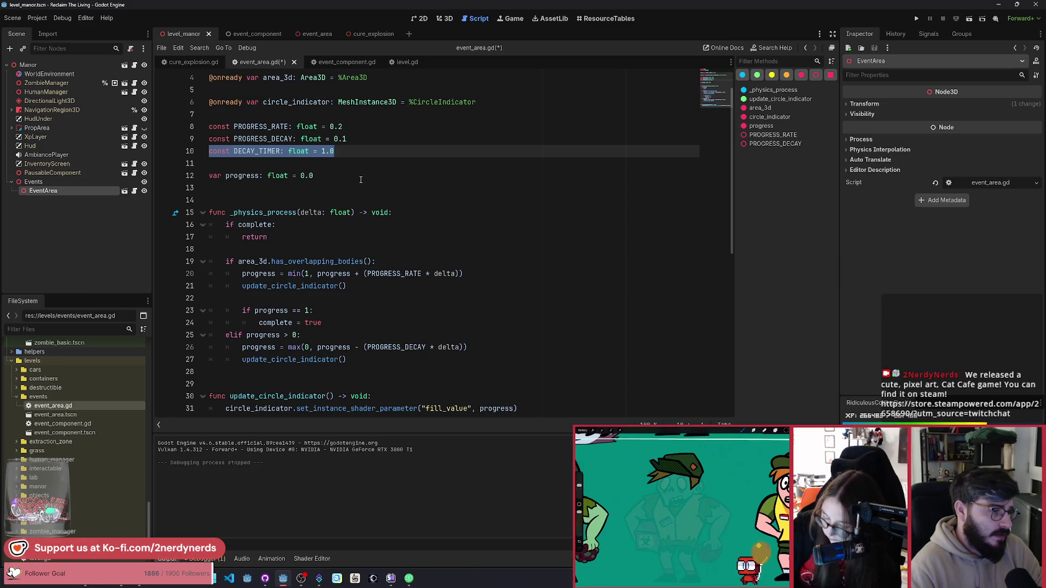
{"action": "key", "text": "ctrl+x"}
{"action": "left_click", "coordinate": [361, 179]}
{"action": "key", "text": "Down"}
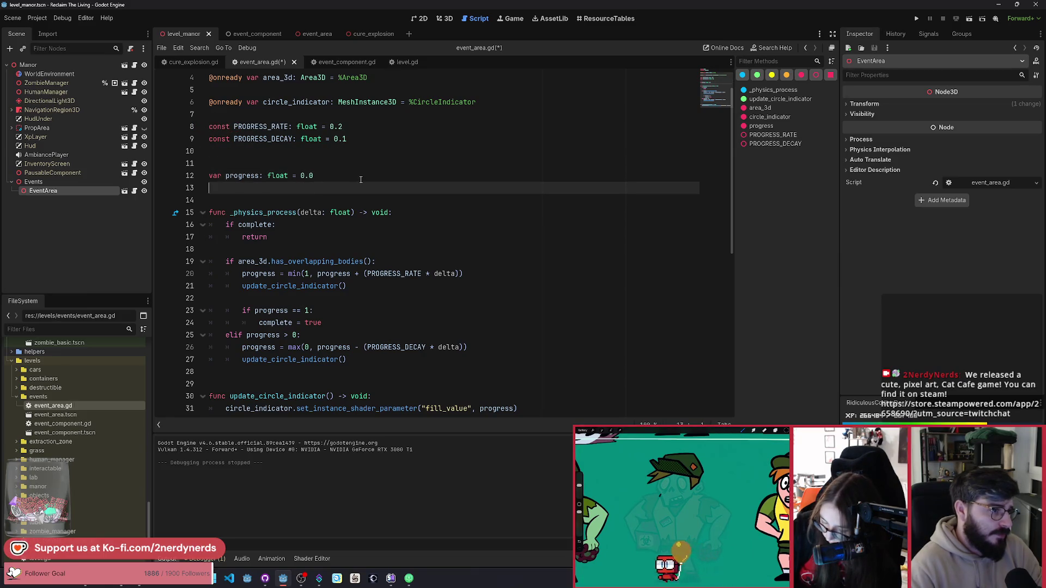
{"action": "key", "text": "ctrl+v"}
{"action": "key", "text": "ctrl+x"}
{"action": "key", "text": "ctrl+x"}
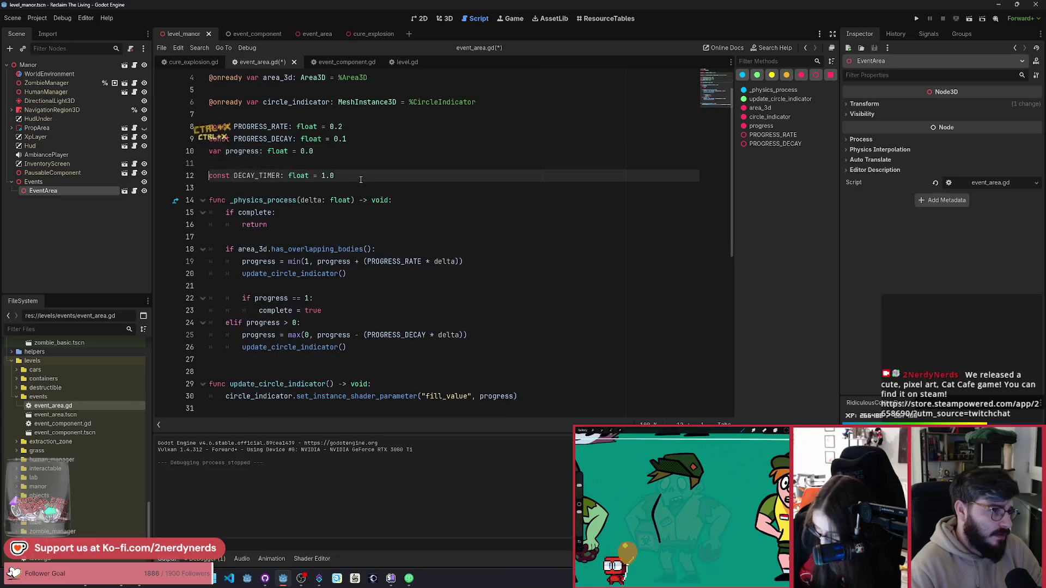
Add 'var decay_timer_current: float = 0.0' below DECAY_TIMER and save.
{"action": "key", "text": "Return"}
{"action": "type", "text": "var decay_"}
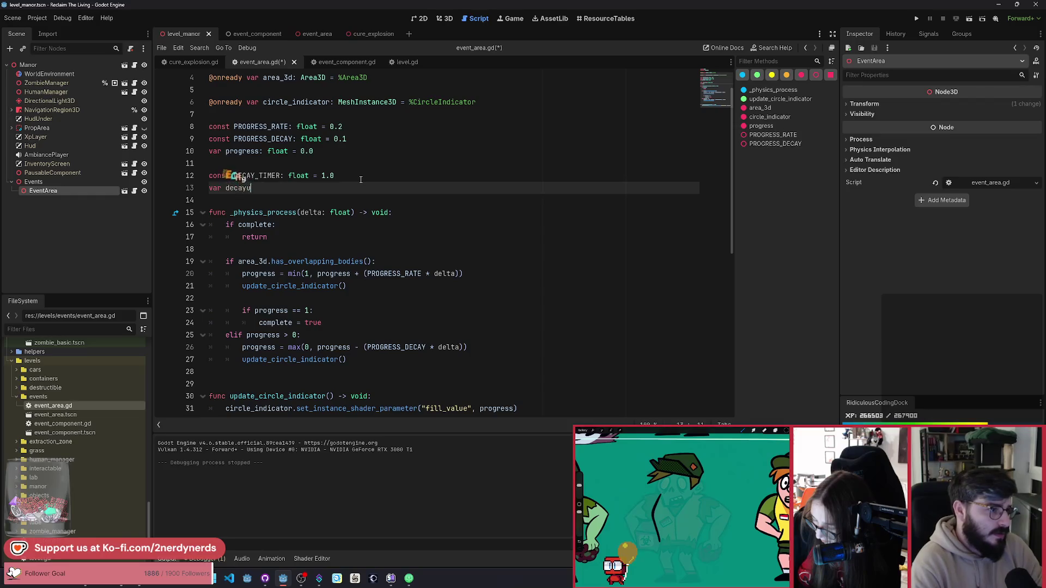
{"action": "type", "text": "timer_"}
{"action": "key", "text": "BackSpace"}
{"action": "key", "text": "BackSpace"}
{"action": "key", "text": "BackSpace"}
{"action": "type", "text": "current "}
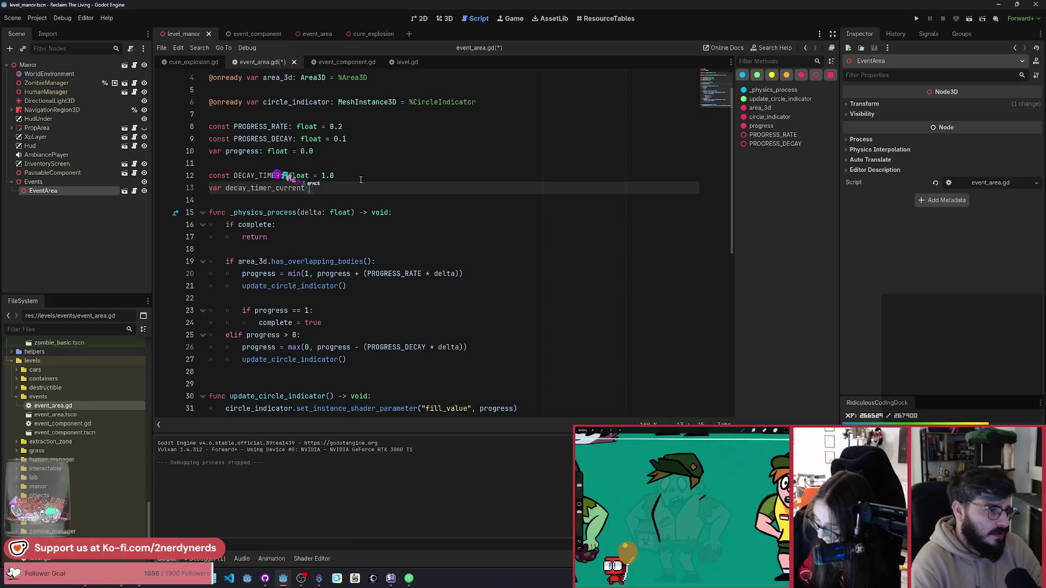
{"action": "type", "text": " float = 0.0"}
{"action": "key", "text": "ctrl+s"}
Scroll through _physics_process and select a block of its code.
{"action": "left_click", "coordinate": [314, 242]}
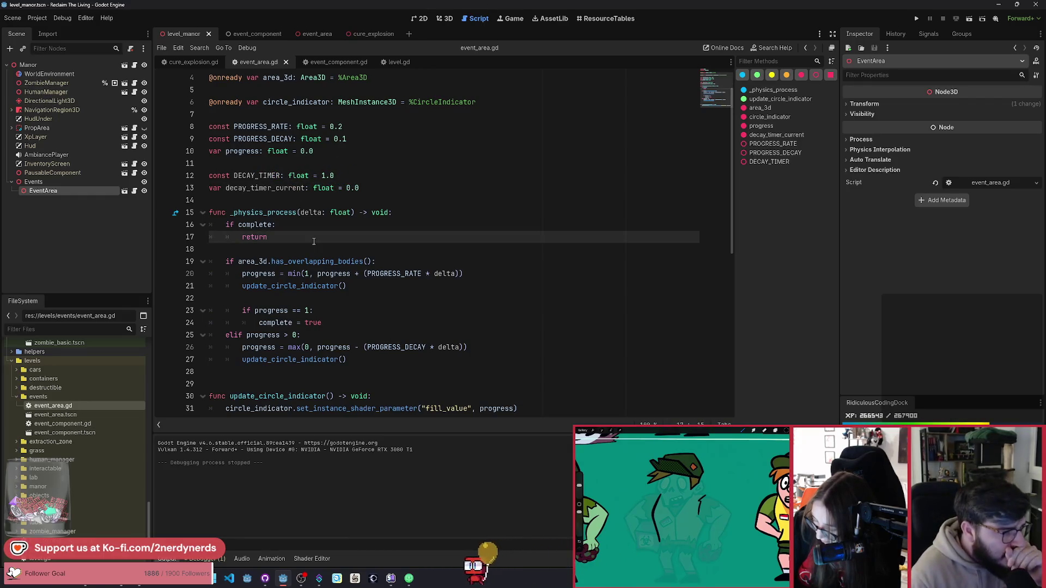
{"action": "scroll", "coordinate": [310, 244], "scroll_direction": "down", "scroll_amount": 1}
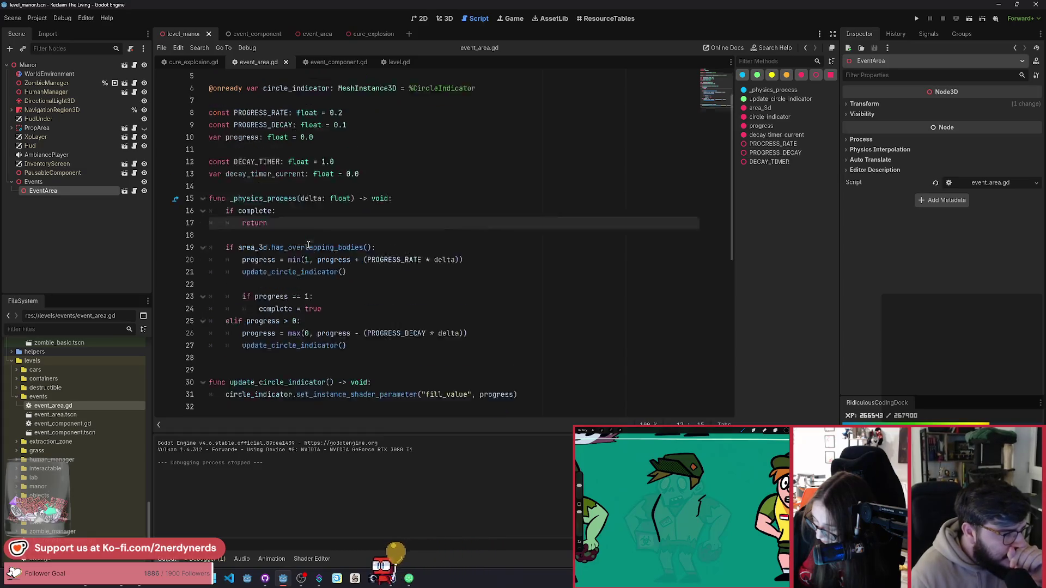
{"action": "scroll", "coordinate": [309, 246], "scroll_direction": "up", "scroll_amount": 1}
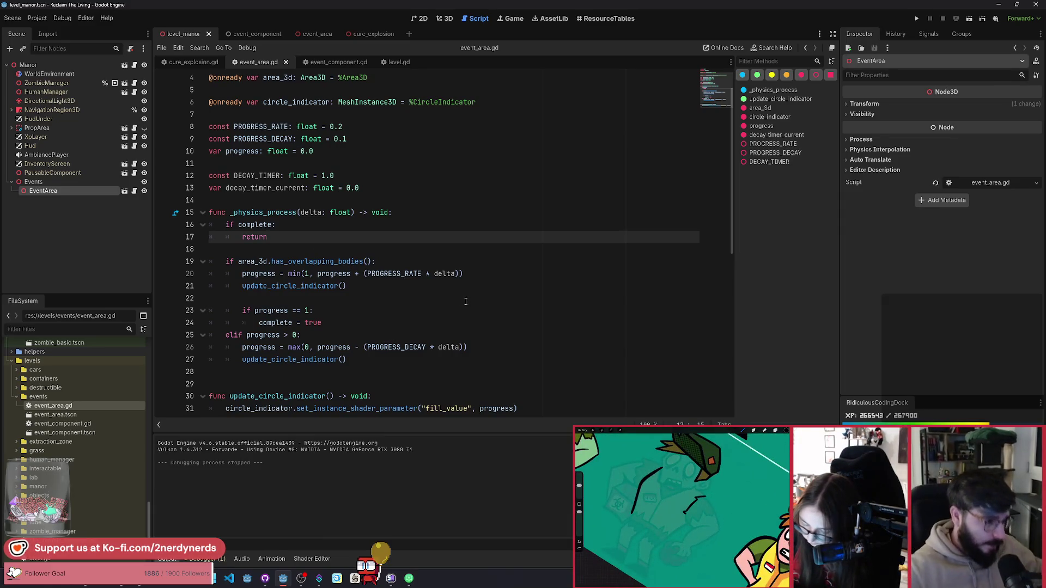
{"action": "scroll", "coordinate": [353, 306], "scroll_direction": "down", "scroll_amount": 2}
{"action": "left_click_drag", "start_coordinate": [354, 300], "coordinate": [225, 191]}
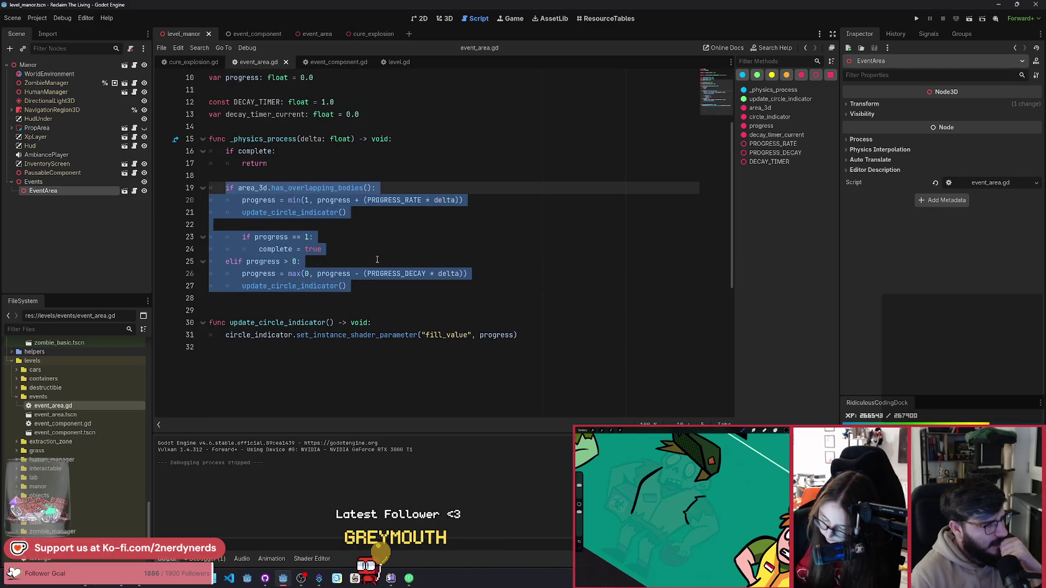
{"action": "scroll", "coordinate": [377, 260], "scroll_direction": "up", "scroll_amount": 1}
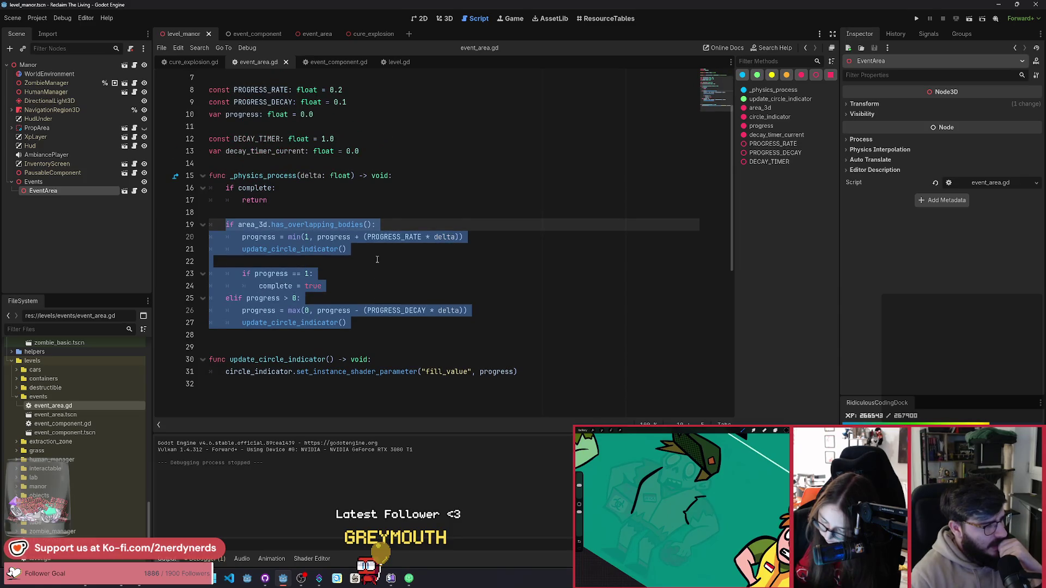
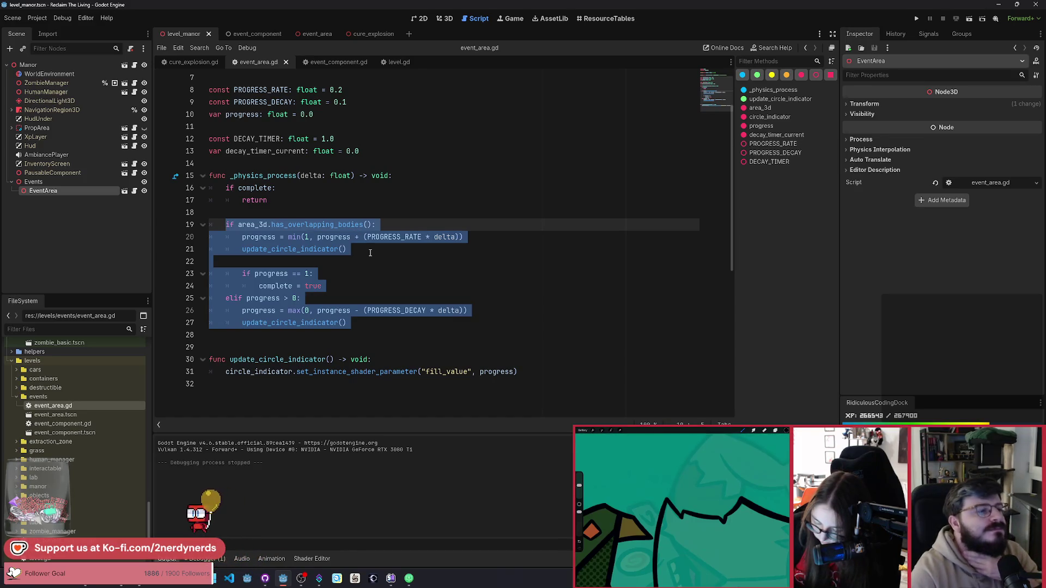
Add a _ready() function that connects area_3d.body_entered to on_body_entered.
{"action": "left_click", "coordinate": [398, 150]}
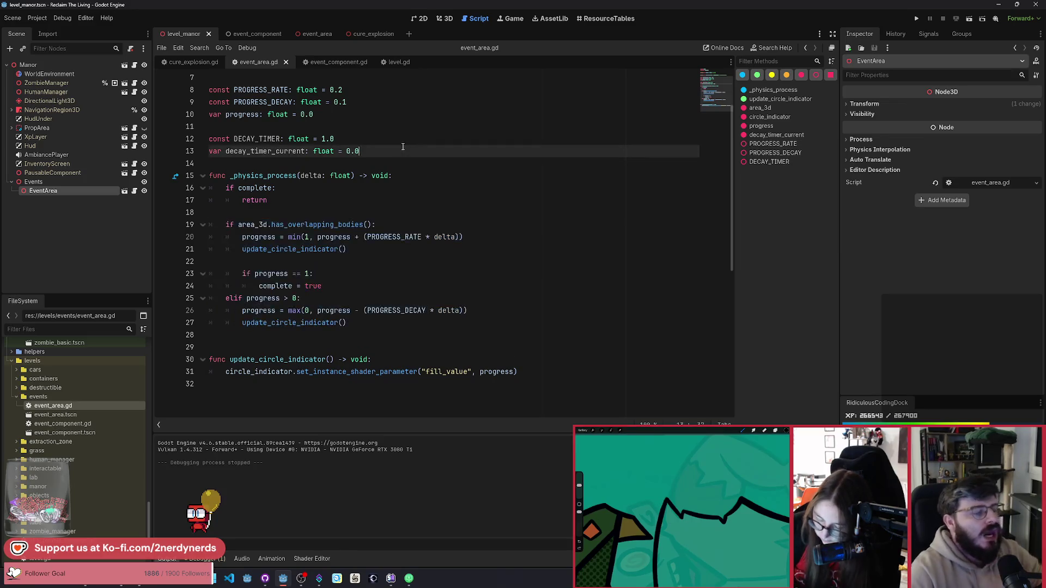
{"action": "key", "text": "Return"}
{"action": "key", "text": "Return"}
{"action": "type", "text": "func _r"}
{"action": "key", "text": "Return"}
{"action": "key", "text": "Return"}
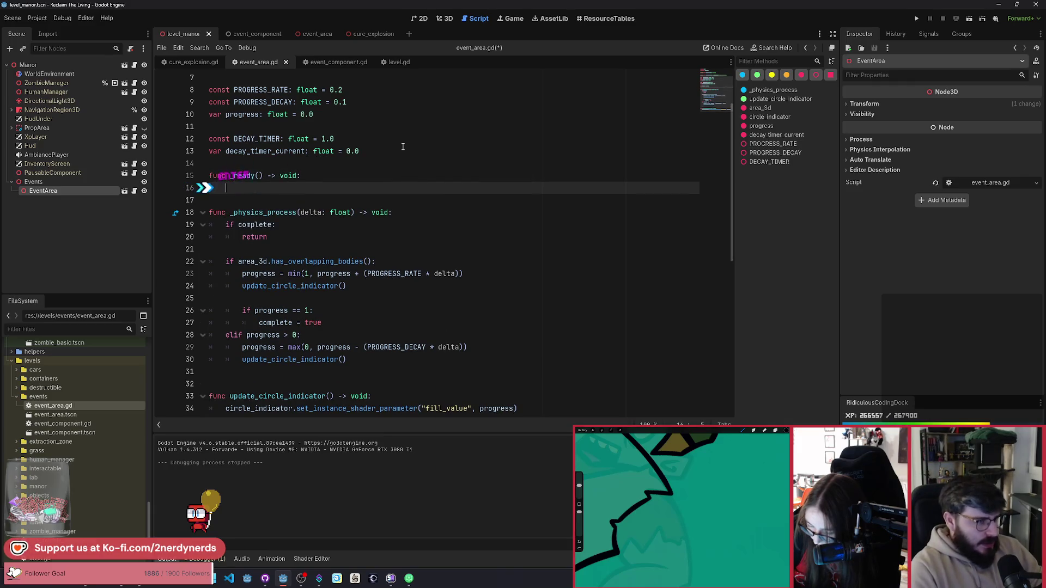
{"action": "type", "text": "area_3d.body"}
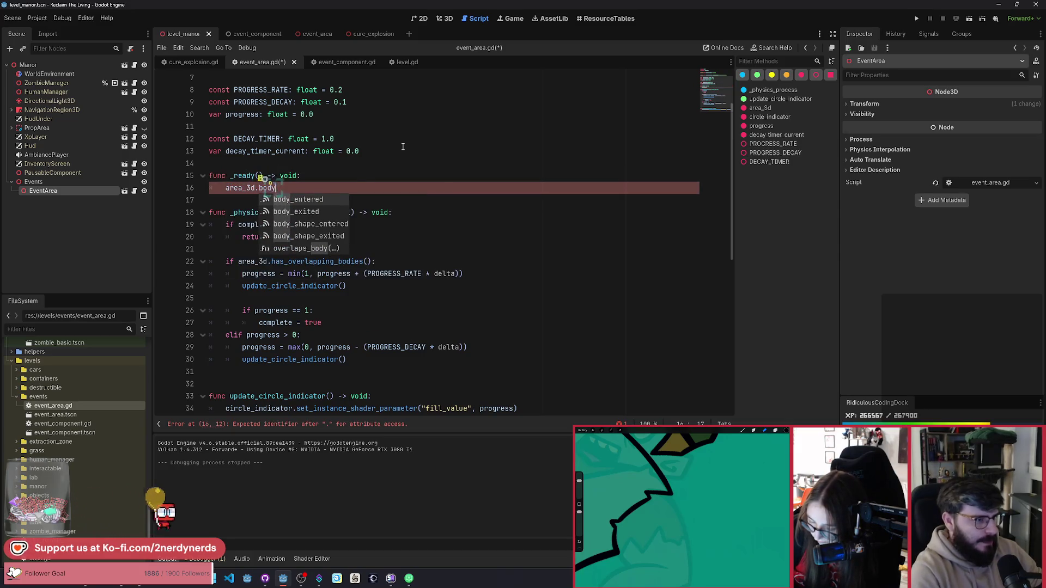
{"action": "key", "text": "Return"}
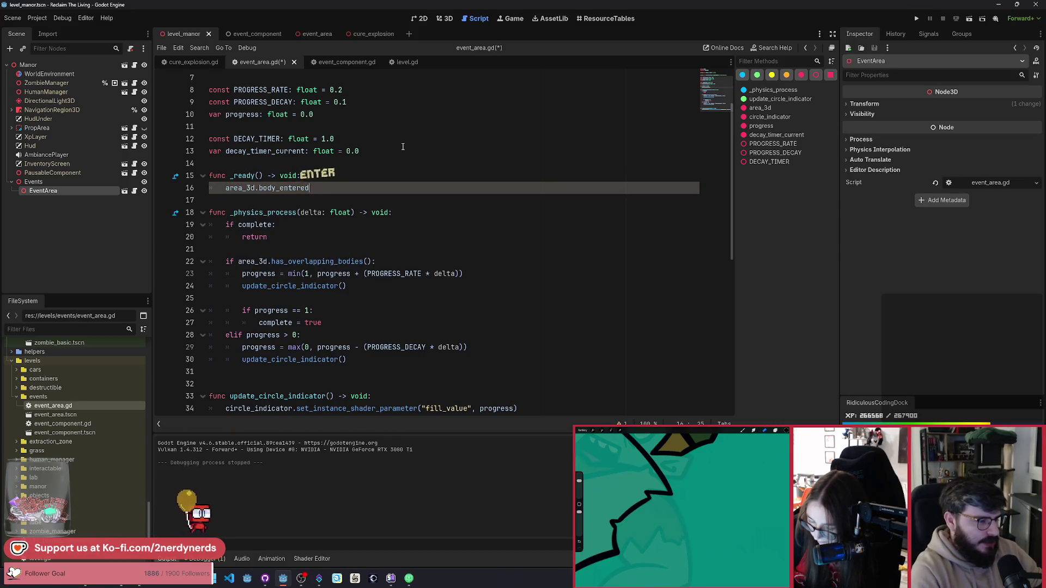
{"action": "type", "text": ".connect"}
{"action": "type", "text": "(on_body_"}
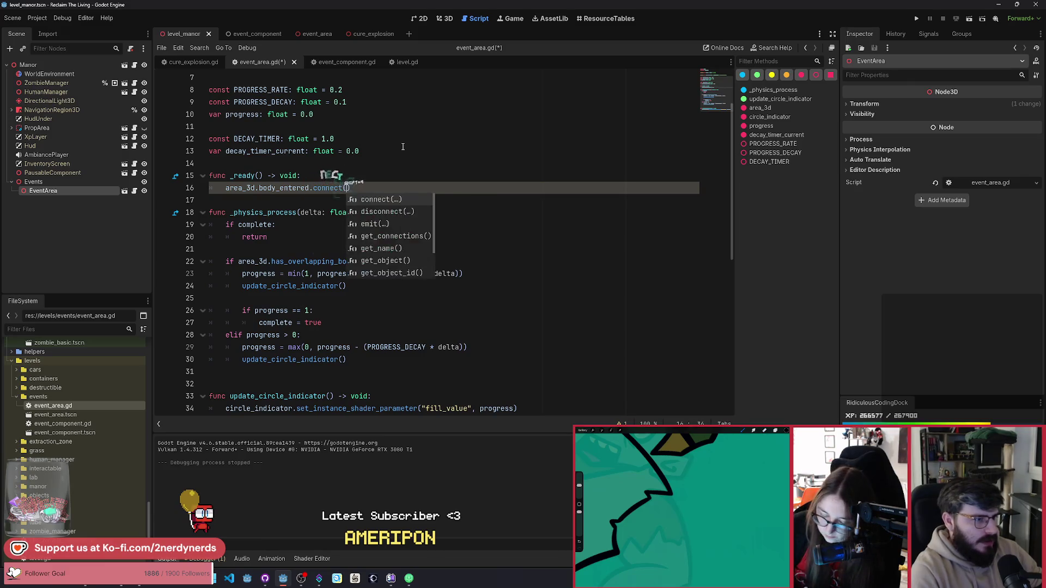
{"action": "type", "text": "entered"}
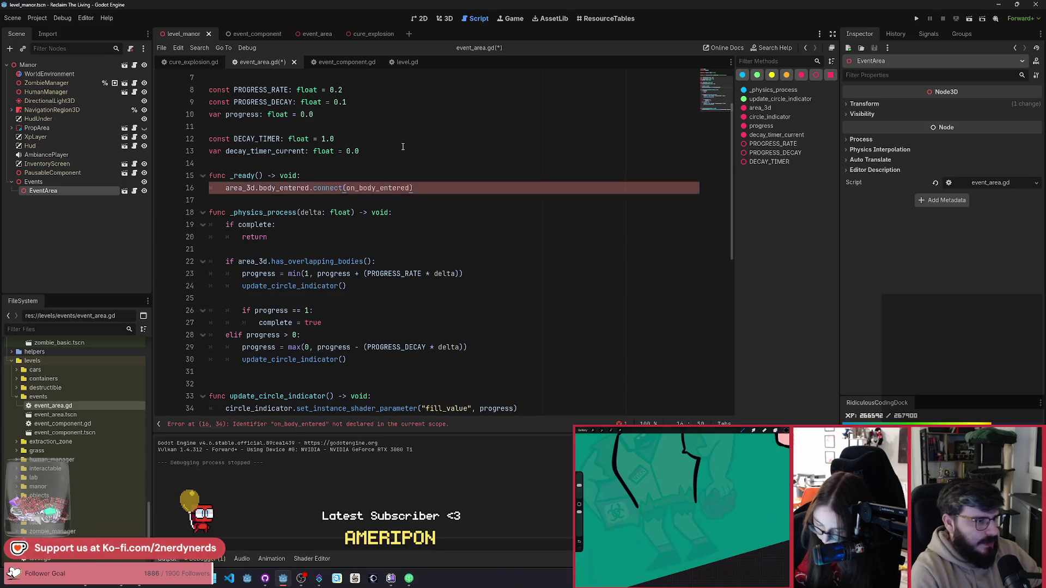
Duplicate the connection as area_3d.body_exited.connect(on_body_exited) and save the script.
{"action": "key", "text": "ctrl+shift+d"}
{"action": "left_click", "coordinate": [309, 200]}
{"action": "key", "text": "BackSpace"}
{"action": "key", "text": "BackSpace"}
{"action": "key", "text": "BackSpace"}
{"action": "type", "text": "exi"}
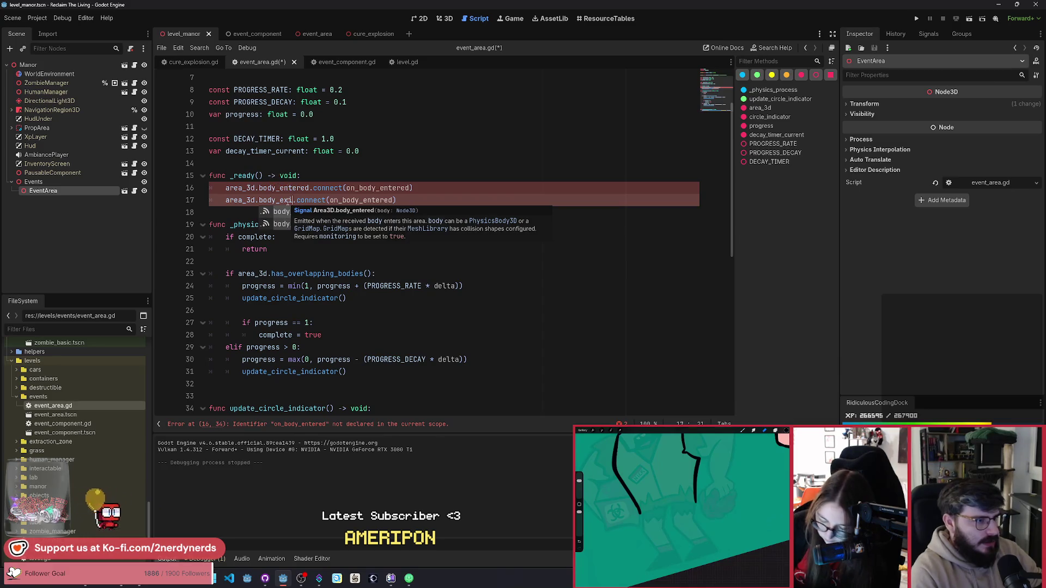
{"action": "key", "text": "Return"}
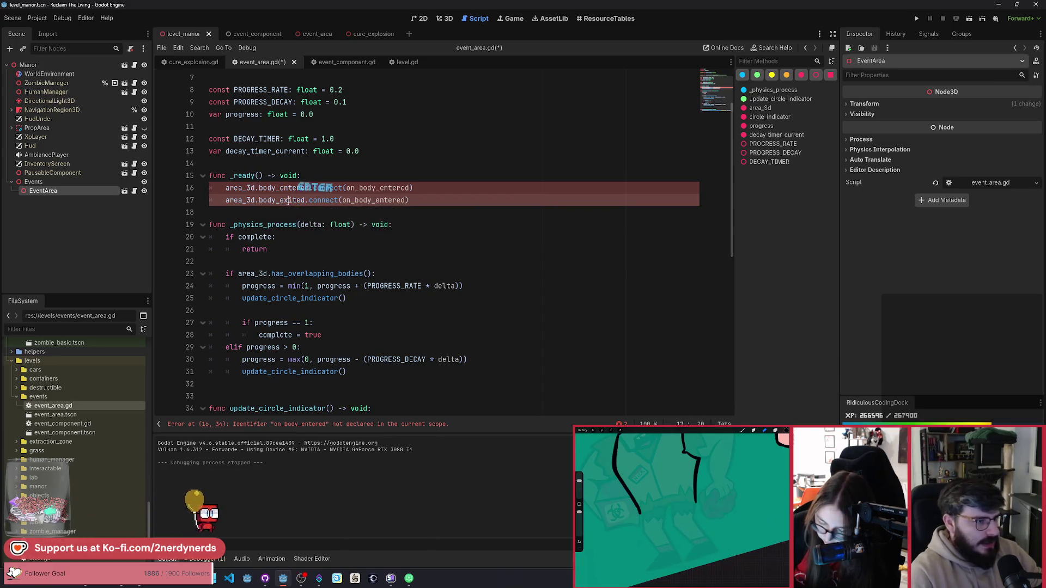
{"action": "left_click_drag", "start_coordinate": [355, 200], "coordinate": [408, 199]}
{"action": "type", "text": "body_exited"}
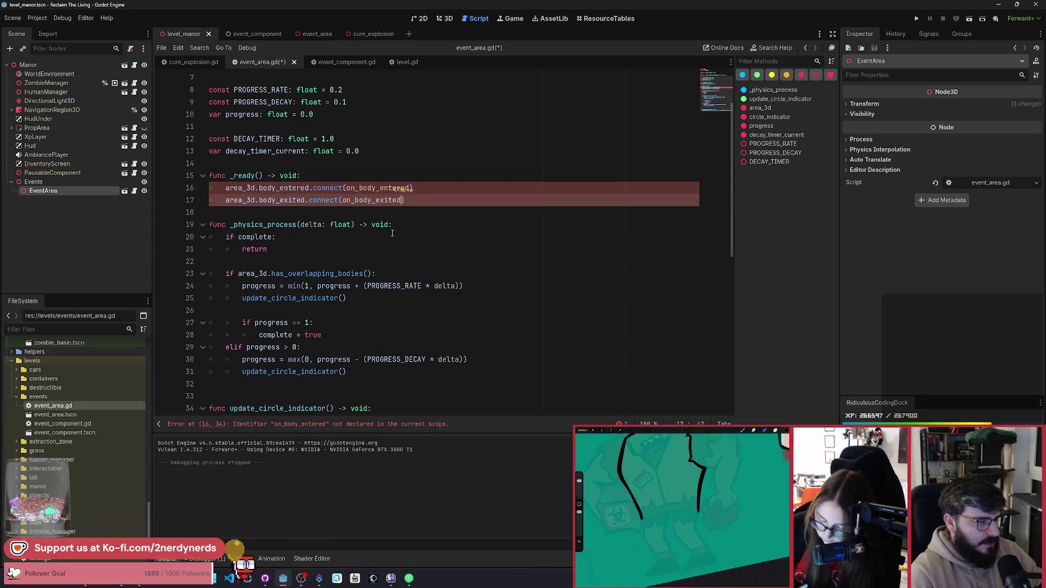
{"action": "key", "text": "ctrl+s"}
{"action": "scroll", "coordinate": [298, 267], "scroll_direction": "down", "scroll_amount": 1}
{"action": "key", "text": "Return"}
{"action": "key", "text": "Return"}
{"action": "type", "text": "func"}
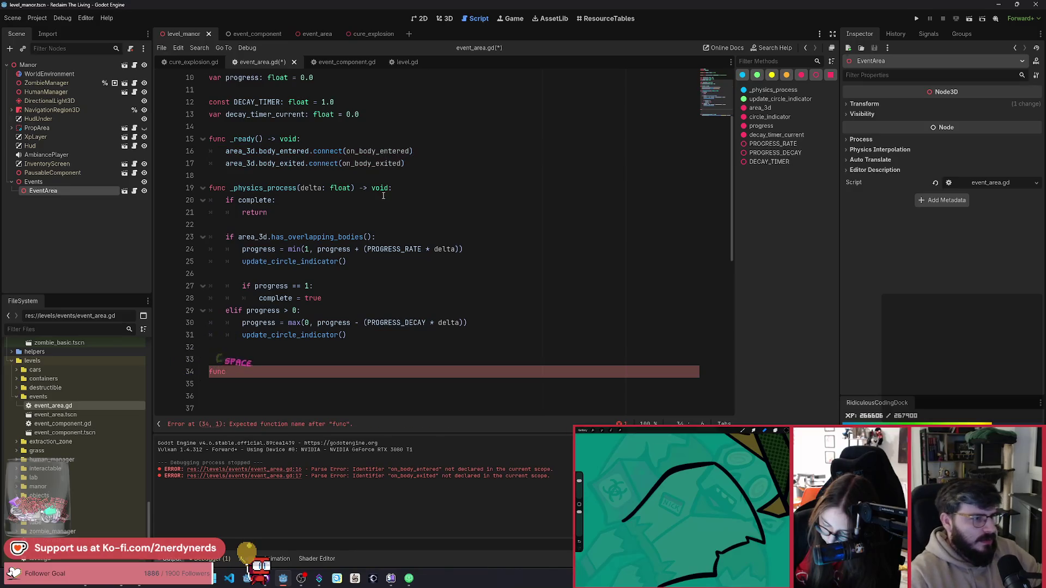
Add an on_body_entered(_body) -> void handler whose body is pass.
{"action": "double_click", "coordinate": [376, 153]}
{"action": "key", "text": "ctrl+c"}
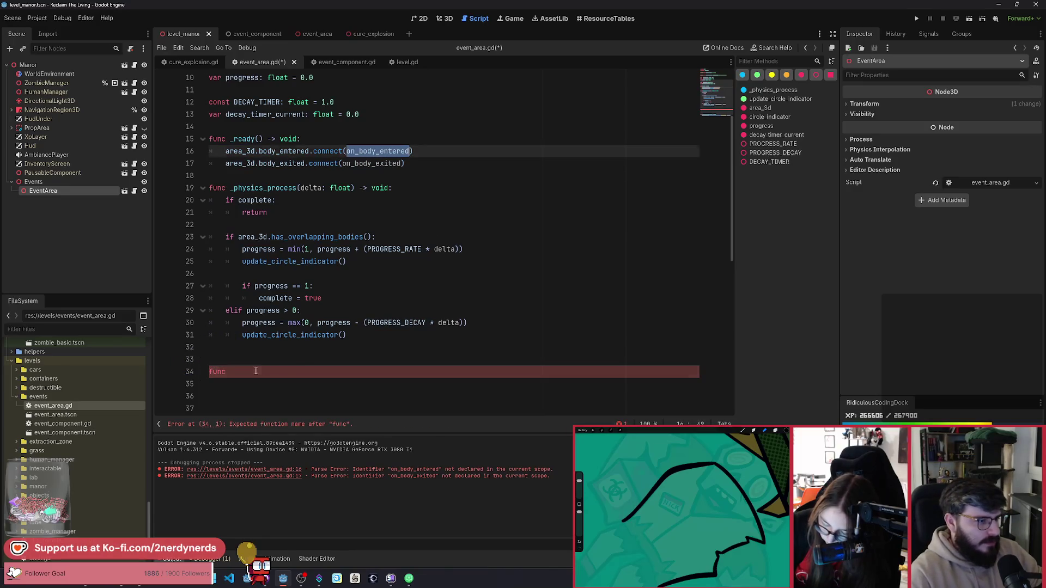
{"action": "left_click", "coordinate": [255, 371]}
{"action": "key", "text": "ctrl+v"}
{"action": "type", "text": "_body"}
{"action": "type", "text": ") -> voi"}
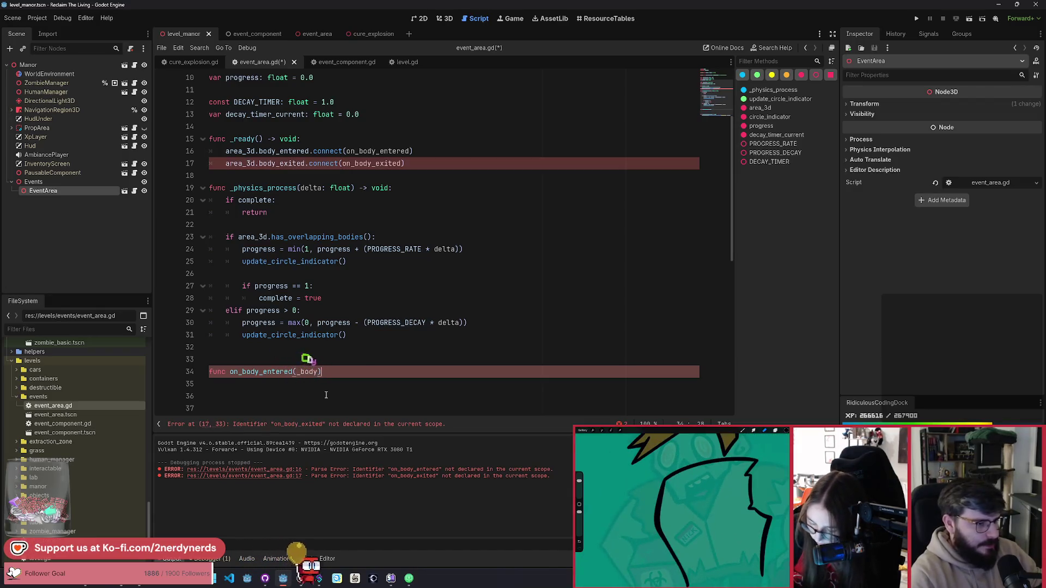
{"action": "type", "text": "d:"}
{"action": "key", "text": "Return"}
{"action": "type", "text": "pass"}
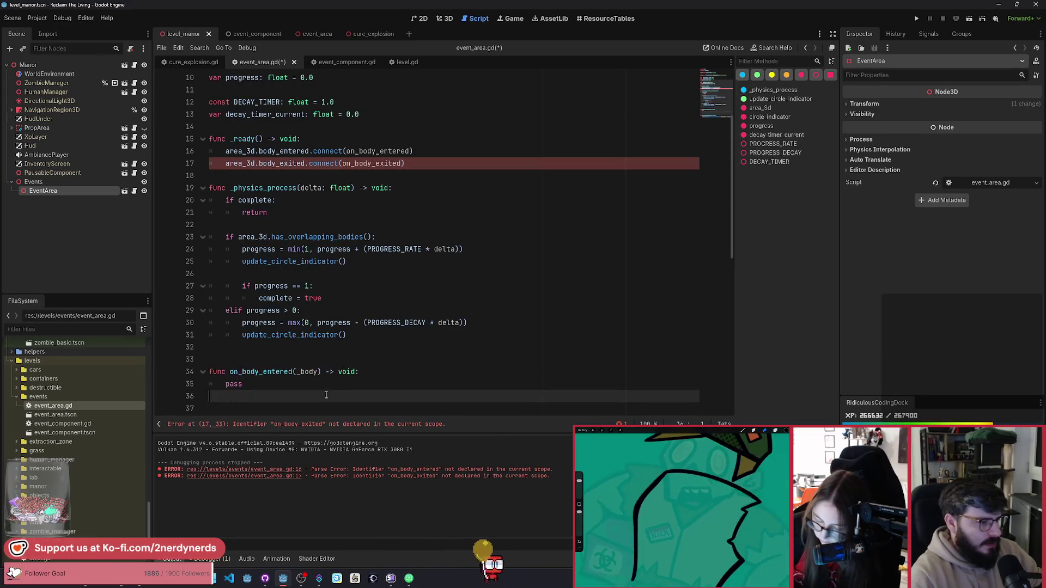
{"action": "key", "text": "Return"}
{"action": "key", "text": "Return"}
{"action": "key", "text": "BackSpace"}
Add an on_body_exited(_body) -> void handler with pass, save, and space the functions apart.
{"action": "type", "text": "func o"}
{"action": "key", "text": "Escape"}
{"action": "scroll", "coordinate": [253, 331], "scroll_direction": "down", "scroll_amount": 2}
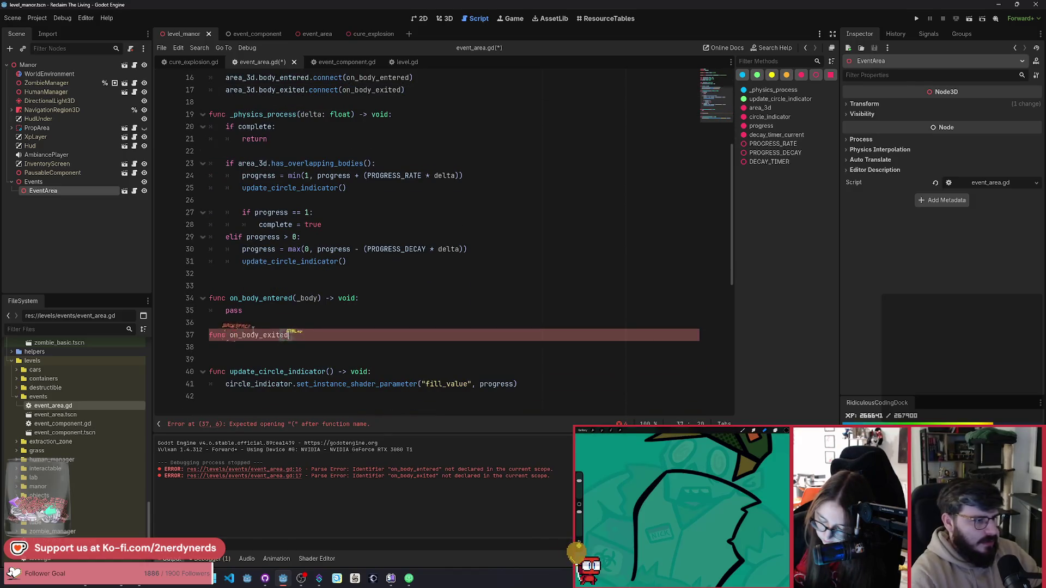
{"action": "type", "text": "(_body) -> void:"}
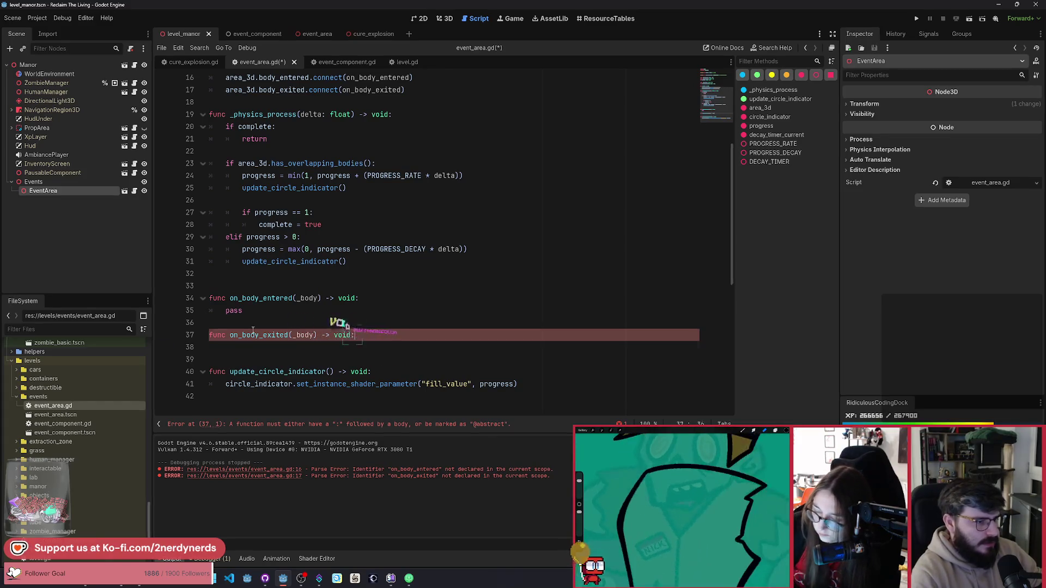
{"action": "key", "text": "Return"}
{"action": "type", "text": "pass"}
{"action": "key", "text": "ctrl+s"}
{"action": "key", "text": "Up"}
{"action": "key", "text": "Up"}
{"action": "key", "text": "Return"}
{"action": "scroll", "coordinate": [267, 338], "scroll_direction": "up", "scroll_amount": 3}
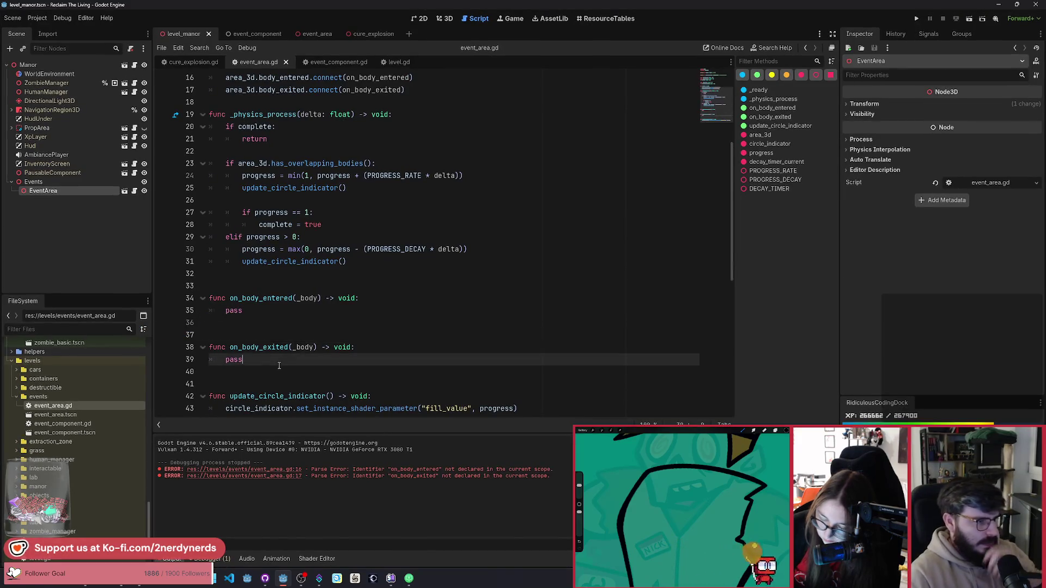
{"action": "scroll", "coordinate": [283, 347], "scroll_direction": "up", "scroll_amount": 2}
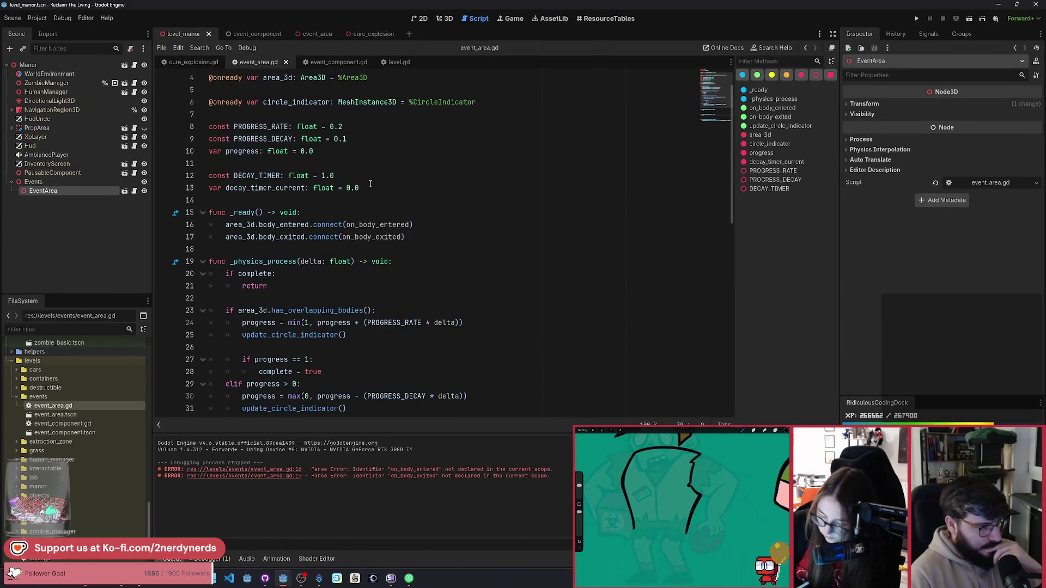
{"action": "scroll", "coordinate": [368, 196], "scroll_direction": "up", "scroll_amount": 1}
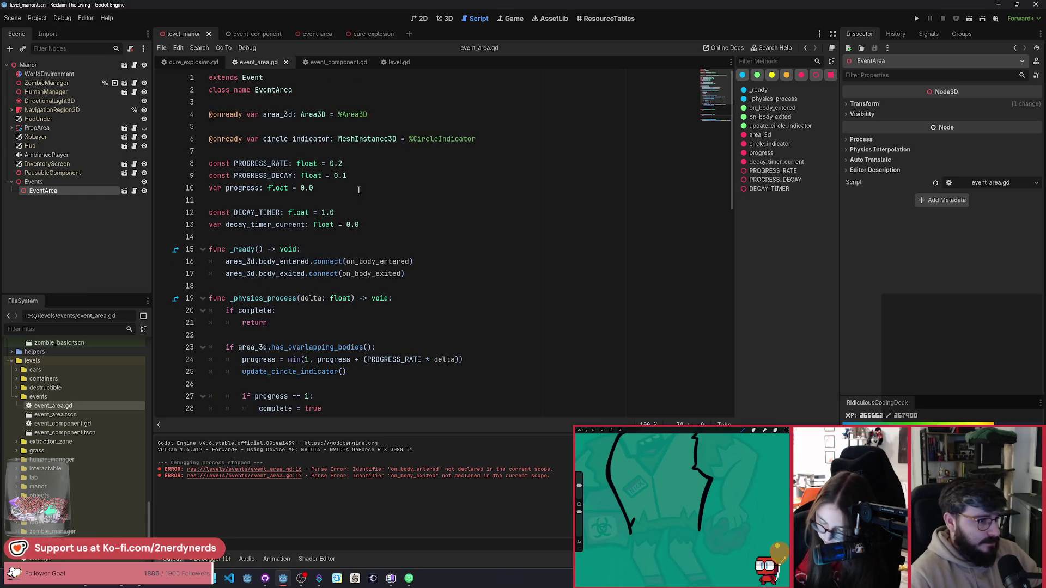
Declare var player_present: bool = false and save the script.
{"action": "left_click", "coordinate": [412, 224]}
{"action": "key", "text": "Return"}
{"action": "key", "text": "Return"}
{"action": "type", "text": "var"}
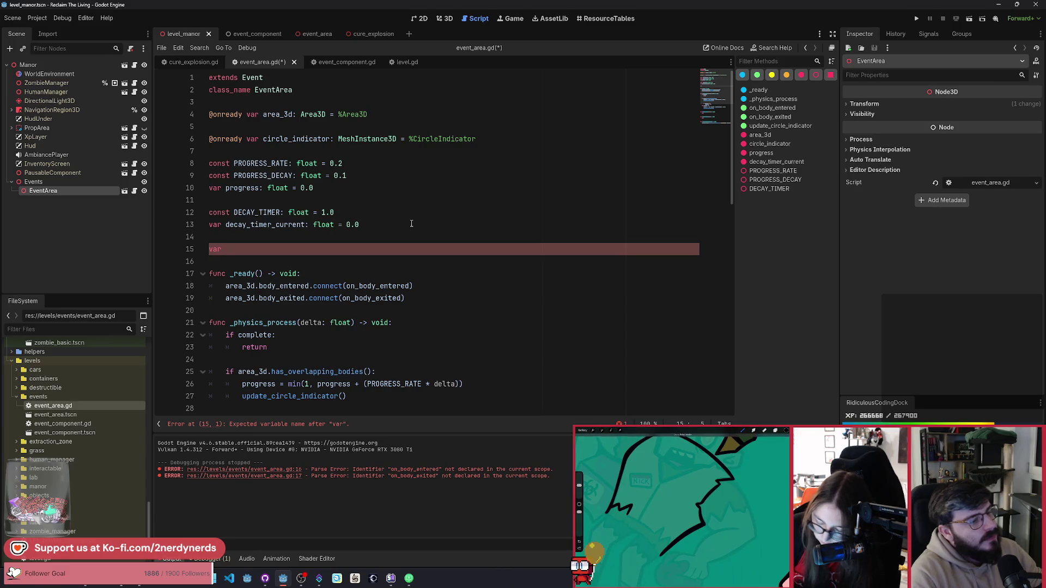
{"action": "type", "text": " player_pr"}
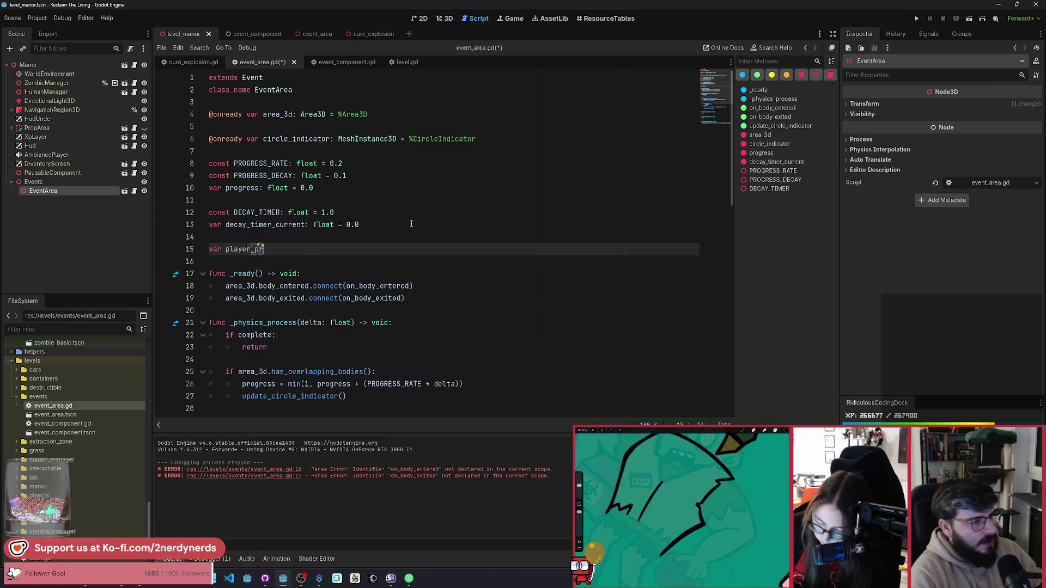
{"action": "type", "text": "esent: bool = false"}
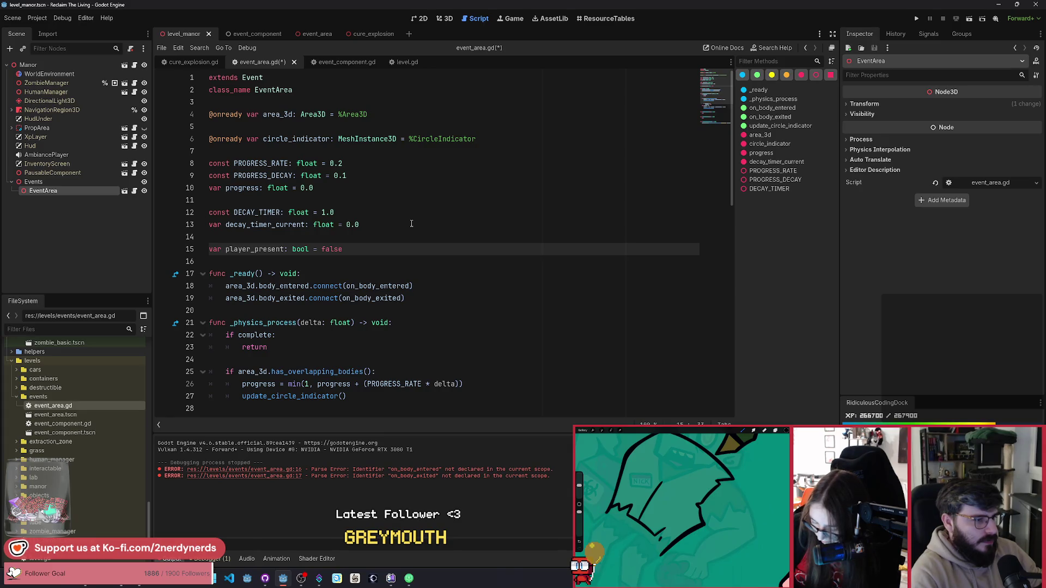
{"action": "key", "text": "Down"}
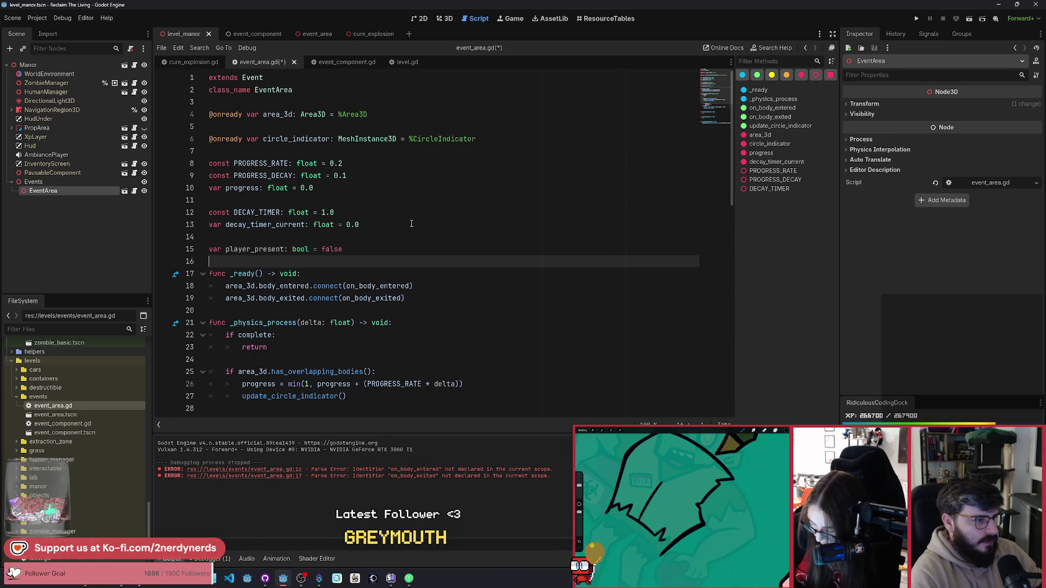
{"action": "key", "text": "Return"}
{"action": "key", "text": "Down"}
{"action": "key", "text": "Down"}
{"action": "key", "text": "Down"}
{"action": "key", "text": "Return"}
{"action": "key", "text": "ctrl+s"}
{"action": "scroll", "coordinate": [411, 224], "scroll_direction": "down", "scroll_amount": 7}
Set player_present to true in on_body_entered and false in on_body_exited, then save.
{"action": "double_click", "coordinate": [233, 286]}
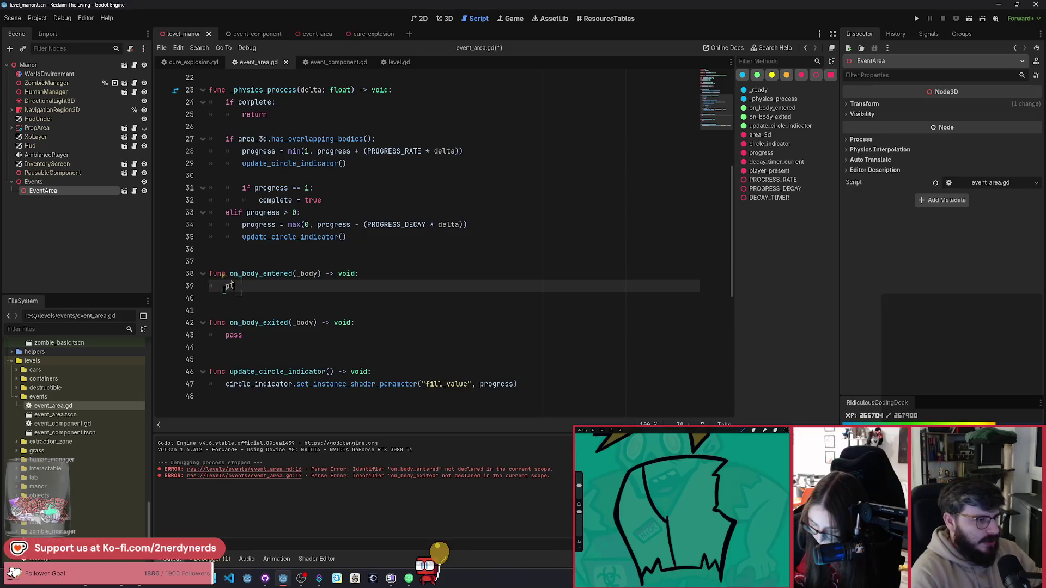
{"action": "key", "text": "Return"}
{"action": "type", "text": "= true"}
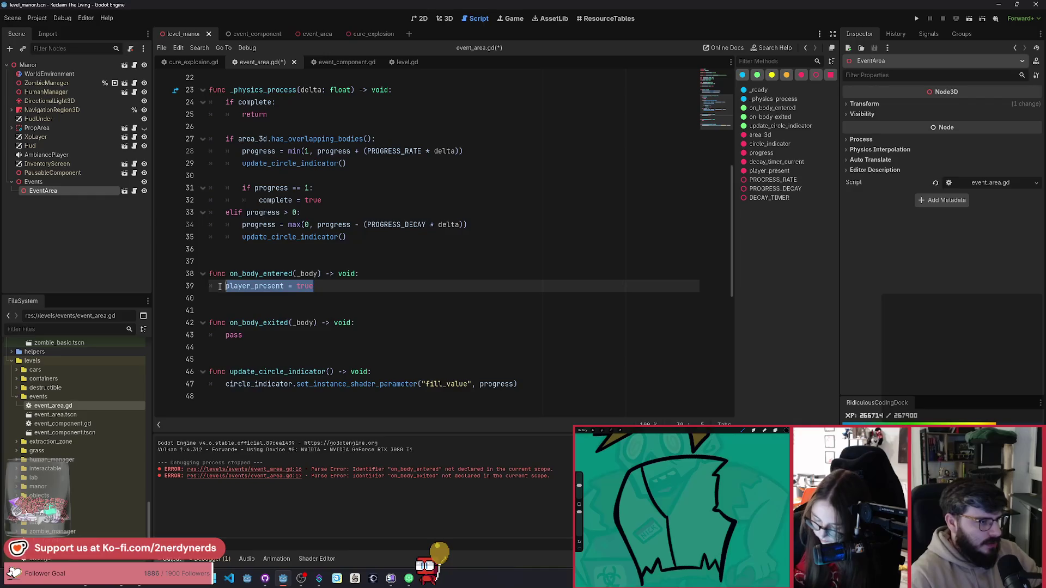
{"action": "left_click", "coordinate": [255, 336]}
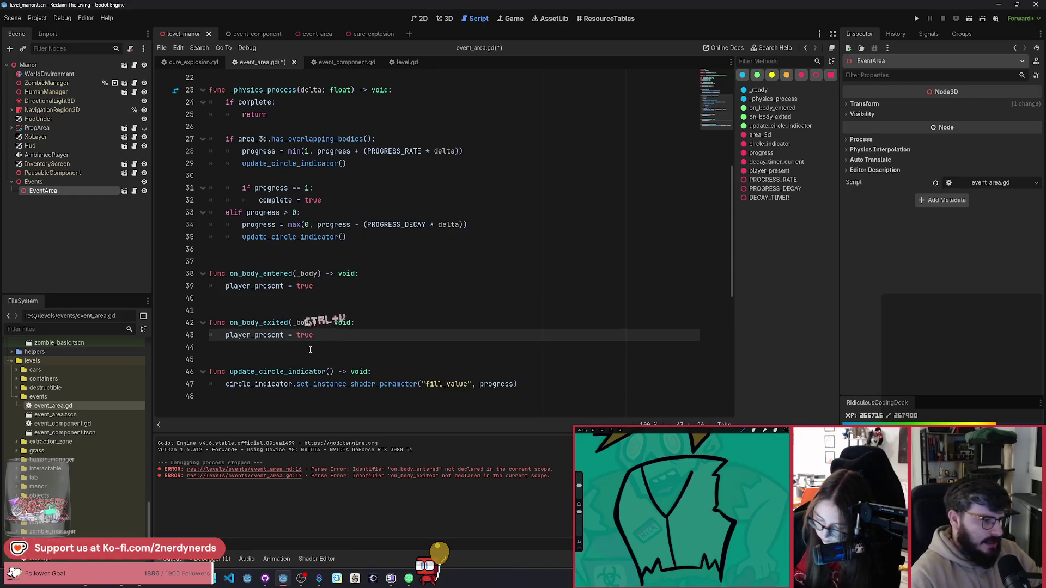
{"action": "key", "text": "ctrl+s"}
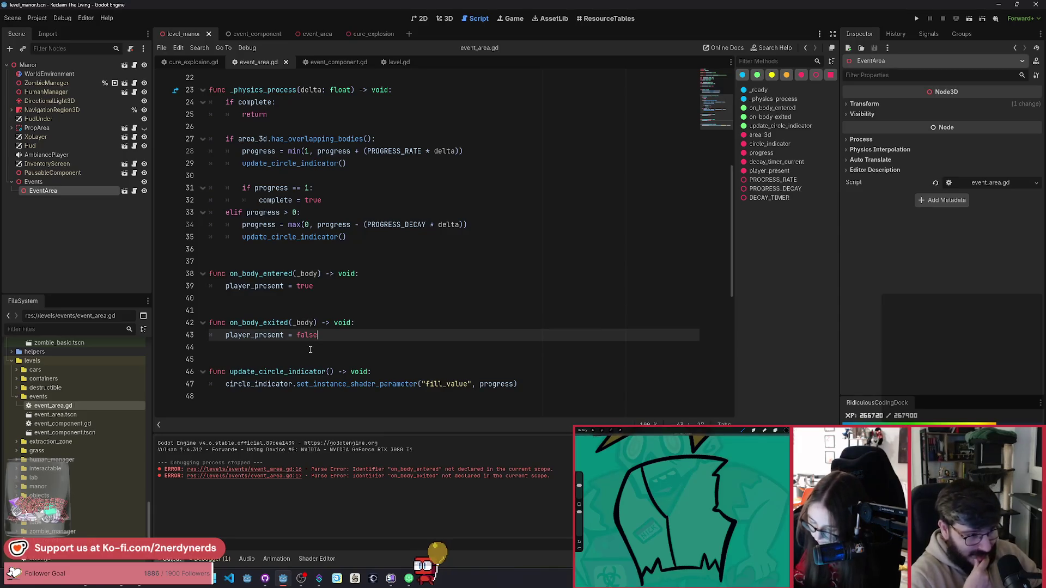
Replace the has_overlapping_bodies() condition with player_present, save, and run the scene with F6.
{"action": "scroll", "coordinate": [322, 316], "scroll_direction": "up", "scroll_amount": 3}
{"action": "left_click", "coordinate": [349, 284]}
{"action": "scroll", "coordinate": [359, 229], "scroll_direction": "down", "scroll_amount": 3}
{"action": "scroll", "coordinate": [366, 172], "scroll_direction": "up", "scroll_amount": 1}
{"action": "left_click_drag", "start_coordinate": [372, 175], "coordinate": [239, 177]}
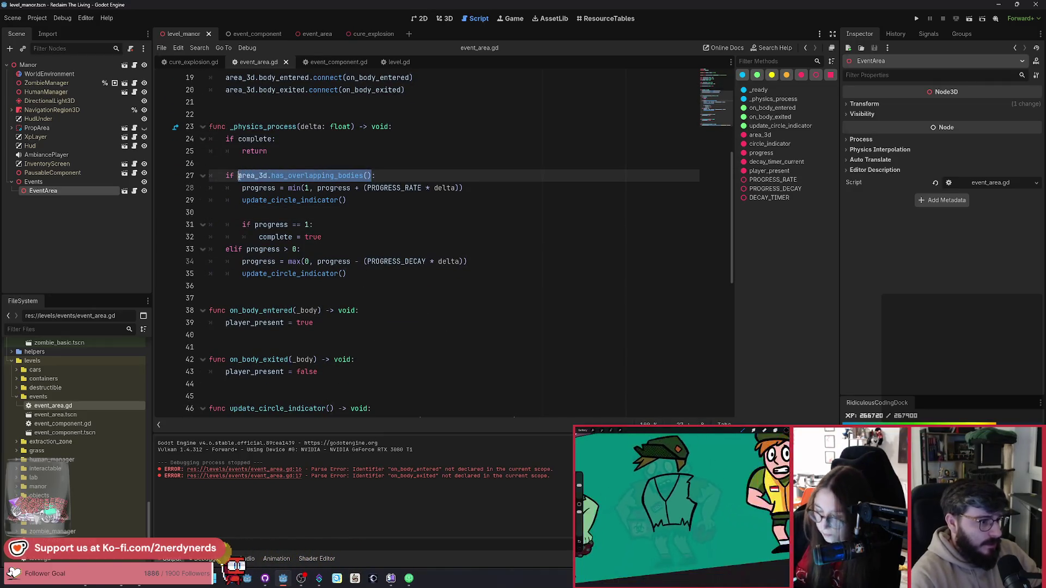
{"action": "type", "text": "play"}
{"action": "key", "text": "Return"}
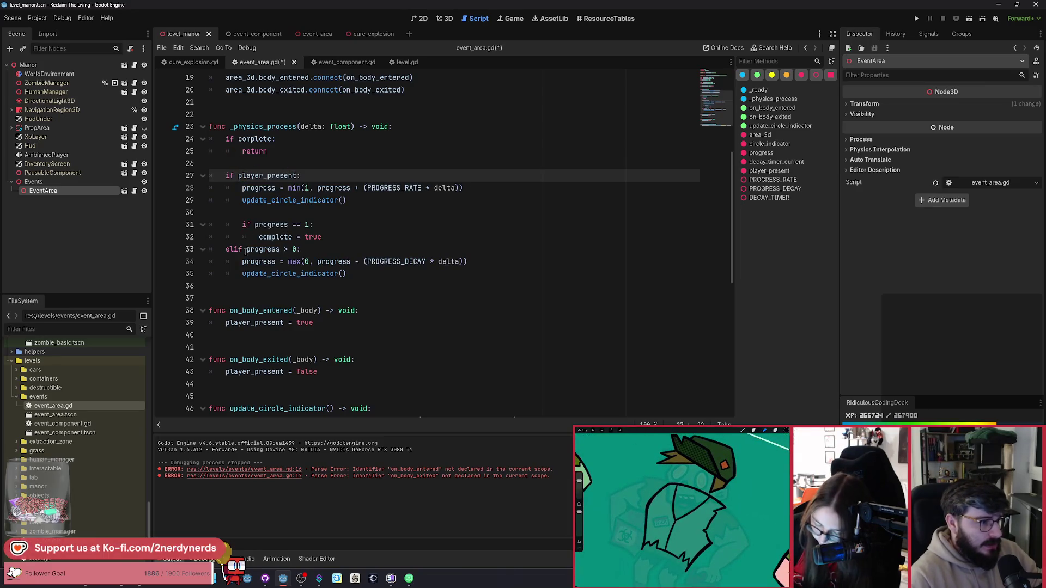
{"action": "key", "text": "ctrl+s"}
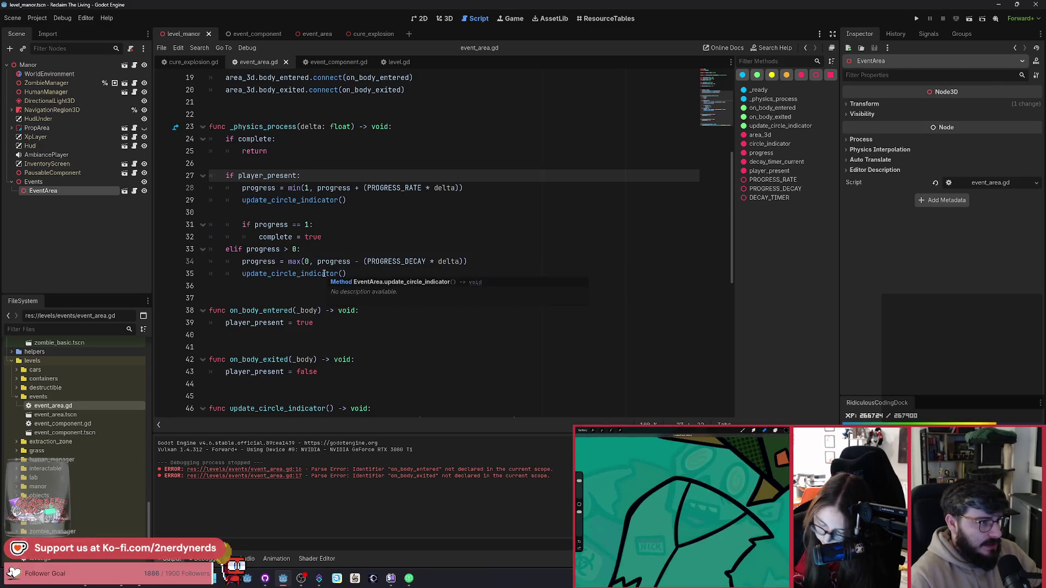
{"action": "key", "text": "F6"}
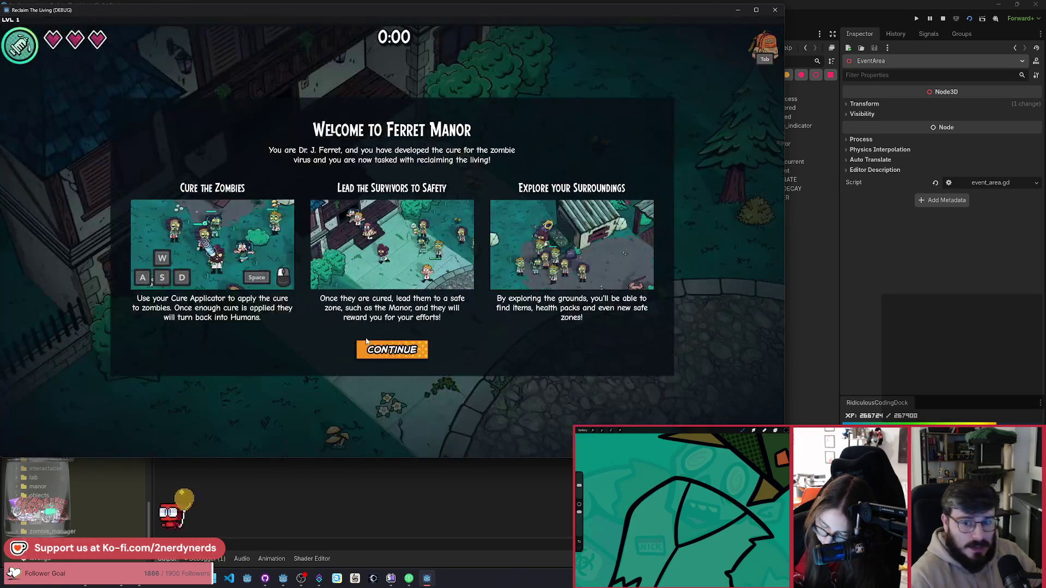
Dismiss the welcome screen and walk the player into the event circle.
{"action": "left_click", "coordinate": [392, 350]}
{"action": "key", "text": "d"}
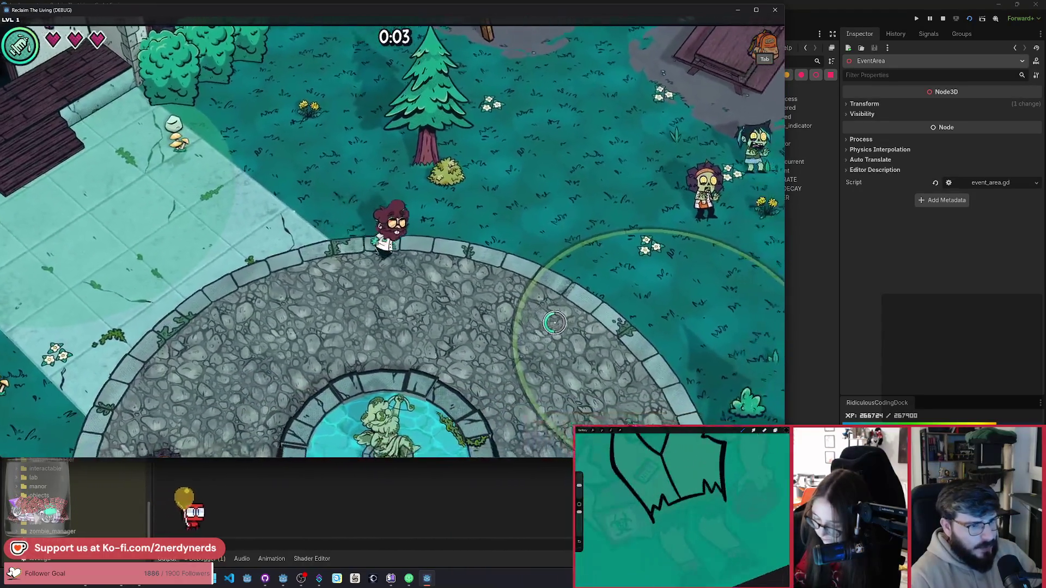
{"action": "key", "text": "s"}
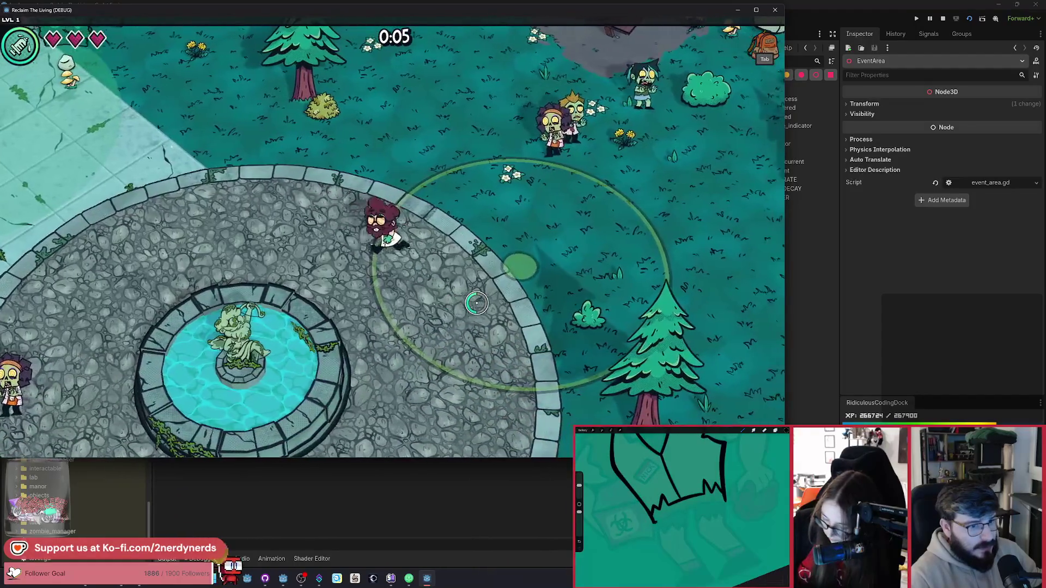
{"action": "key", "text": "a"}
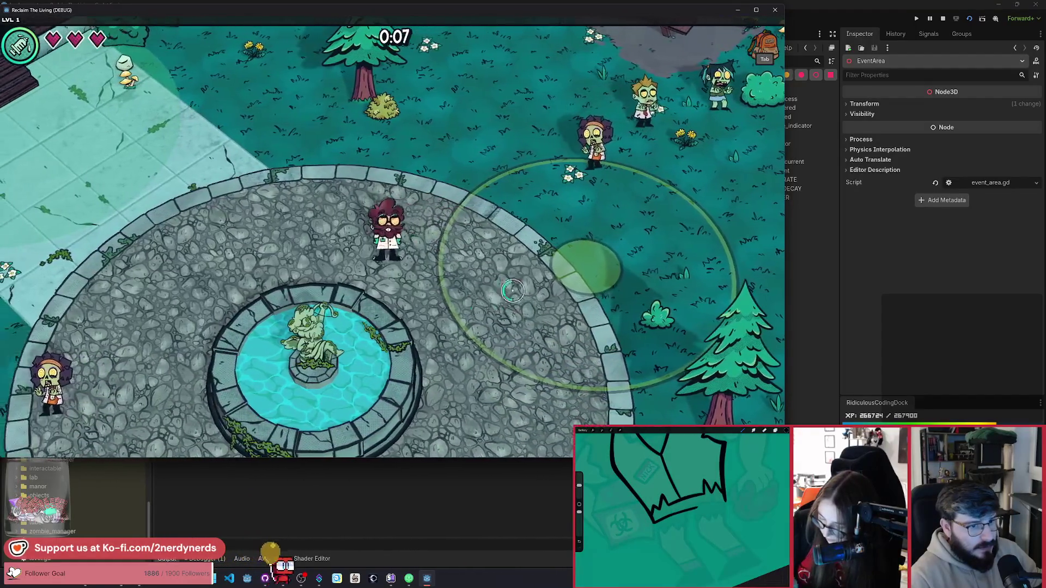
Stop the running game and return to the player_present = false line in event_area.gd.
{"action": "left_click", "coordinate": [943, 19]}
{"action": "scroll", "coordinate": [297, 327], "scroll_direction": "down", "scroll_amount": 3}
{"action": "scroll", "coordinate": [297, 327], "scroll_direction": "up", "scroll_amount": 2}
{"action": "left_click", "coordinate": [346, 308]}
{"action": "left_click", "coordinate": [347, 299]}
{"action": "scroll", "coordinate": [525, 357], "scroll_direction": "up", "scroll_amount": 3}
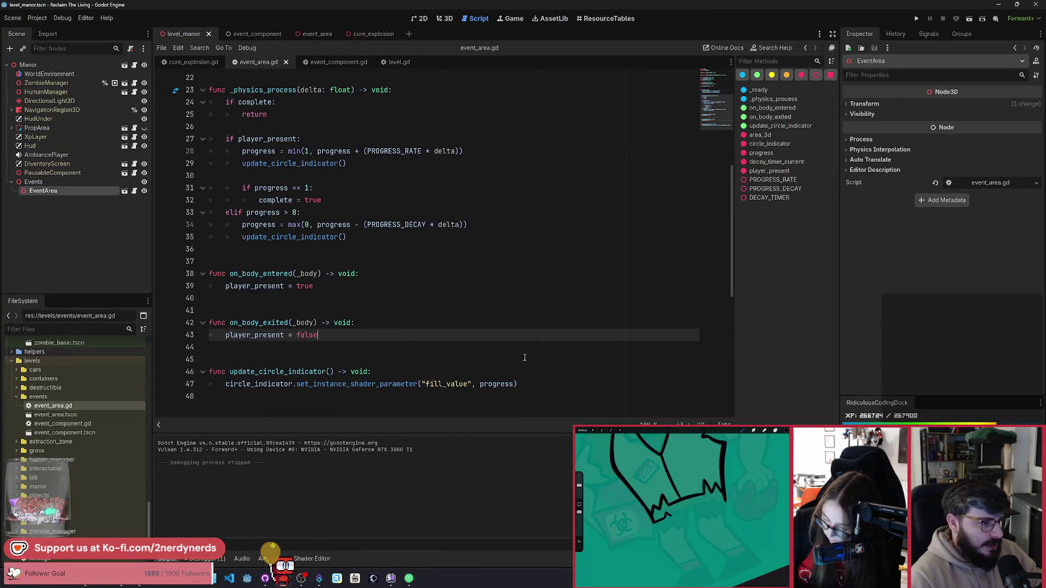
Reset decay_timer_current = DECAY_TIMER in on_body_exited and save.
{"action": "key", "text": "Return"}
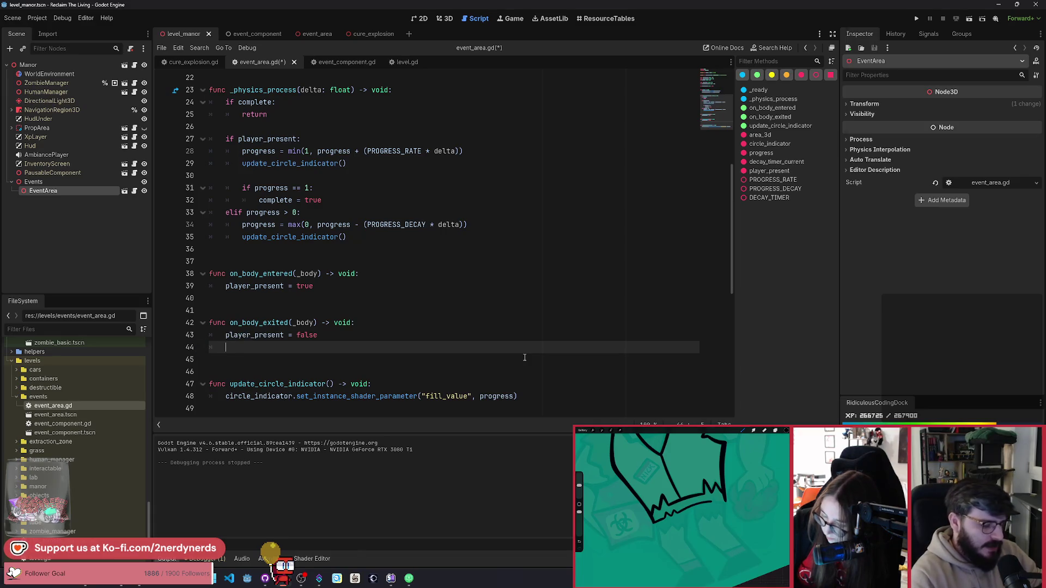
{"action": "type", "text": "deca"}
{"action": "key", "text": "Return"}
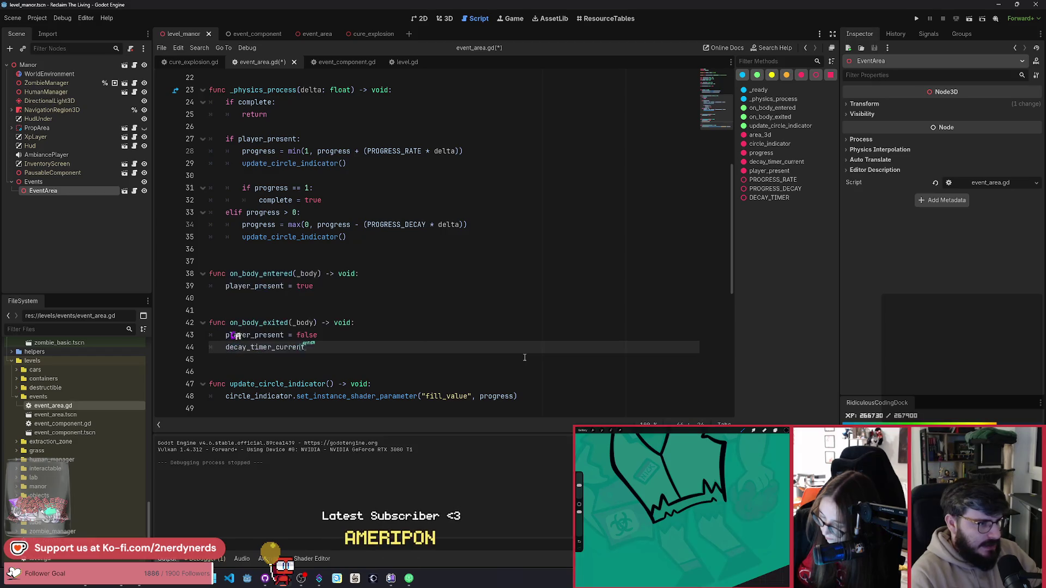
{"action": "type", "text": " = DE"}
{"action": "key", "text": "Return"}
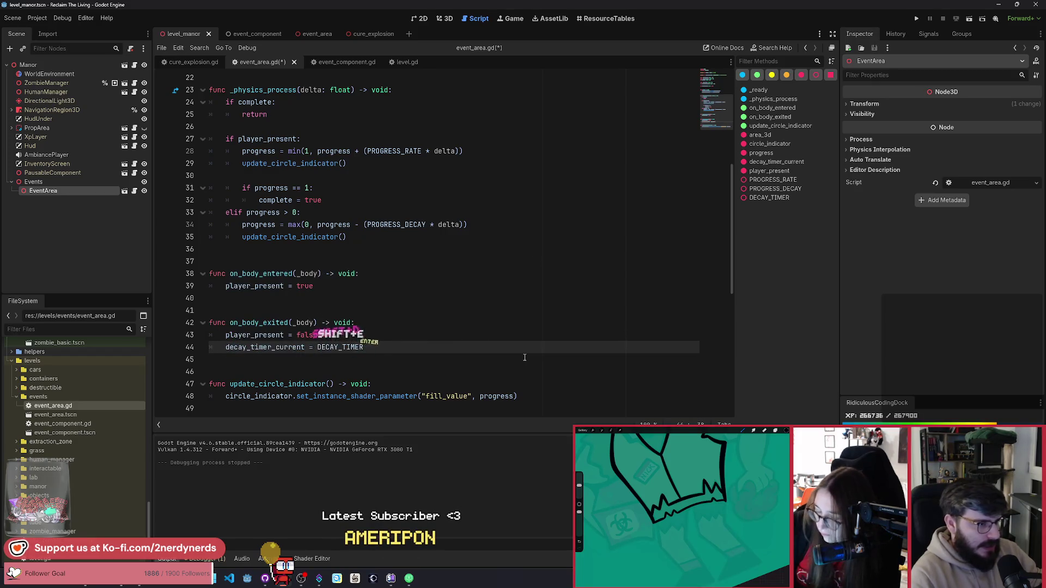
{"action": "key", "text": "Up"}
{"action": "key", "text": "Down"}
{"action": "key", "text": "Home"}
{"action": "key", "text": "ctrl+s"}
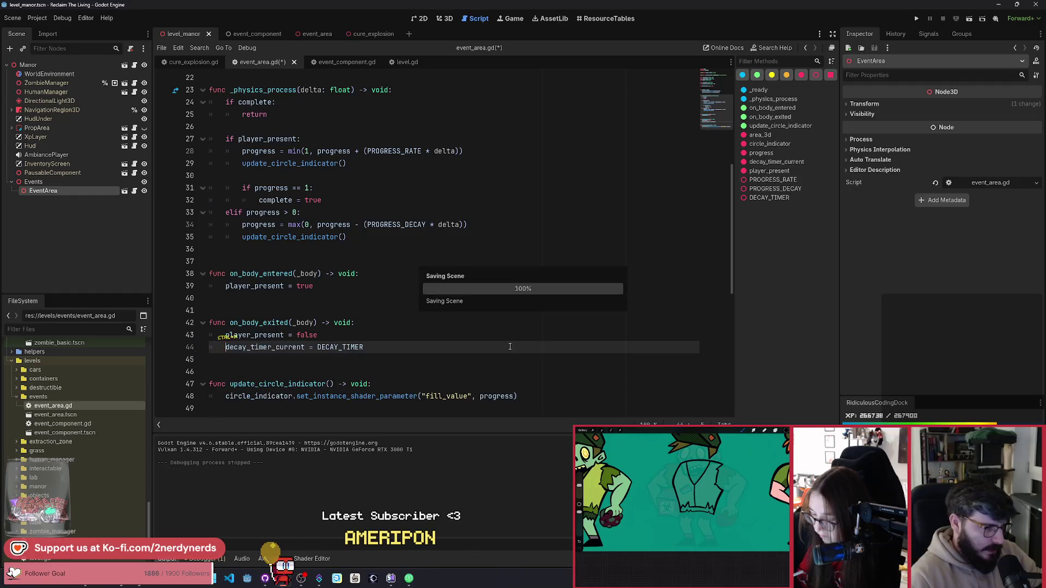
Insert an 'if decay_timer_current > 0:' check at the top of the elif progress > 0 branch.
{"action": "key", "text": "ctrl+x"}
{"action": "scroll", "coordinate": [391, 355], "scroll_direction": "up", "scroll_amount": 3}
{"action": "left_click", "coordinate": [314, 326]}
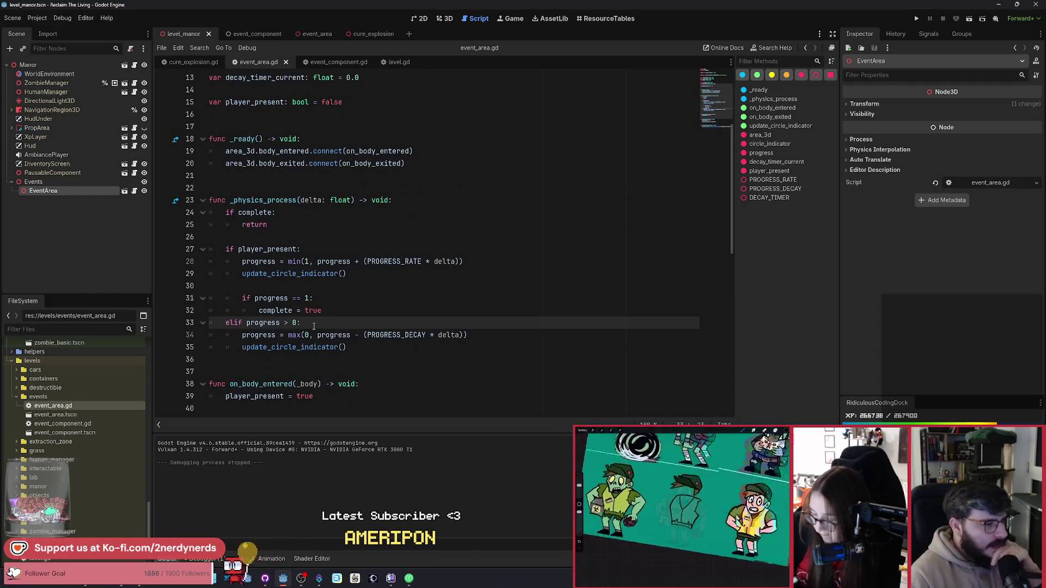
{"action": "double_click", "coordinate": [255, 251]}
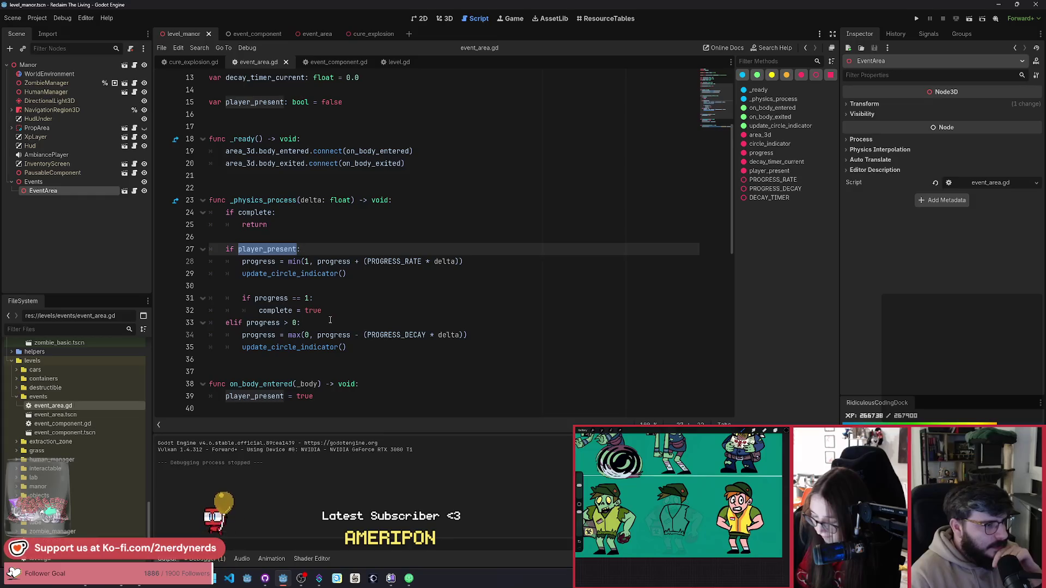
{"action": "scroll", "coordinate": [326, 321], "scroll_direction": "down", "scroll_amount": 1}
{"action": "double_click", "coordinate": [263, 286]}
{"action": "key", "text": "End"}
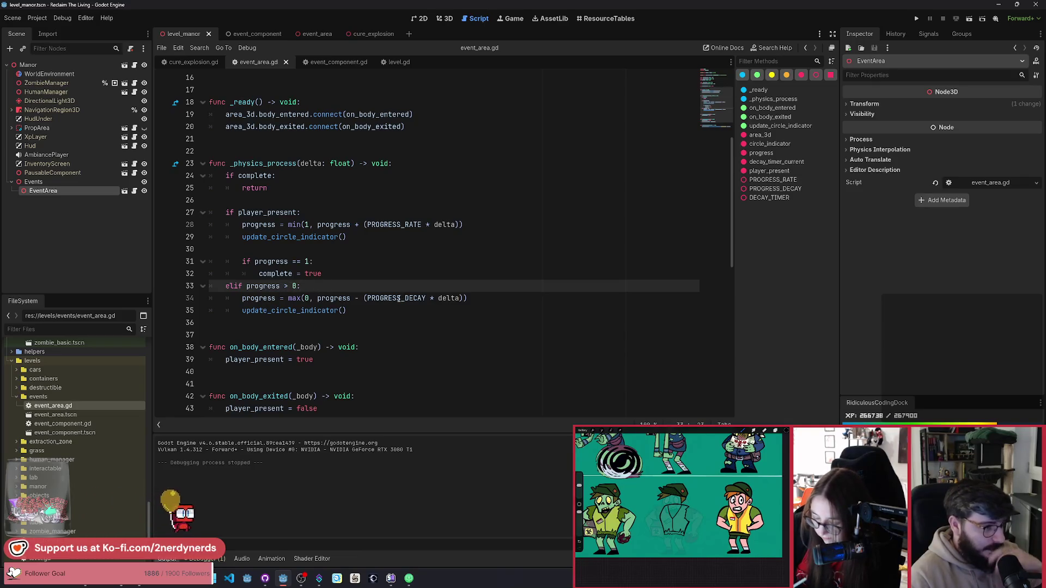
{"action": "mouse_move", "coordinate": [399, 299]}
{"action": "key", "text": "Return"}
{"action": "key", "text": "Return"}
{"action": "key", "text": "Up"}
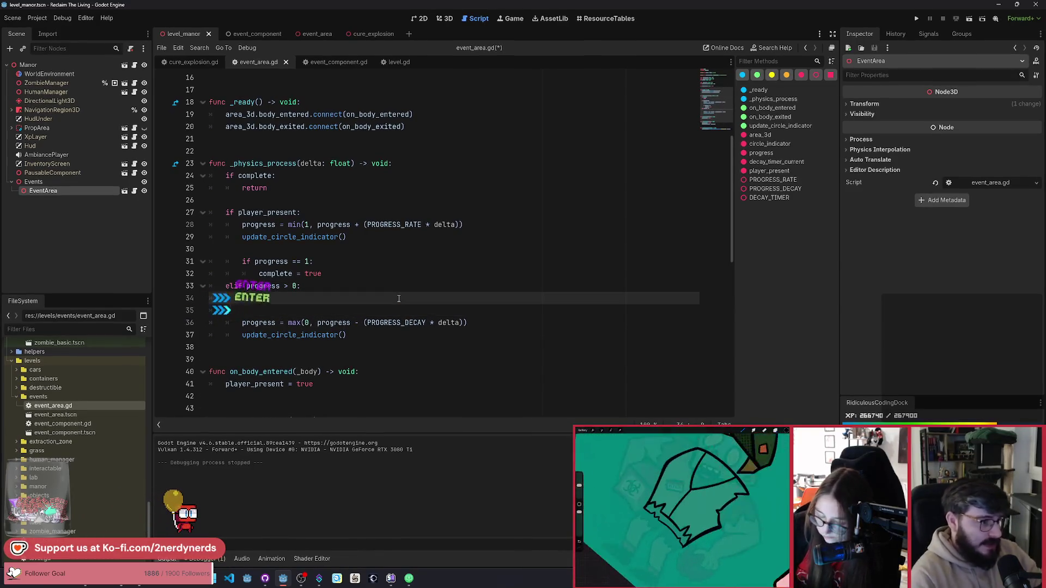
{"action": "type", "text": "if deca"}
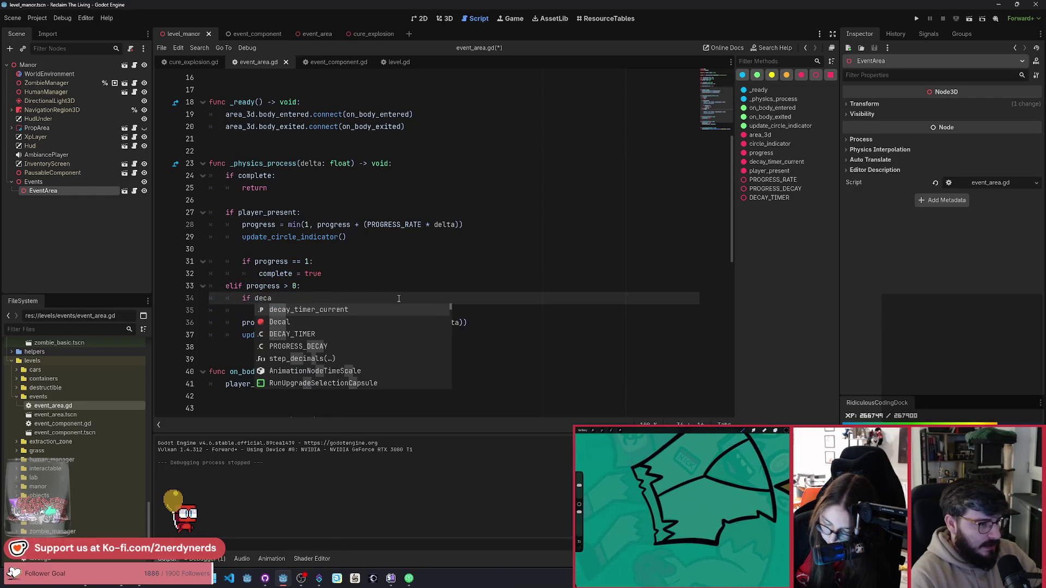
{"action": "key", "text": "Return"}
{"action": "type", "text": ":"}
{"action": "key", "text": "Return"}
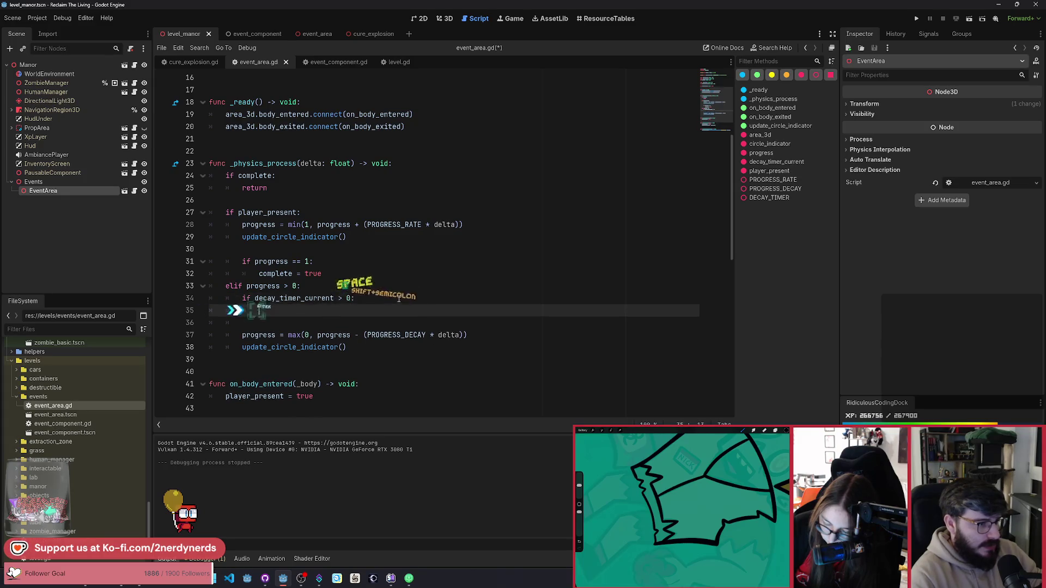
Inside the check, decrease decay_timer_current by delta and return, then save.
{"action": "type", "text": "de"}
{"action": "key", "text": "Return"}
{"action": "type", "text": "max(0"}
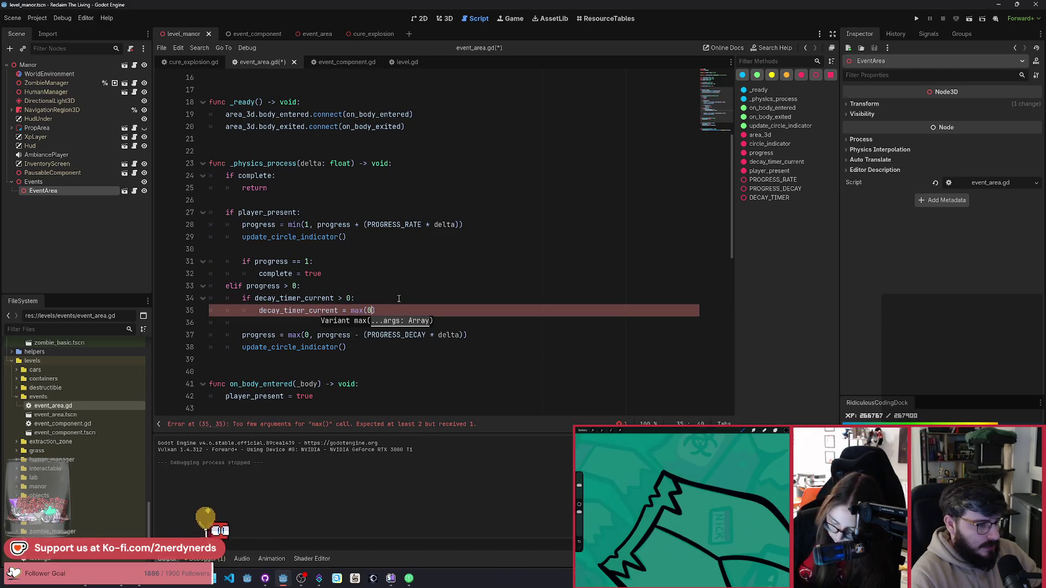
{"action": "type", "text": ")"}
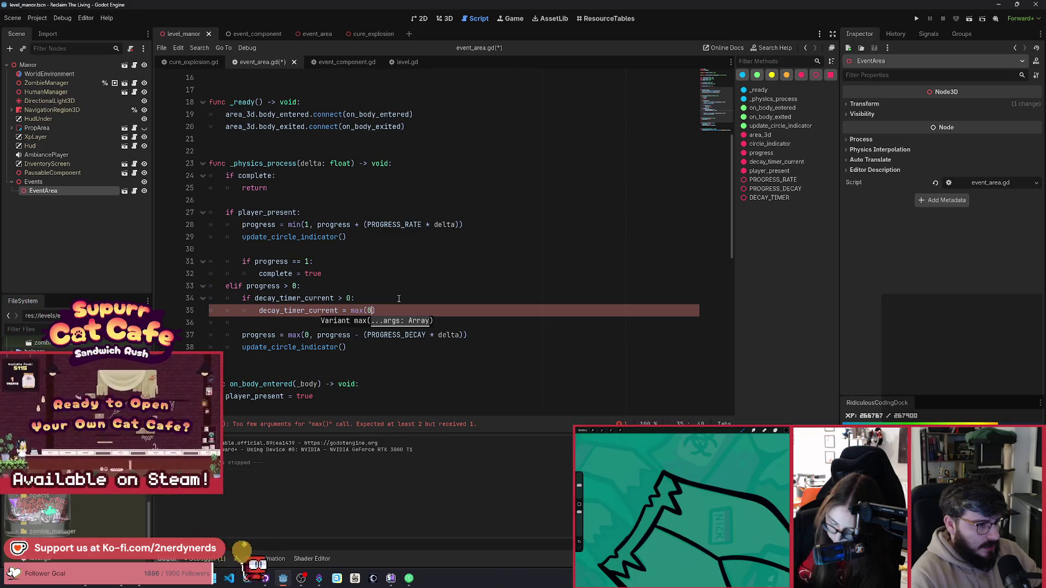
{"action": "key", "text": "BackSpace"}
{"action": "key", "text": "BackSpace"}
{"action": "key", "text": "BackSpace"}
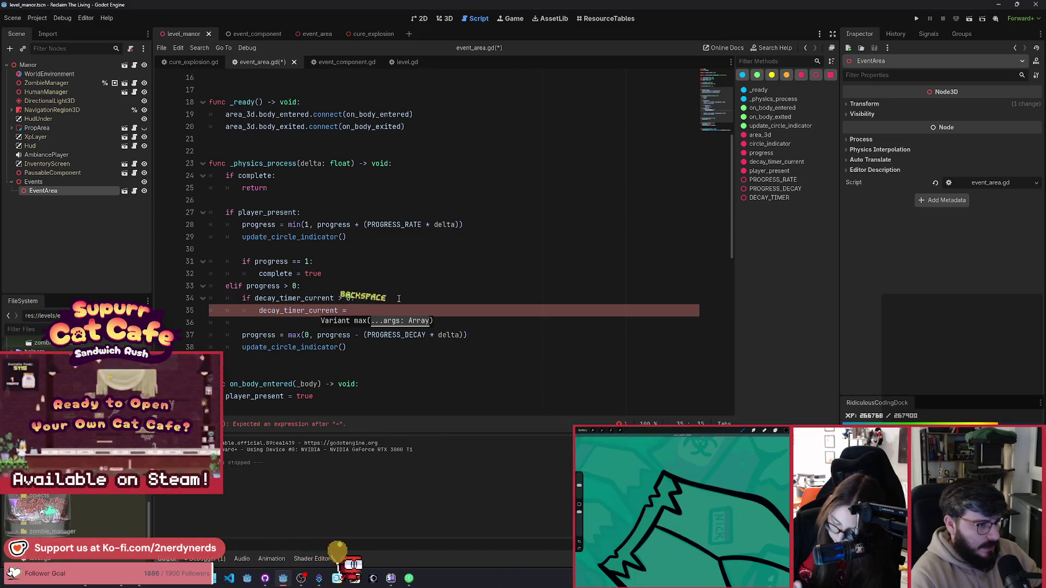
{"action": "type", "text": "del"}
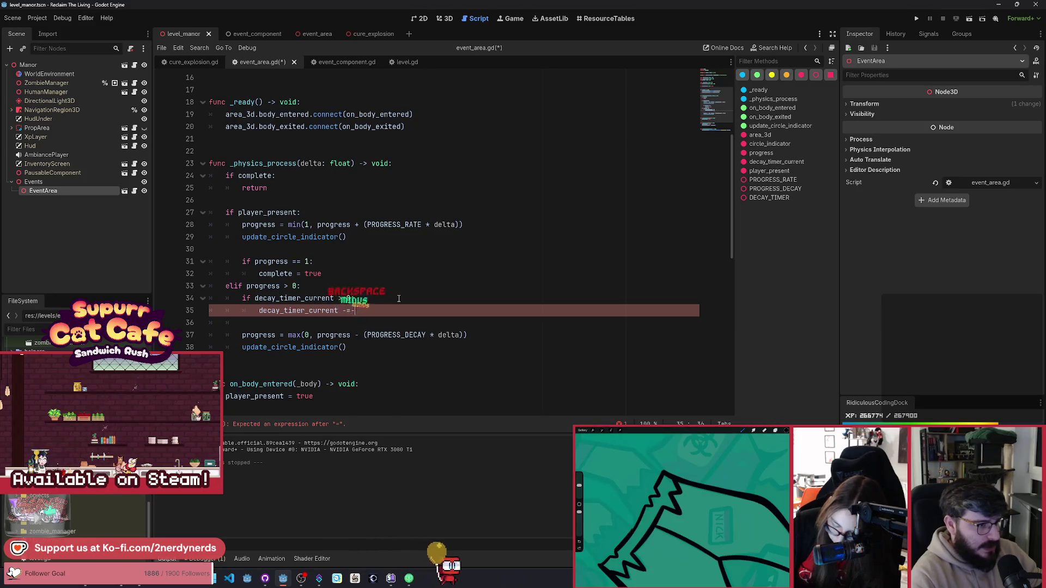
{"action": "type", "text": "delta"}
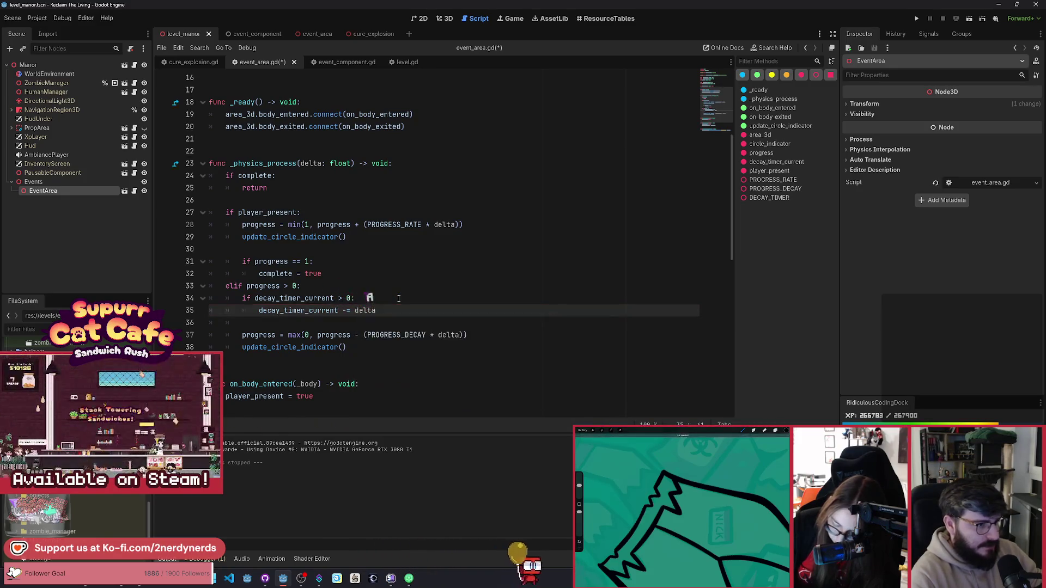
{"action": "key", "text": "Return"}
{"action": "type", "text": "return"}
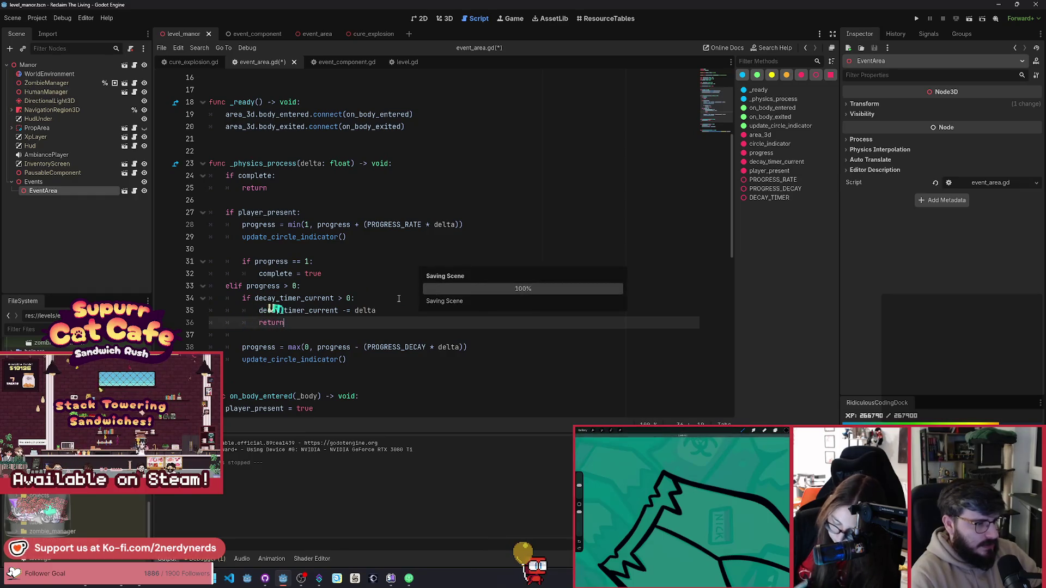
{"action": "key", "text": "ctrl+s"}
Review the decay code and launch the game with F5.
{"action": "scroll", "coordinate": [399, 299], "scroll_direction": "down", "scroll_amount": 1}
{"action": "left_click_drag", "start_coordinate": [467, 311], "coordinate": [243, 311]}
{"action": "left_click", "coordinate": [319, 298]}
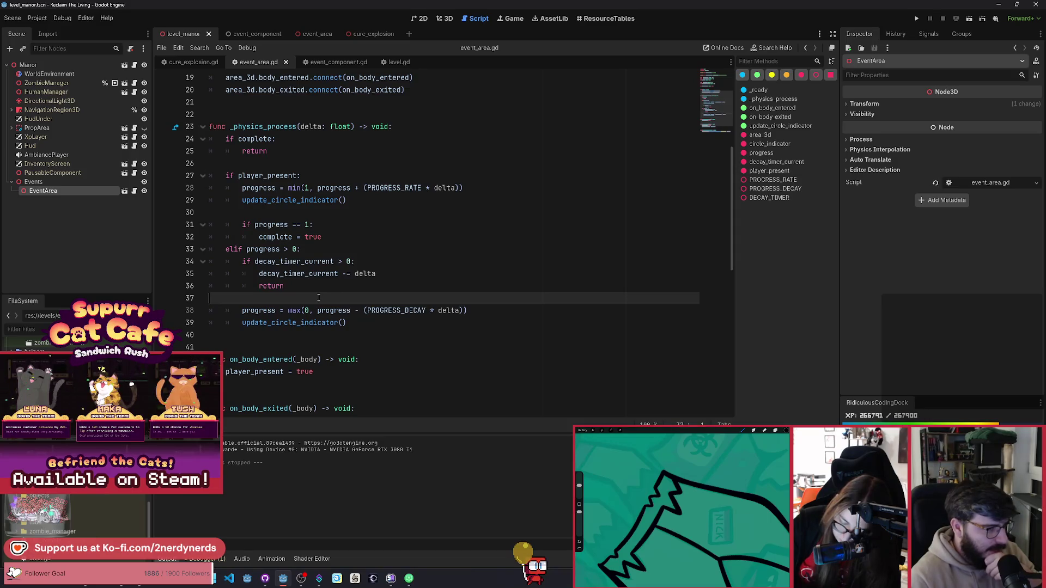
{"action": "key", "text": "Up"}
{"action": "scroll", "coordinate": [337, 322], "scroll_direction": "down", "scroll_amount": 2}
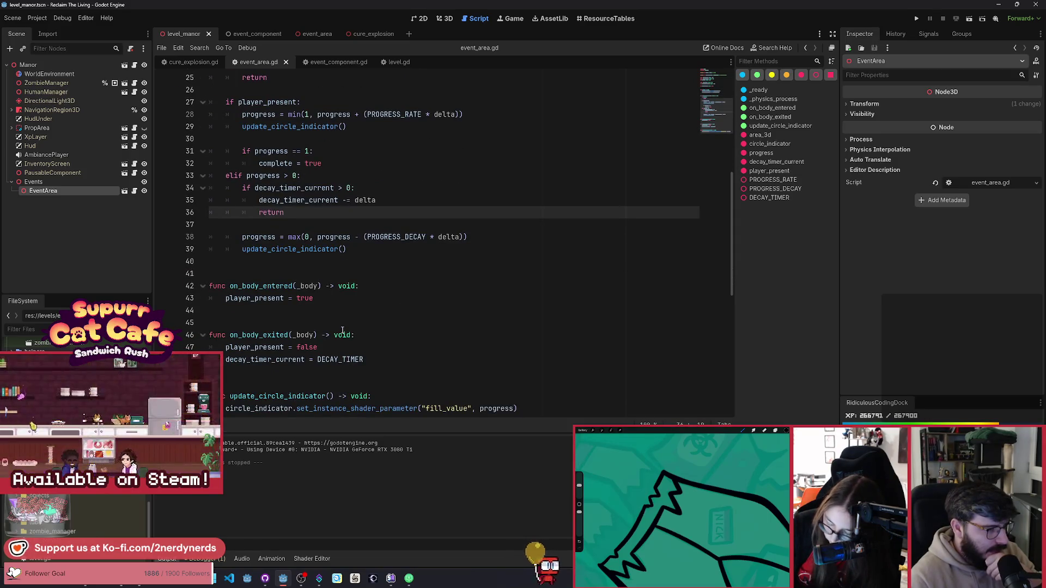
{"action": "key", "text": "F5"}
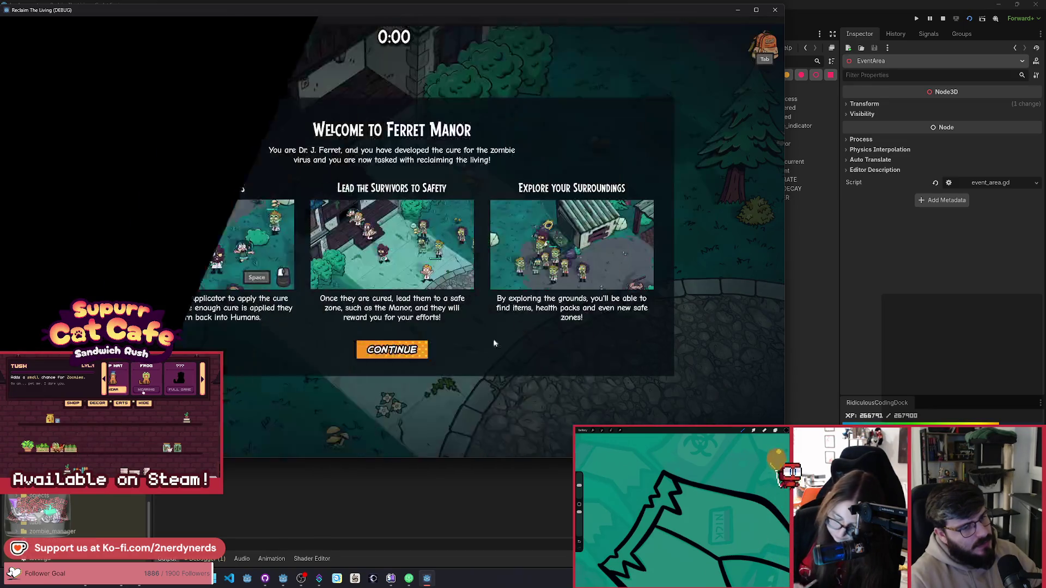
Walk the player into the event circle, out, back in, and out again to watch progress decay.
{"action": "key", "text": "Return"}
{"action": "key", "text": "d"}
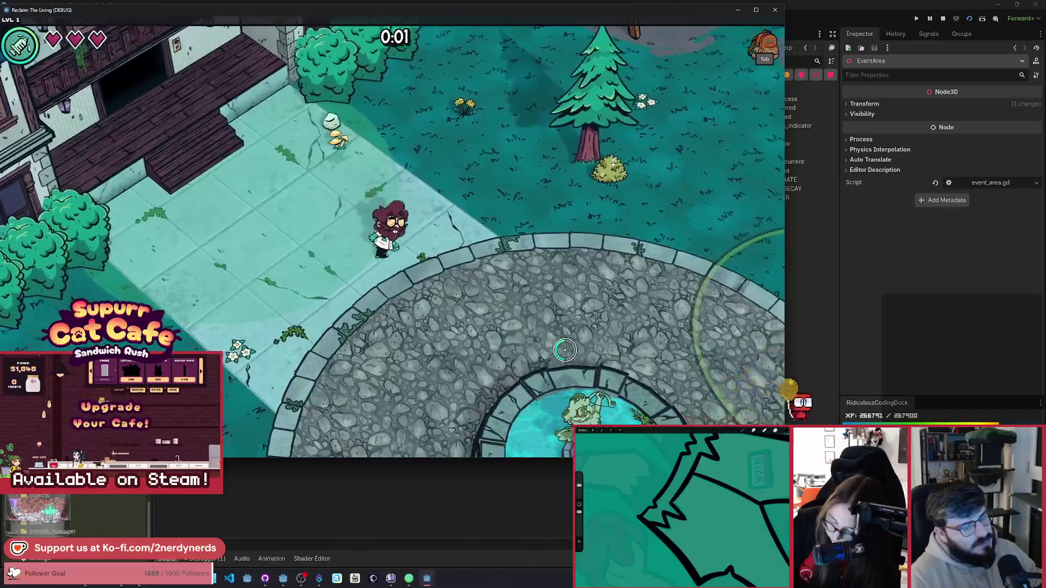
{"action": "key", "text": "w"}
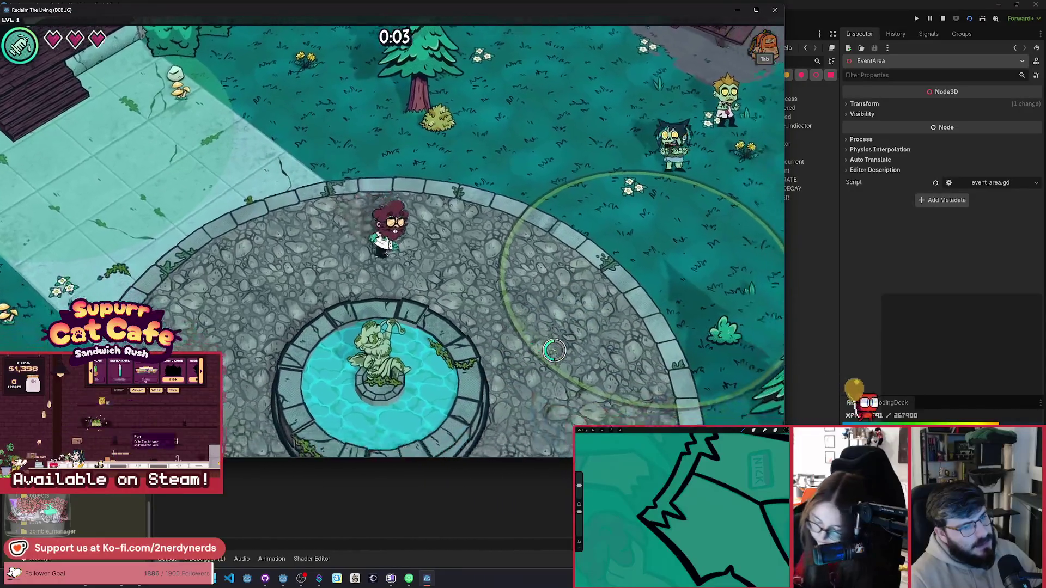
{"action": "key", "text": "d"}
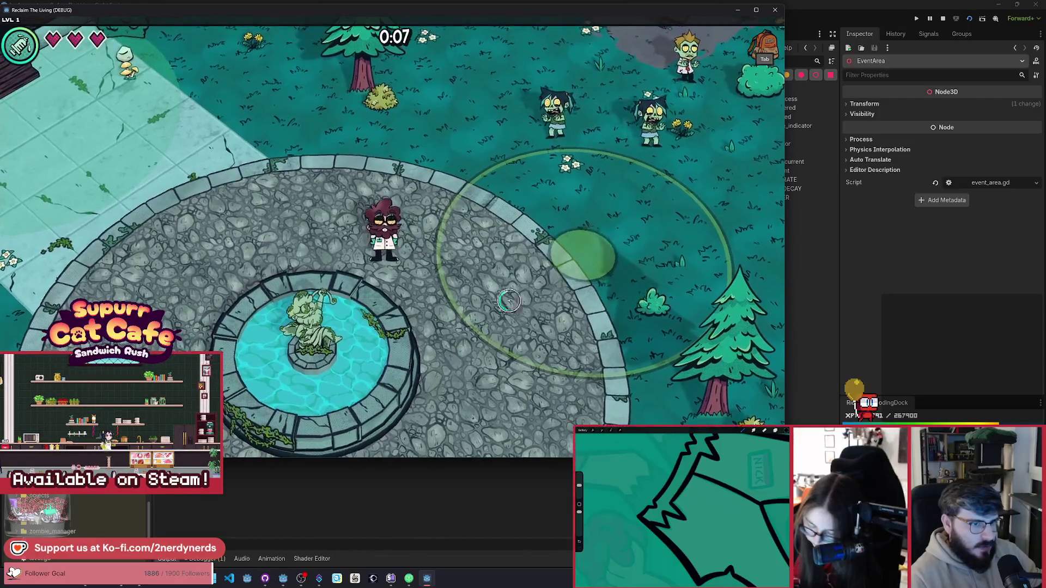
{"action": "key", "text": "d"}
{"action": "key", "text": "a"}
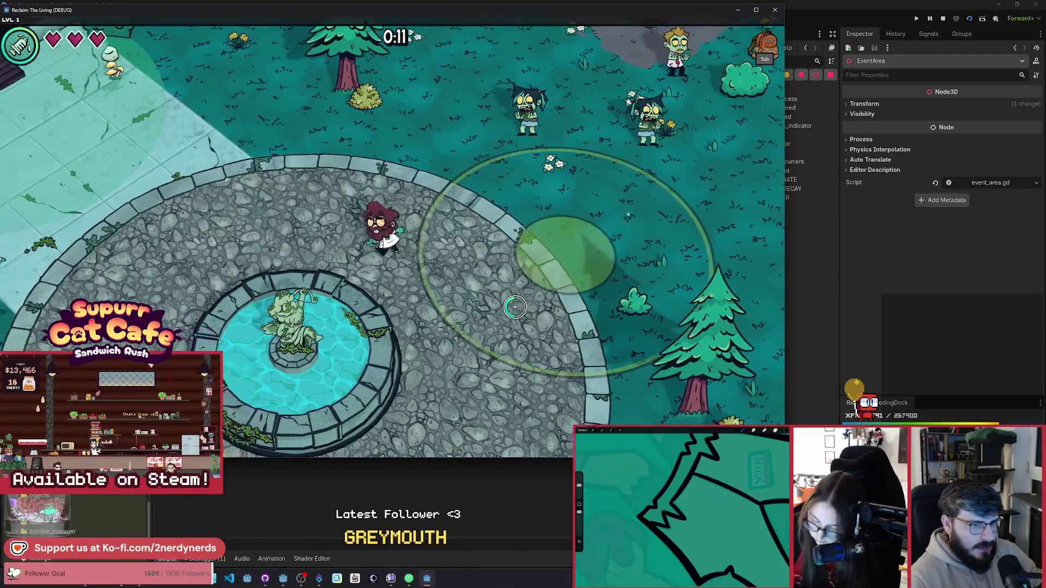
{"action": "key", "text": "d"}
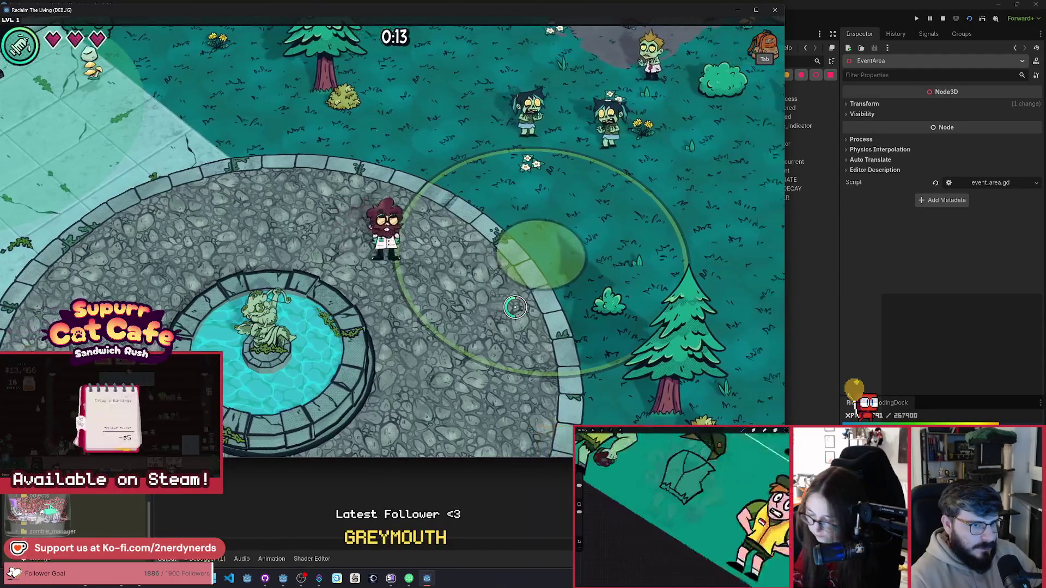
{"action": "key", "text": "a"}
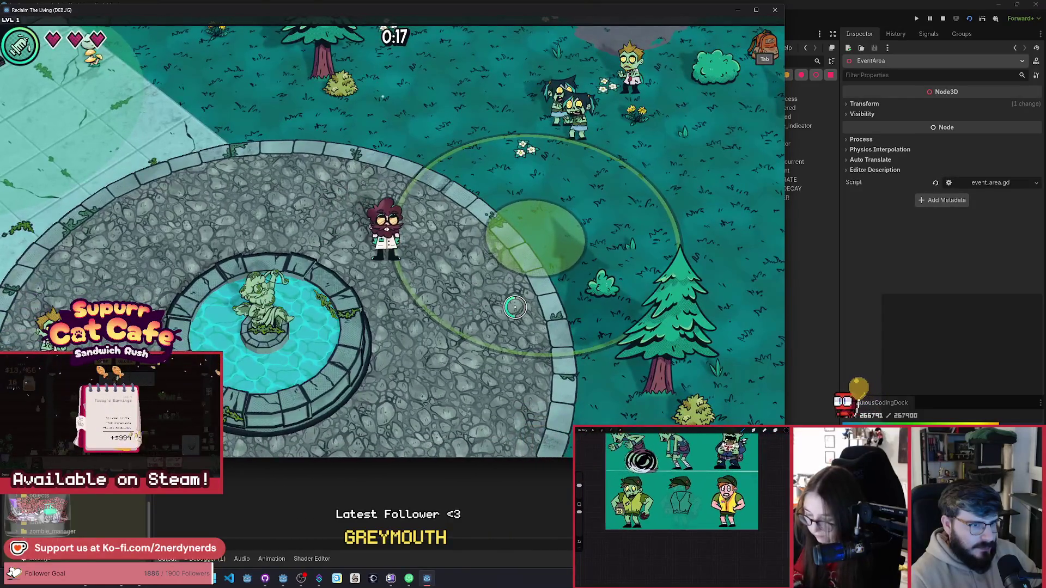
{"action": "key", "text": "a"}
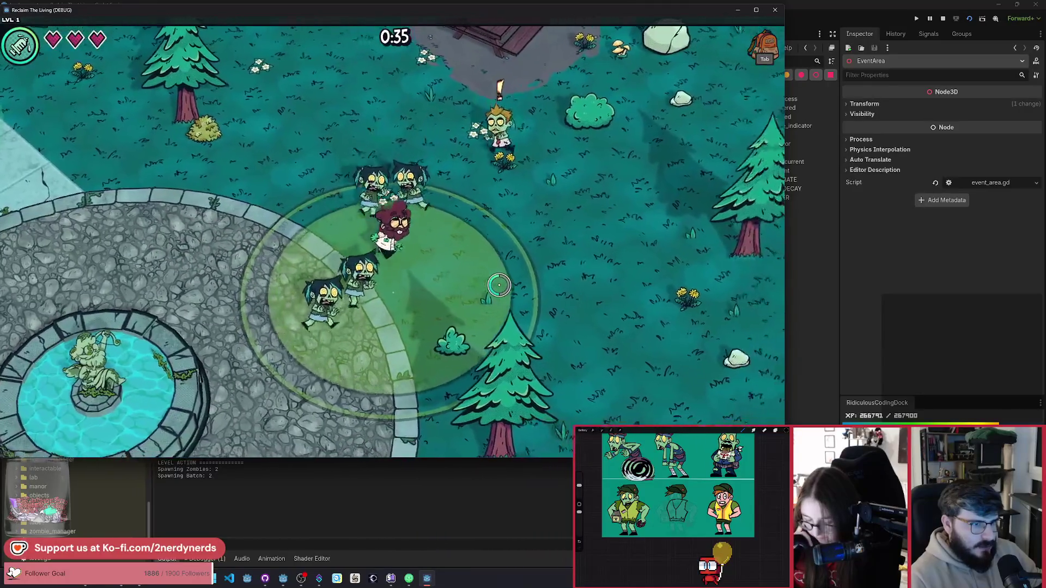
Walk the player southwest away from the circle and stop the playtest.
{"action": "key", "text": "a+s"}
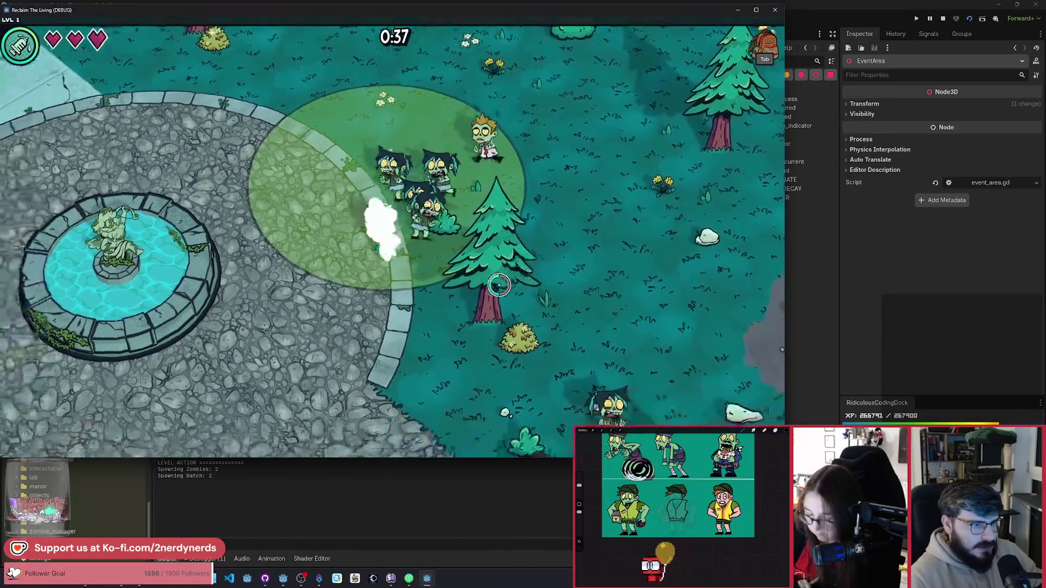
{"action": "key", "text": "a+s"}
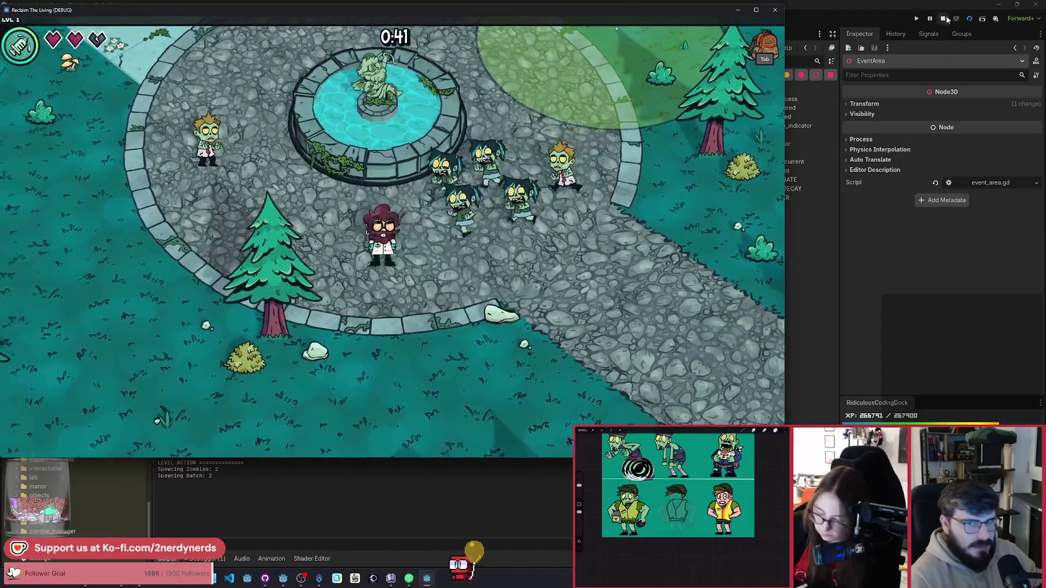
{"action": "left_click", "coordinate": [943, 18]}
{"action": "scroll", "coordinate": [391, 293], "scroll_direction": "up", "scroll_amount": 2}
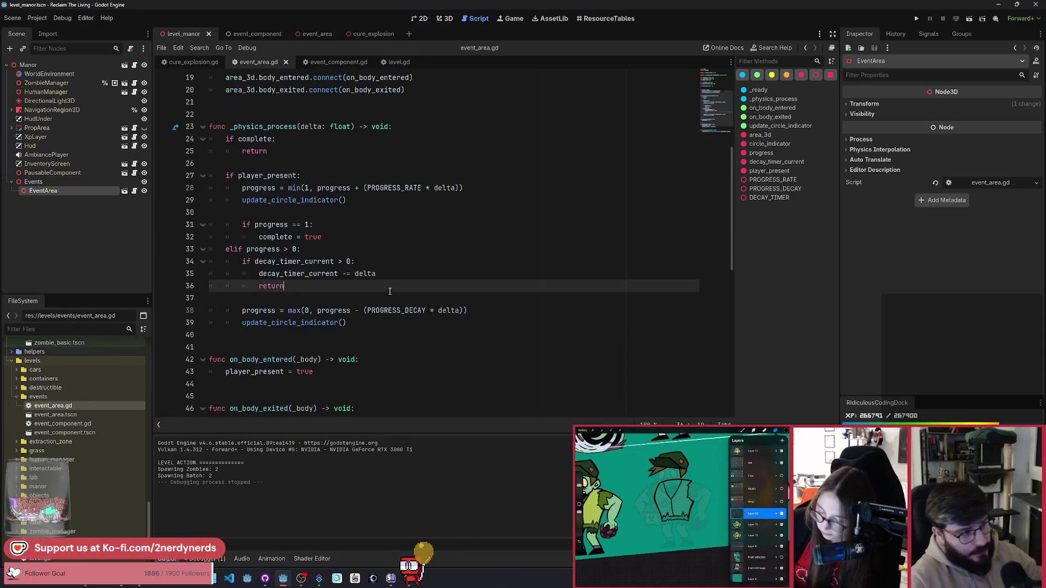
Rename event_component.gd to RunEvent.gd in the FileSystem dock and open RunEvent.gd.
{"action": "scroll", "coordinate": [390, 288], "scroll_direction": "down", "scroll_amount": 2}
{"action": "scroll", "coordinate": [390, 288], "scroll_direction": "down", "scroll_amount": 1}
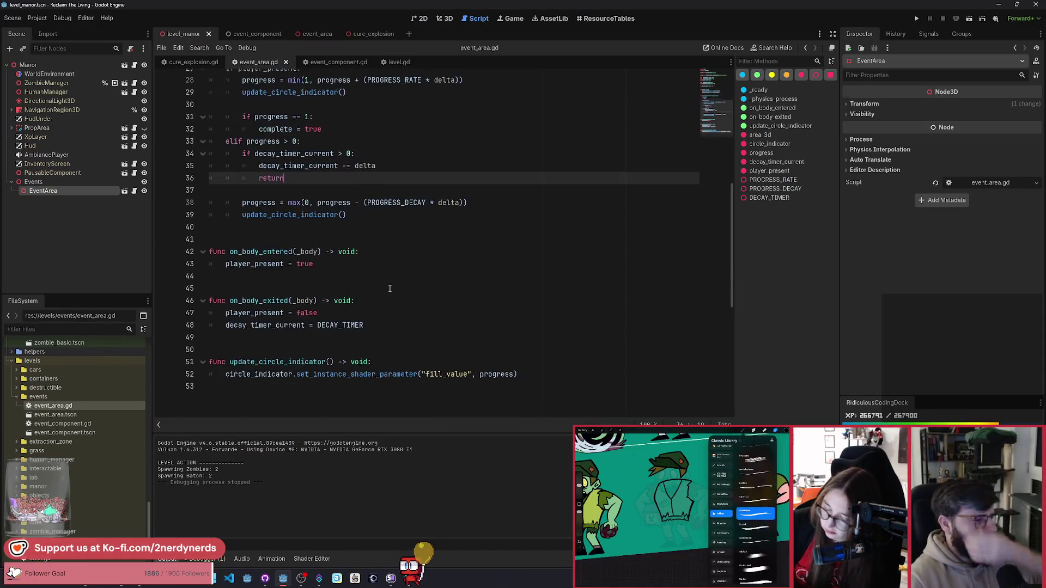
{"action": "left_click", "coordinate": [334, 64]}
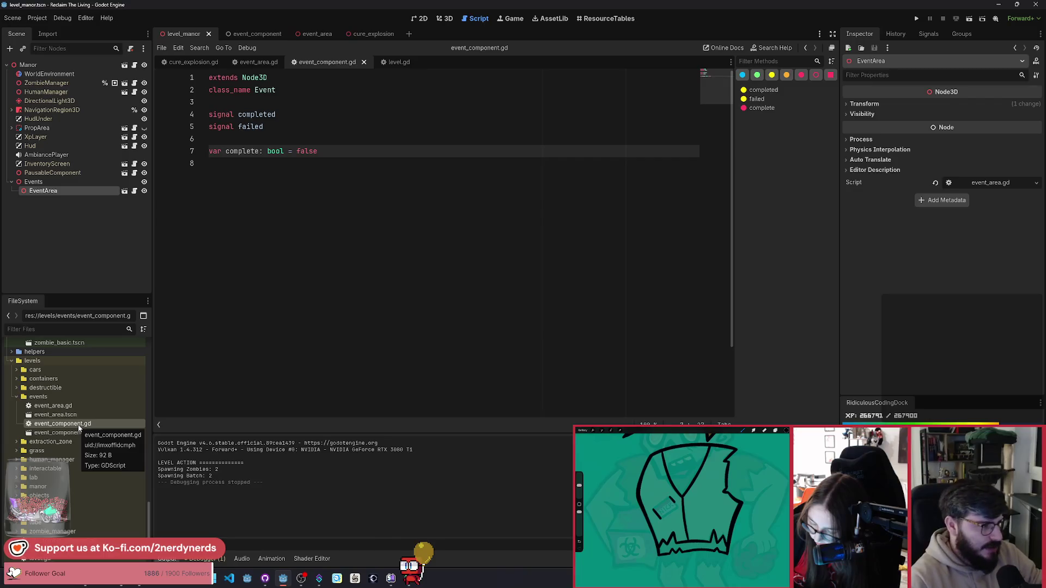
{"action": "key", "text": "F2"}
{"action": "type", "text": "evevnt"}
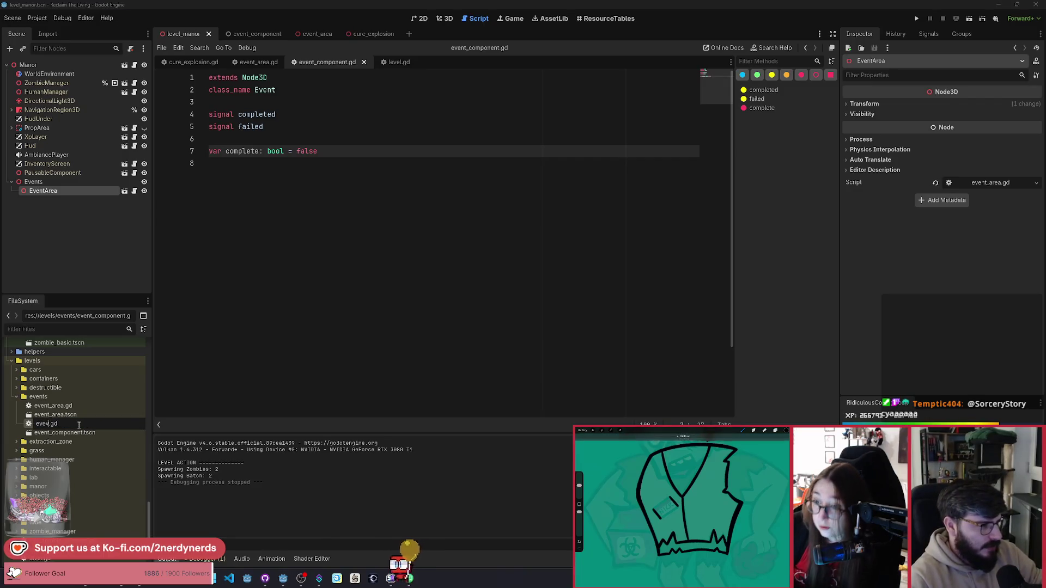
{"action": "key", "text": "BackSpace"}
{"action": "key", "text": "BackSpace"}
{"action": "key", "text": "BackSpace"}
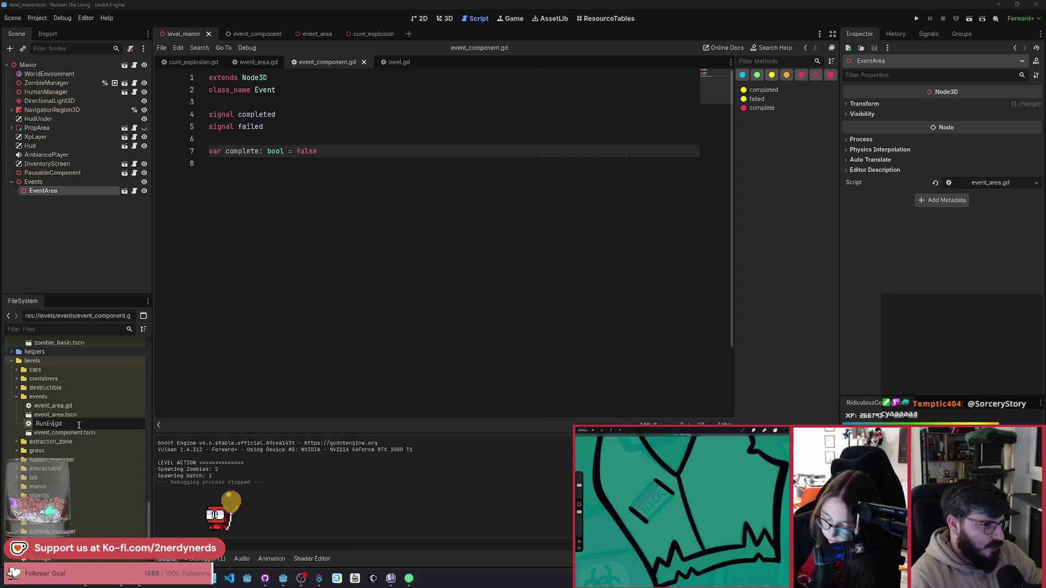
{"action": "key", "text": "Escape"}
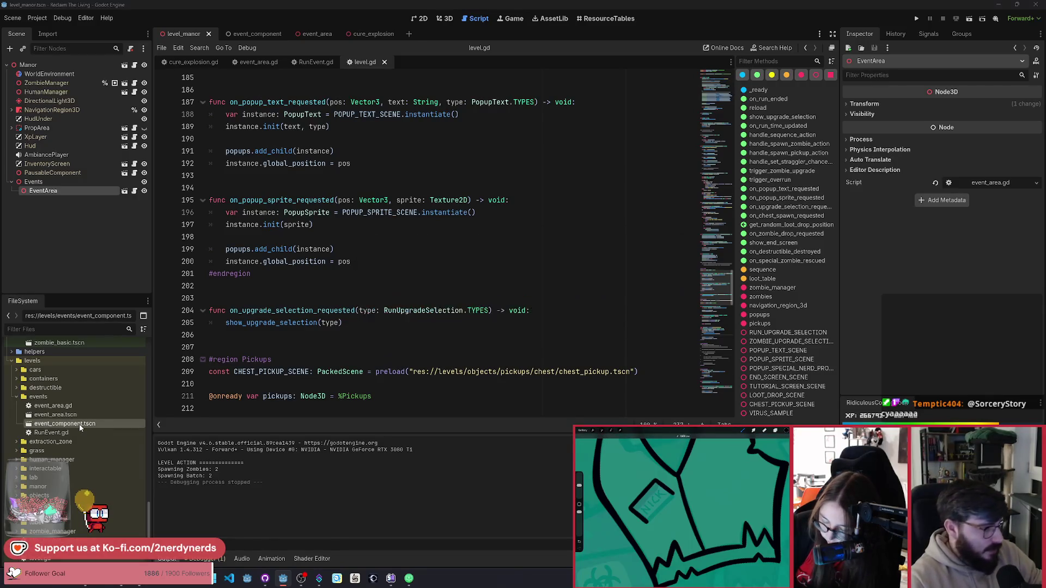
{"action": "double_click", "coordinate": [73, 424]}
Rename the class to RunEvent, make event_area.gd extend RunEvent, and save both scripts.
{"action": "left_click", "coordinate": [255, 90]}
{"action": "type", "text": "RunEvent"}
{"action": "key", "text": "ctrl+s"}
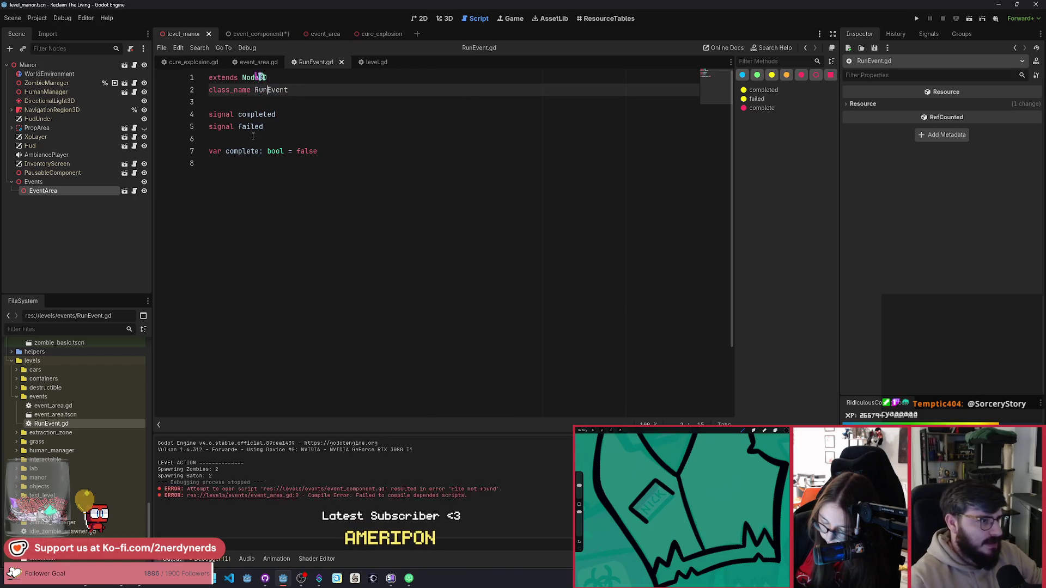
{"action": "double_click", "coordinate": [76, 407]}
{"action": "scroll", "coordinate": [337, 252], "scroll_direction": "up", "scroll_amount": 5}
{"action": "left_click", "coordinate": [243, 78]}
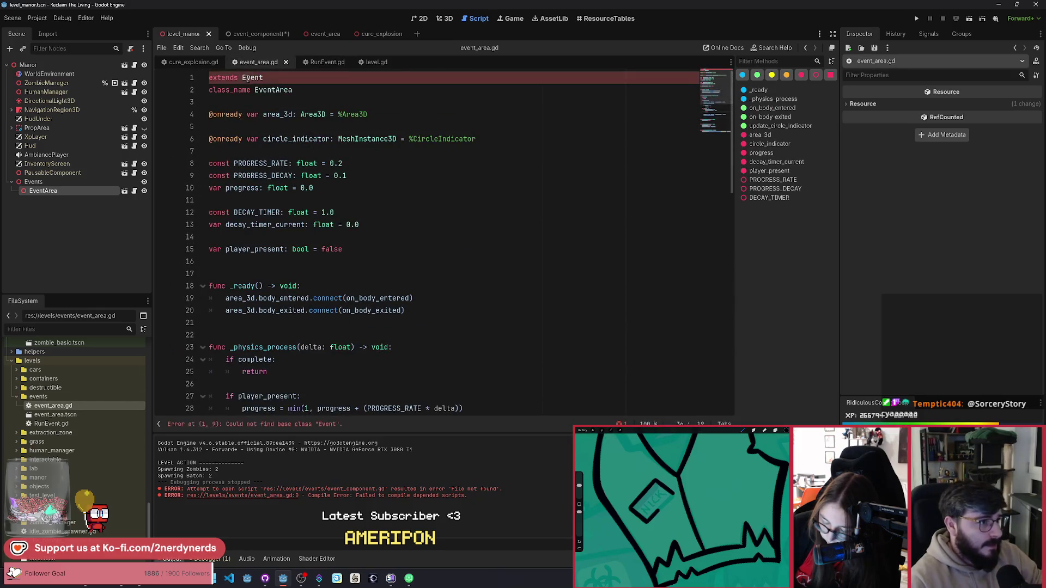
{"action": "type", "text": "Run"}
{"action": "key", "text": "ctrl+s"}
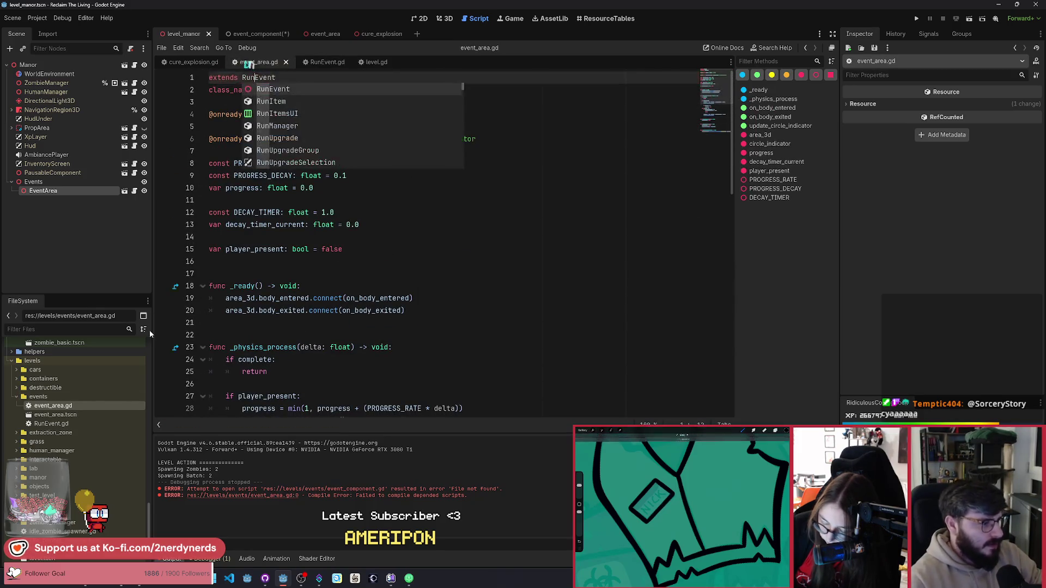
Start a new func line below the variables at the end of RunEvent.gd.
{"action": "double_click", "coordinate": [55, 424]}
{"action": "left_click", "coordinate": [371, 225]}
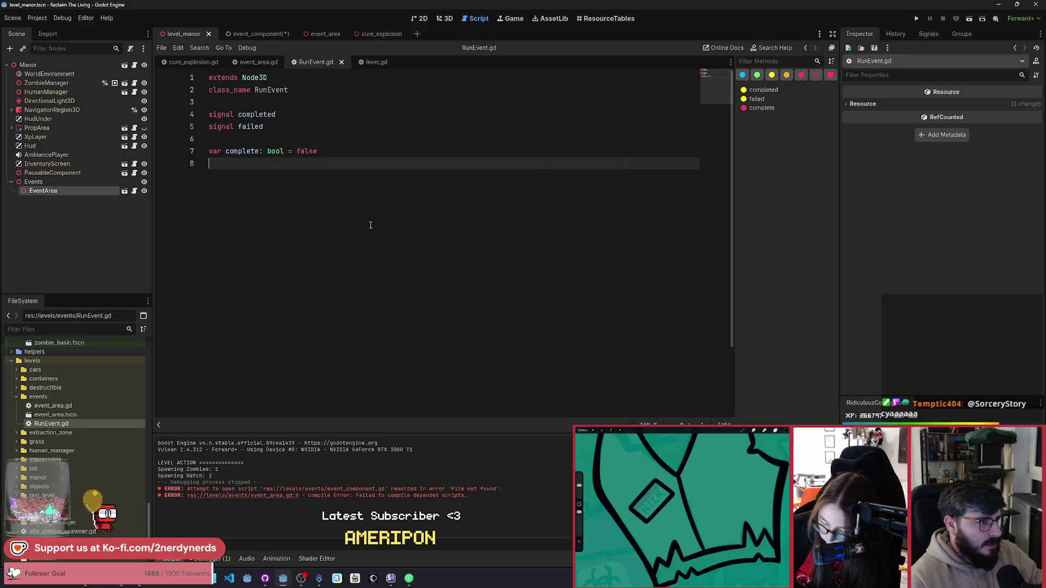
{"action": "key", "text": "Return"}
{"action": "key", "text": "Return"}
{"action": "type", "text": "func"}
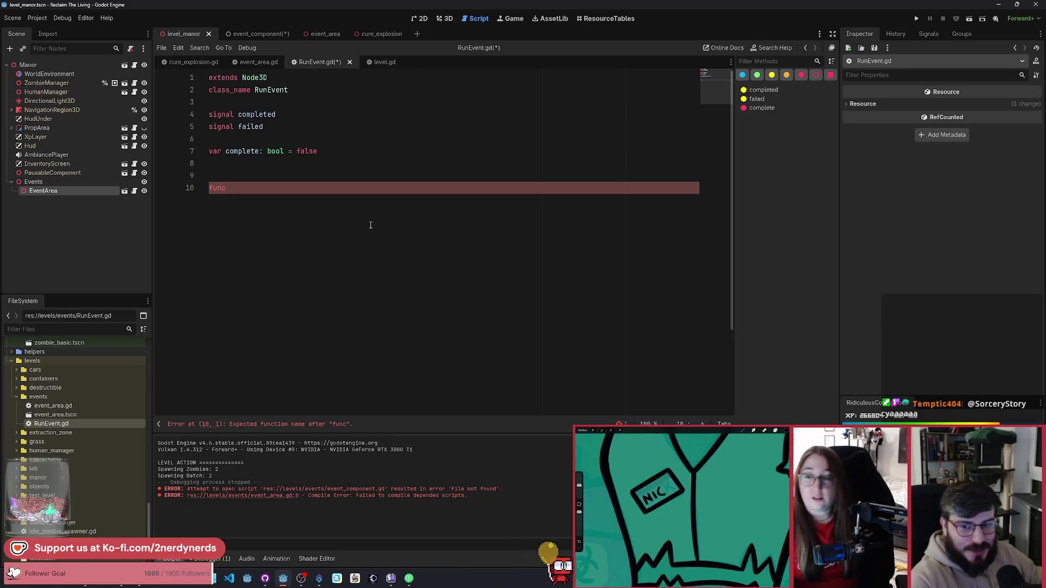
Declare complete() -> void with a placeholder pass body.
{"action": "double_click", "coordinate": [257, 115]}
{"action": "left_click", "coordinate": [250, 188]}
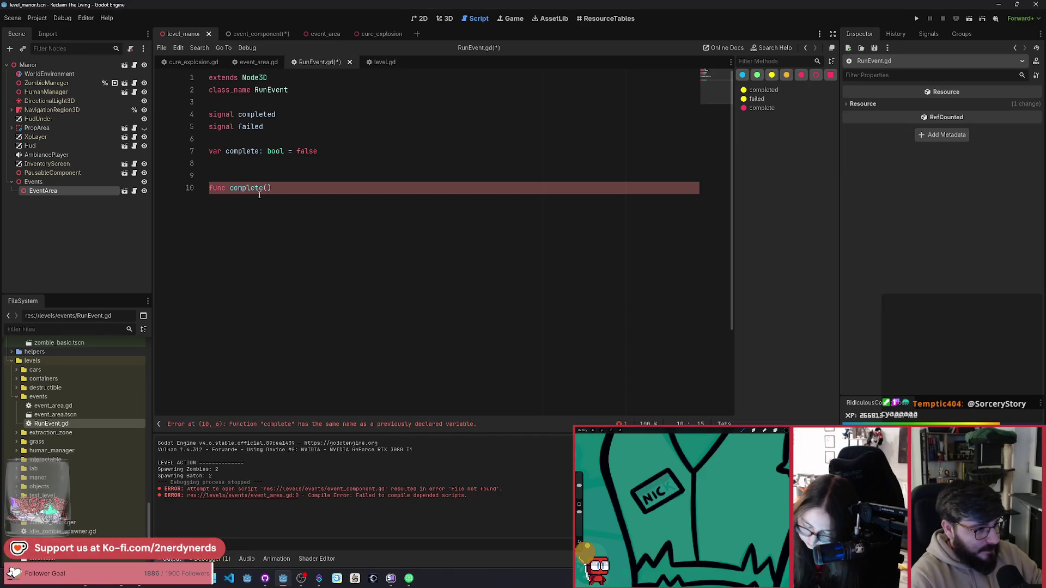
{"action": "type", "text": " -> void:"}
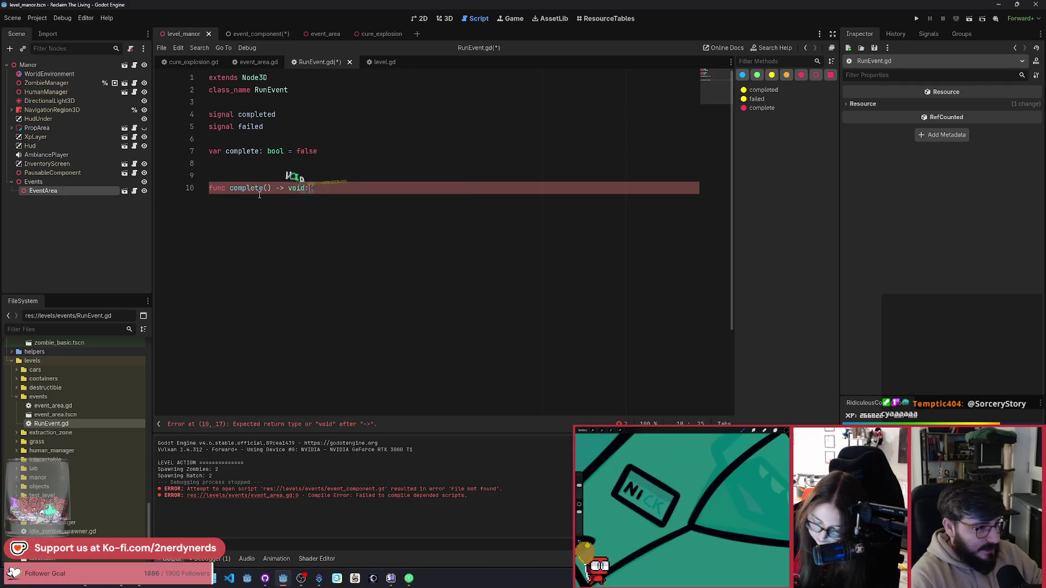
{"action": "key", "text": "Return"}
{"action": "type", "text": "pass"}
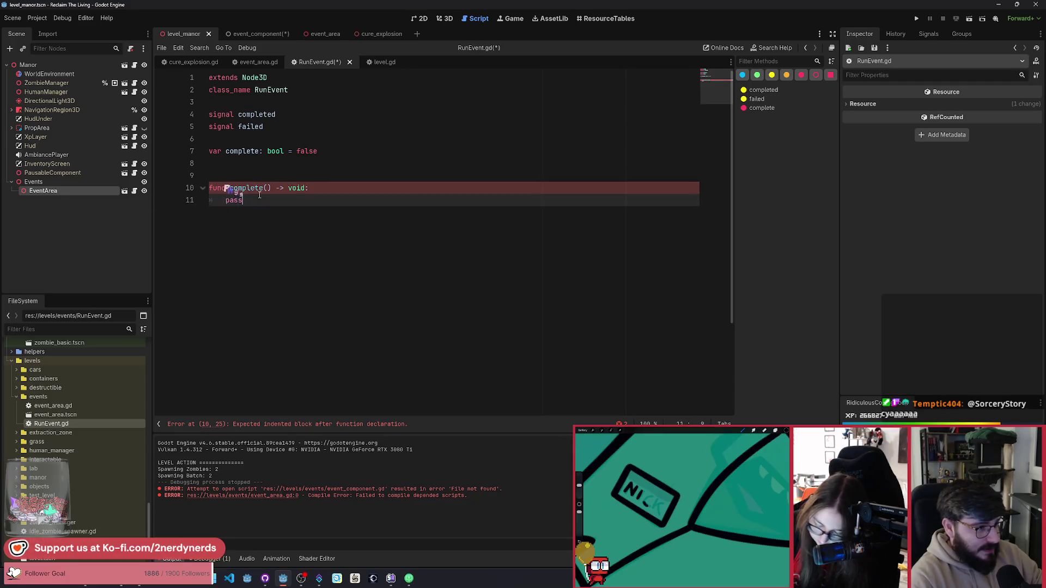
Rename the complete flag to completed and replace pass with completed = true.
{"action": "left_click", "coordinate": [259, 151]}
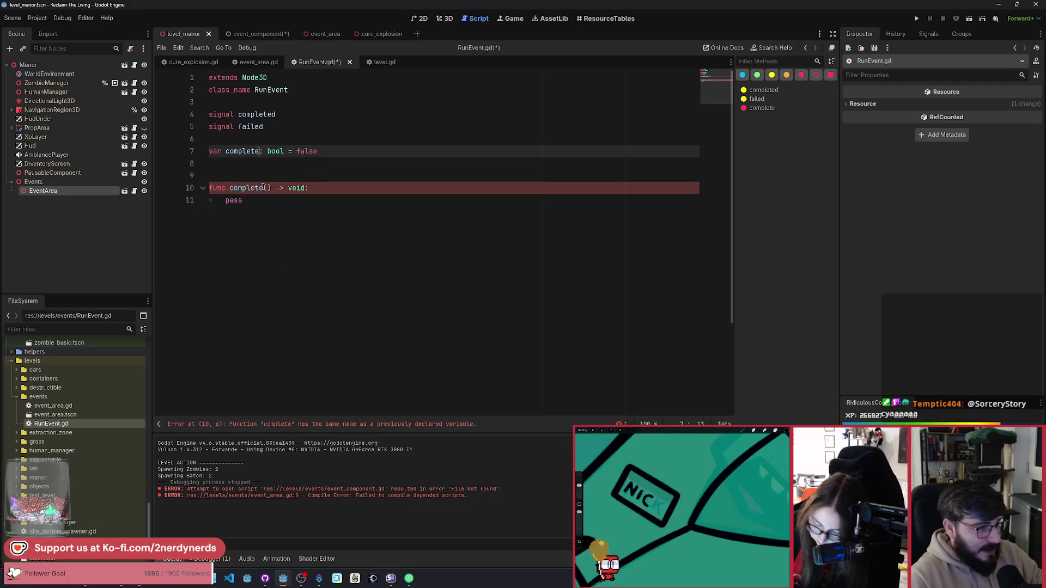
{"action": "type", "text": "d"}
{"action": "double_click", "coordinate": [252, 153]}
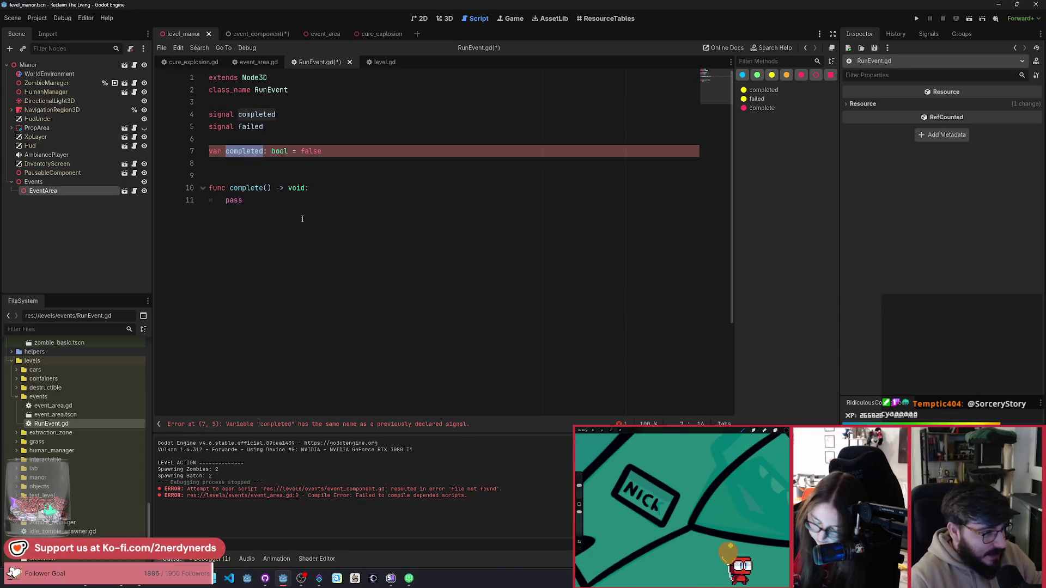
{"action": "left_click", "coordinate": [259, 114]}
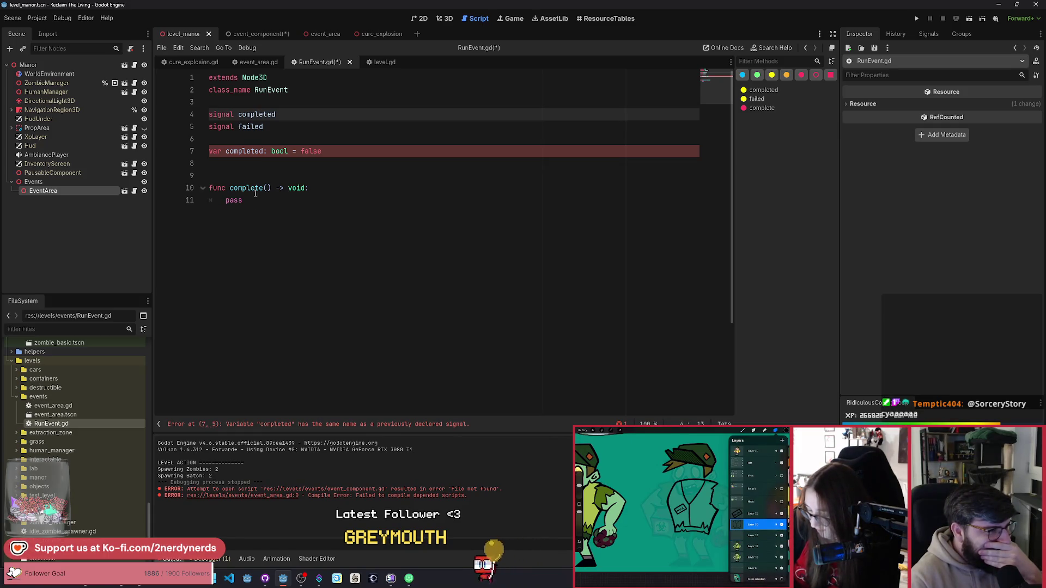
{"action": "double_click", "coordinate": [229, 200]}
{"action": "type", "text": "completed"}
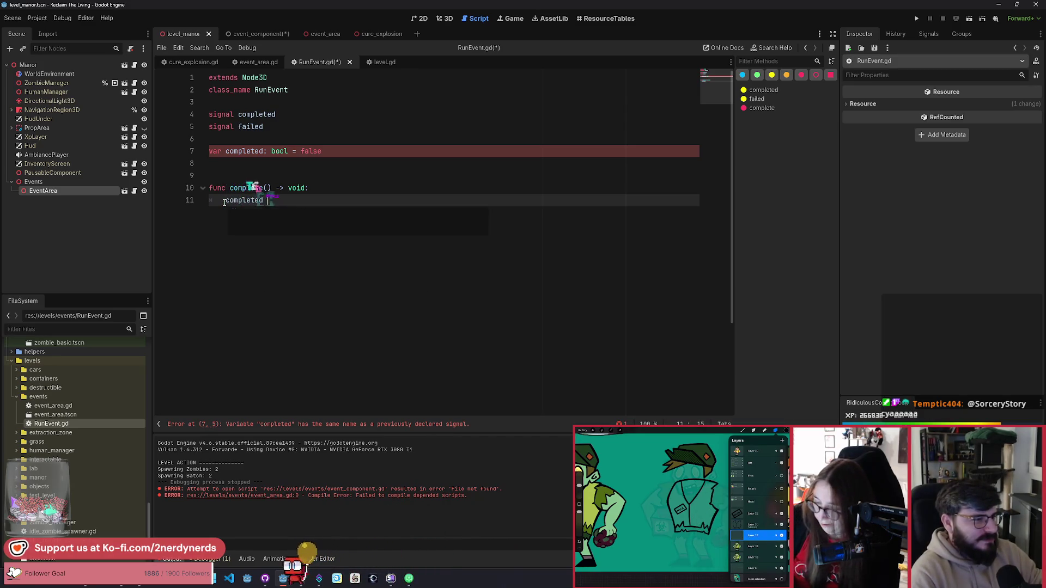
{"action": "type", "text": " = true"}
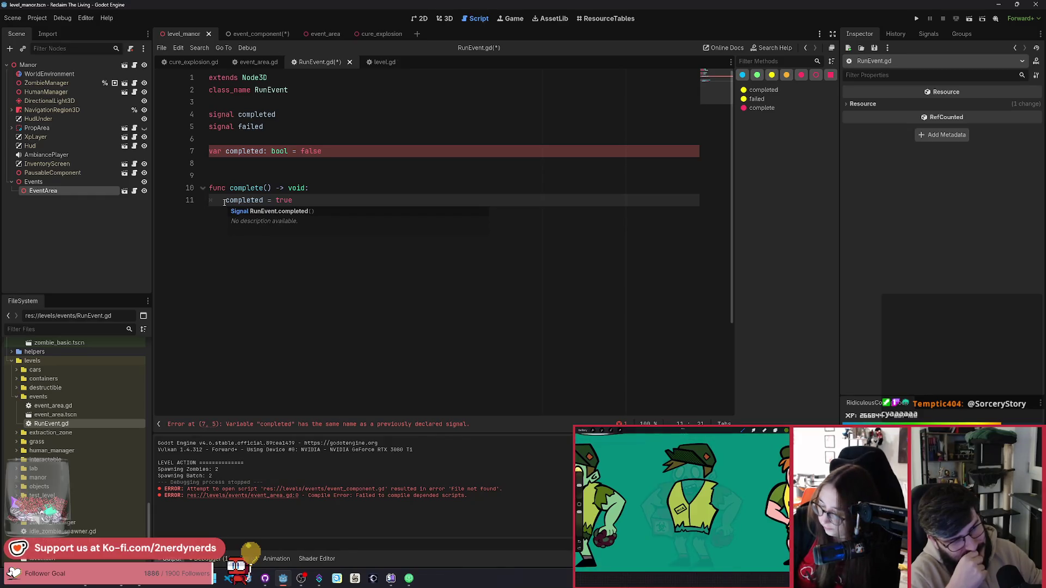
Rename the flag to is_completed and use is_completed = true inside complete().
{"action": "left_click", "coordinate": [288, 114]}
{"action": "type", "text": "d"}
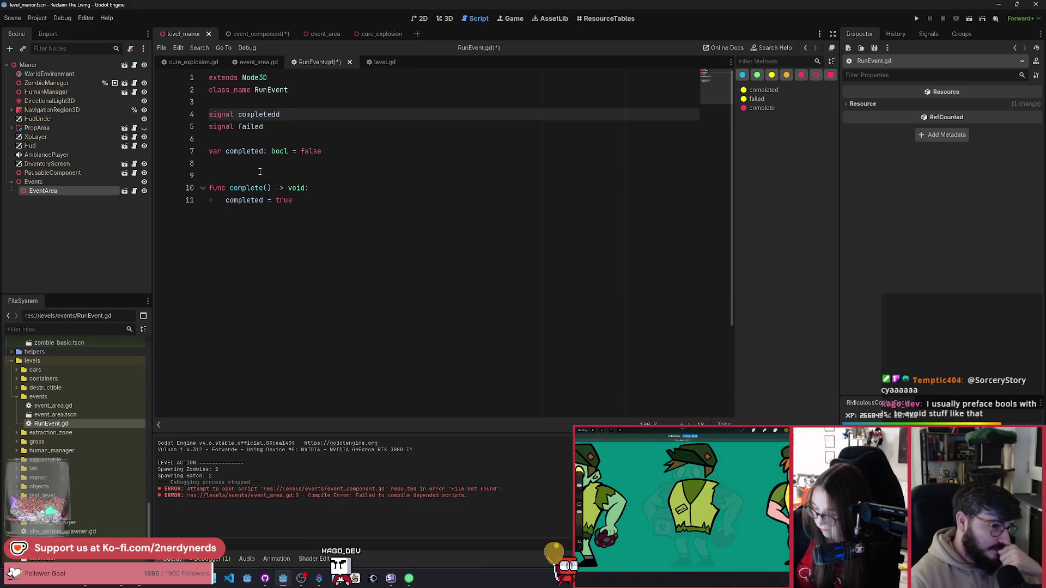
{"action": "left_click", "coordinate": [226, 151]}
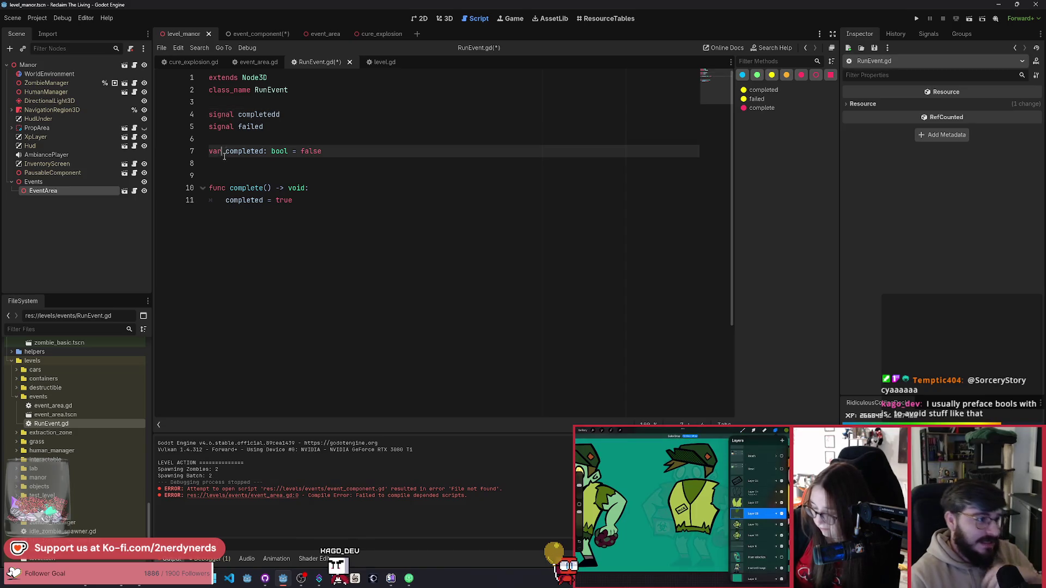
{"action": "type", "text": "is_"}
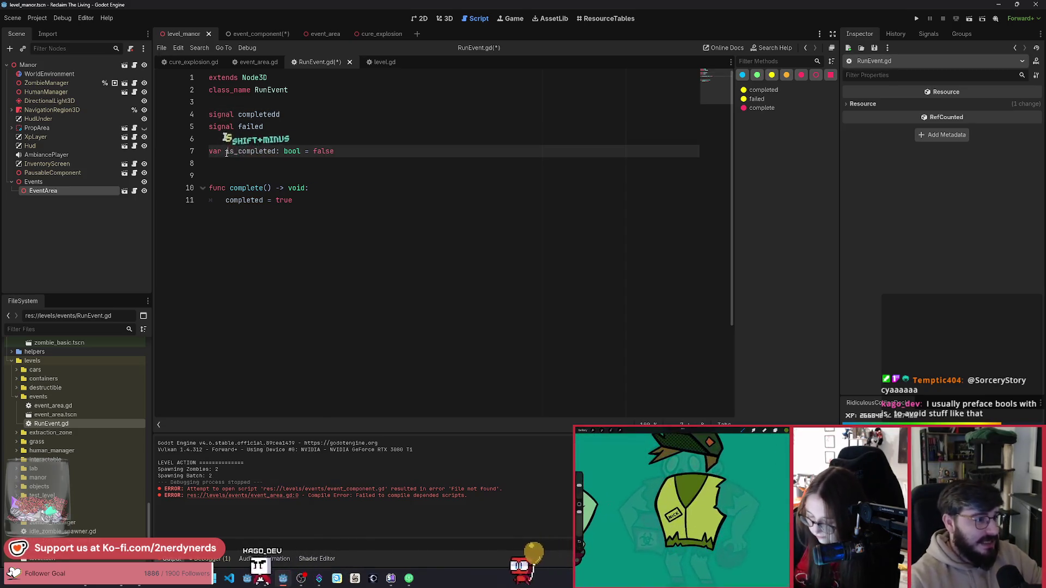
{"action": "left_click", "coordinate": [305, 200]}
{"action": "left_click", "coordinate": [290, 114]}
{"action": "key", "text": "BackSpace"}
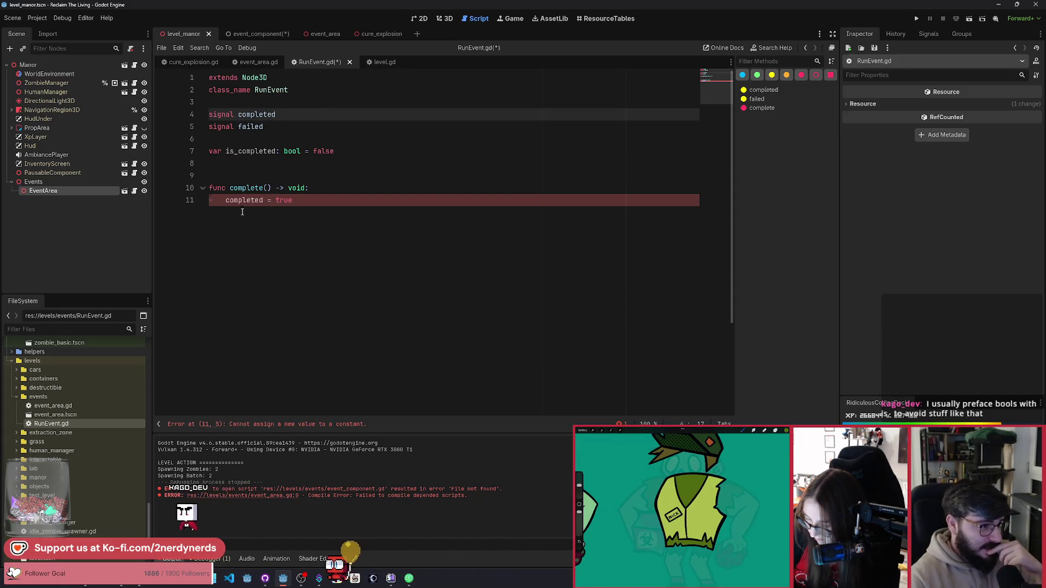
{"action": "double_click", "coordinate": [241, 152]}
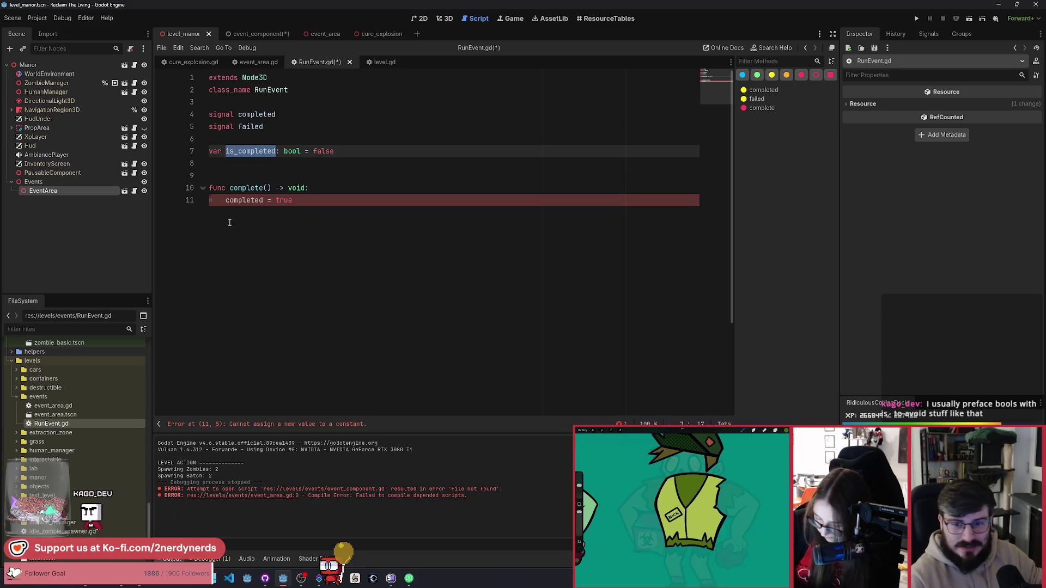
{"action": "key", "text": "ctrl+c"}
{"action": "double_click", "coordinate": [244, 200]}
{"action": "key", "text": "ctrl+v"}
Add completed.emit() to complete() and save RunEvent.gd.
{"action": "left_click", "coordinate": [270, 114]}
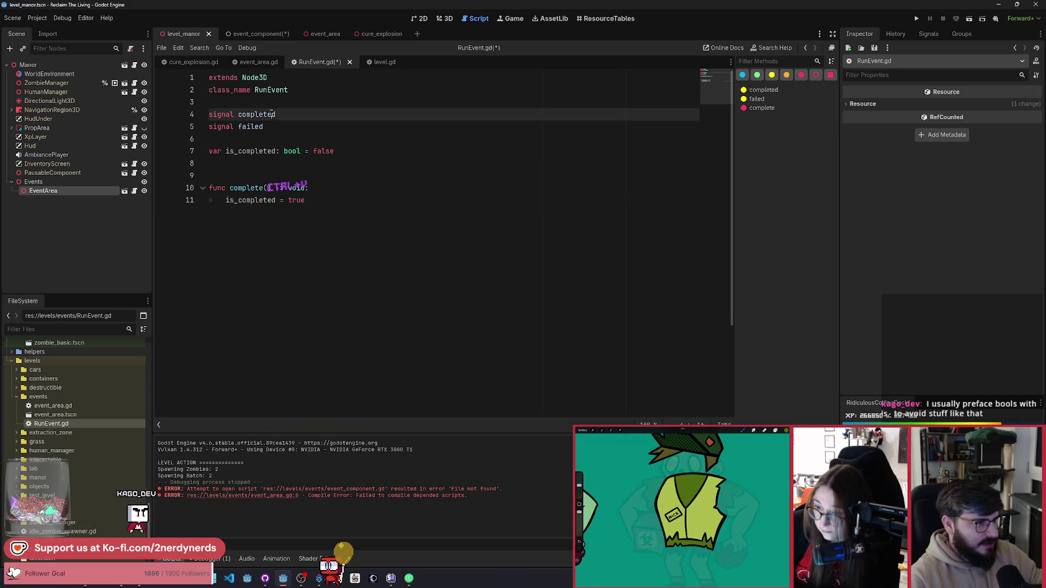
{"action": "left_click", "coordinate": [338, 200]}
{"action": "key", "text": "Return"}
{"action": "key", "text": "ctrl+v"}
{"action": "key", "text": "Return"}
{"action": "key", "text": "ctrl+s"}
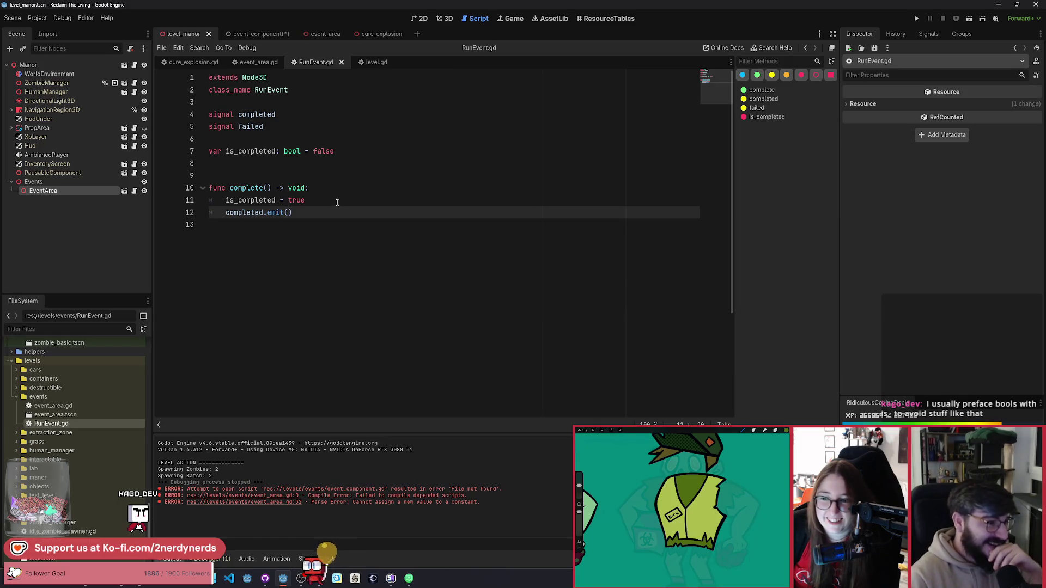
{"action": "left_click", "coordinate": [338, 203]}
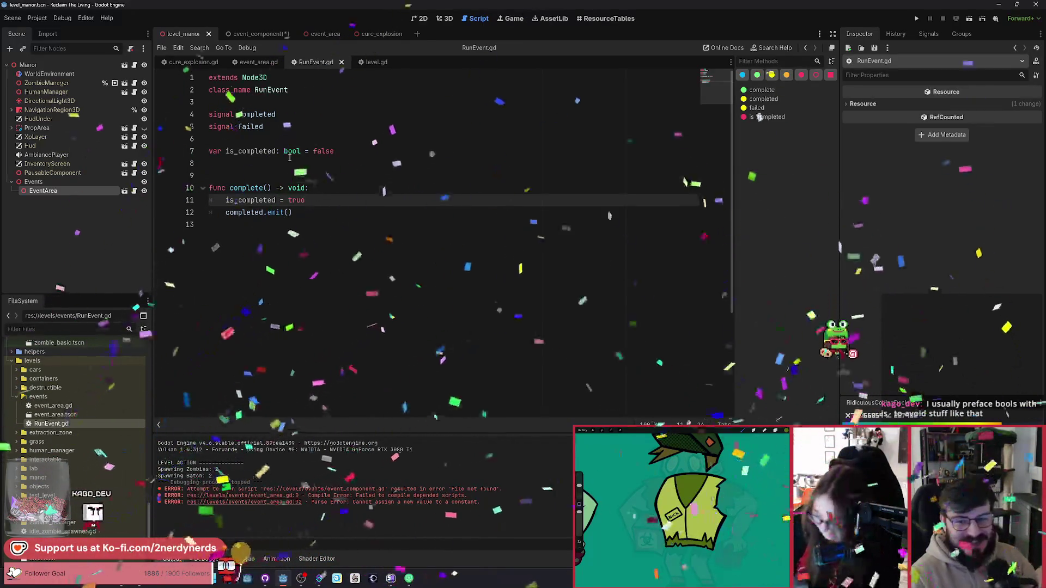
{"action": "left_click", "coordinate": [256, 64]}
Change the physics loop's check to 'if is_completed:' in event_area.gd and save.
{"action": "left_click", "coordinate": [329, 289]}
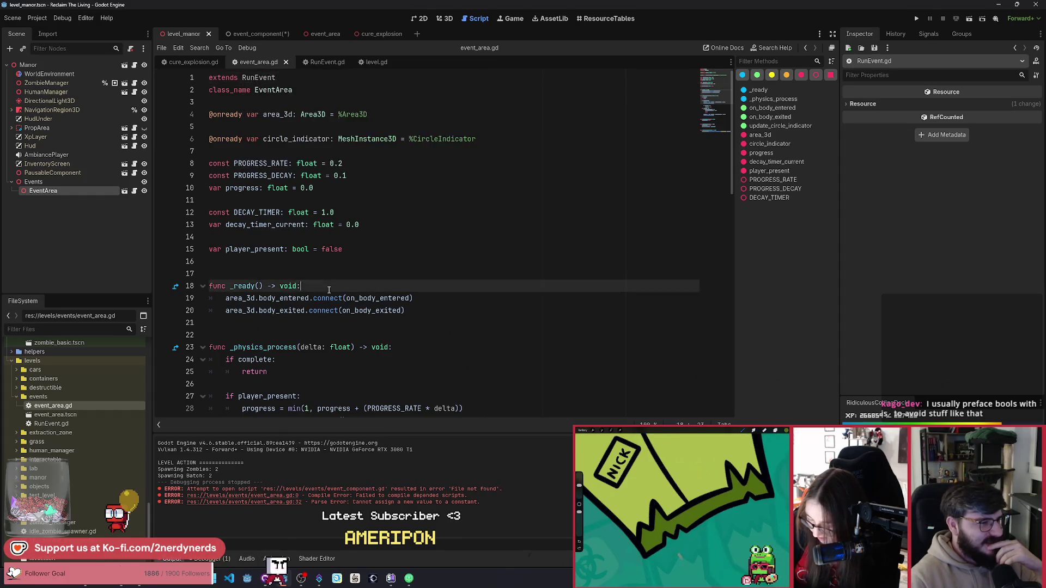
{"action": "scroll", "coordinate": [328, 290], "scroll_direction": "down", "scroll_amount": 4}
{"action": "double_click", "coordinate": [255, 213]}
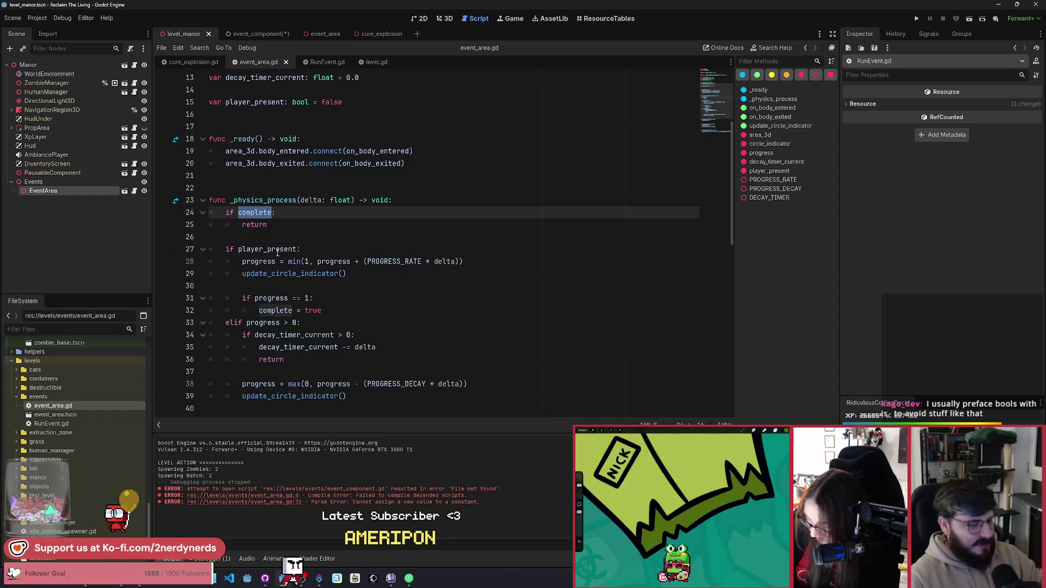
{"action": "type", "text": "is_completed"}
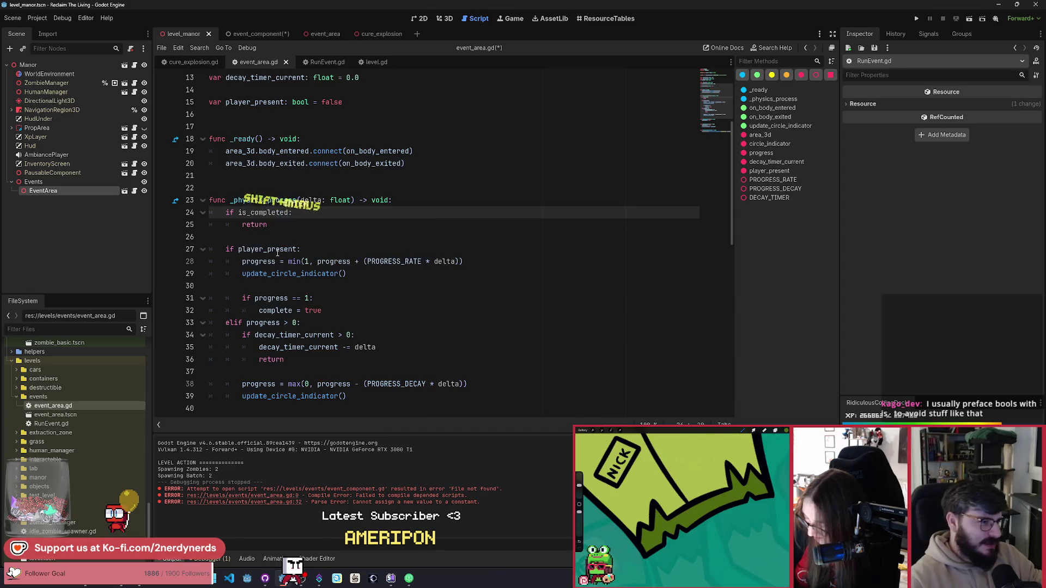
{"action": "key", "text": "ctrl+s"}
Replace 'complete = true' with a complete() call and save.
{"action": "scroll", "coordinate": [280, 267], "scroll_direction": "down", "scroll_amount": 5}
{"action": "scroll", "coordinate": [283, 280], "scroll_direction": "up", "scroll_amount": 3}
{"action": "left_click", "coordinate": [290, 237]}
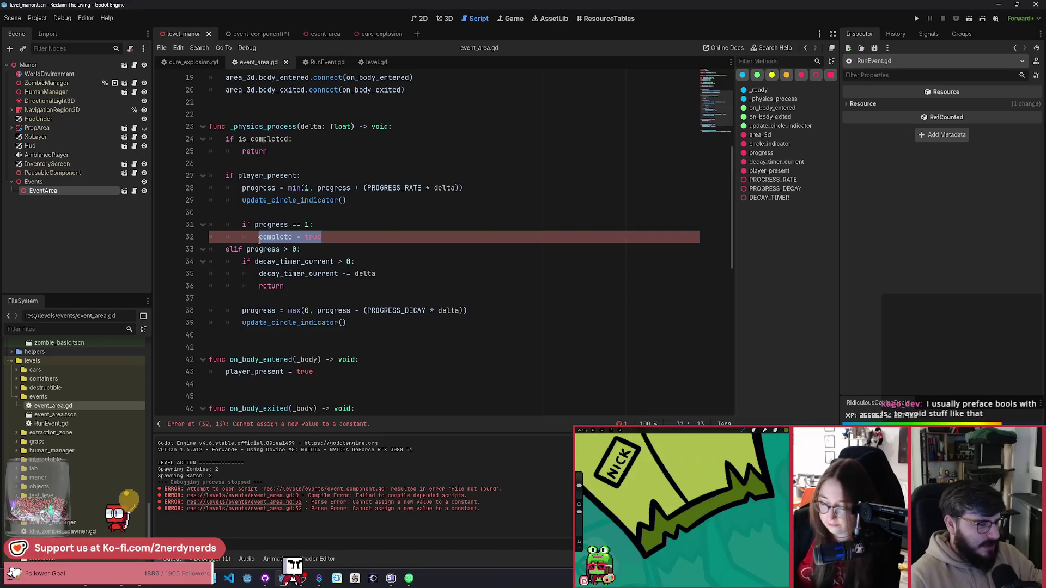
{"action": "type", "text": "comple"}
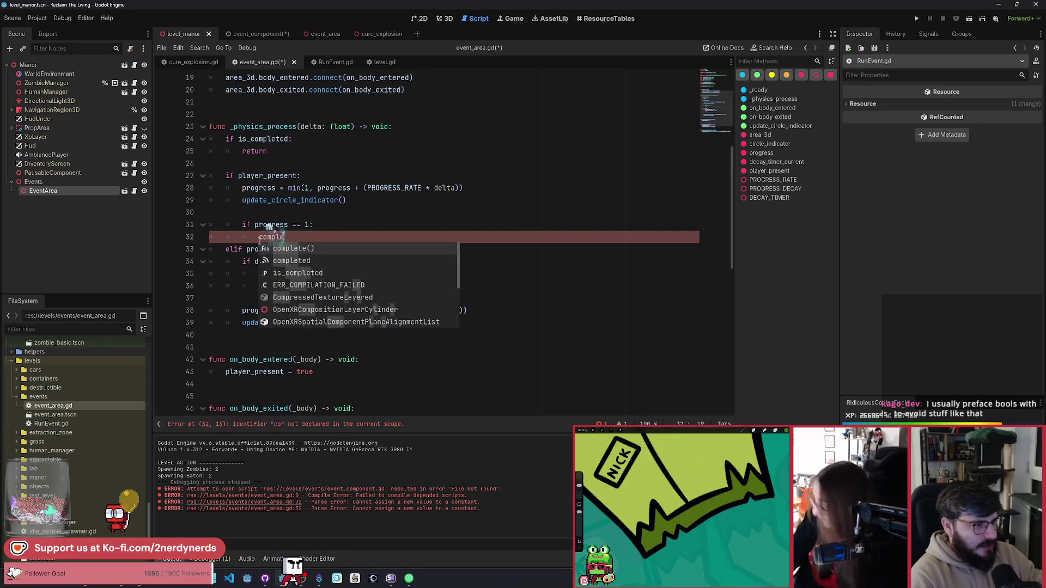
{"action": "key", "text": "Return"}
{"action": "key", "text": "ctrl+s"}
{"action": "left_click", "coordinate": [321, 224]}
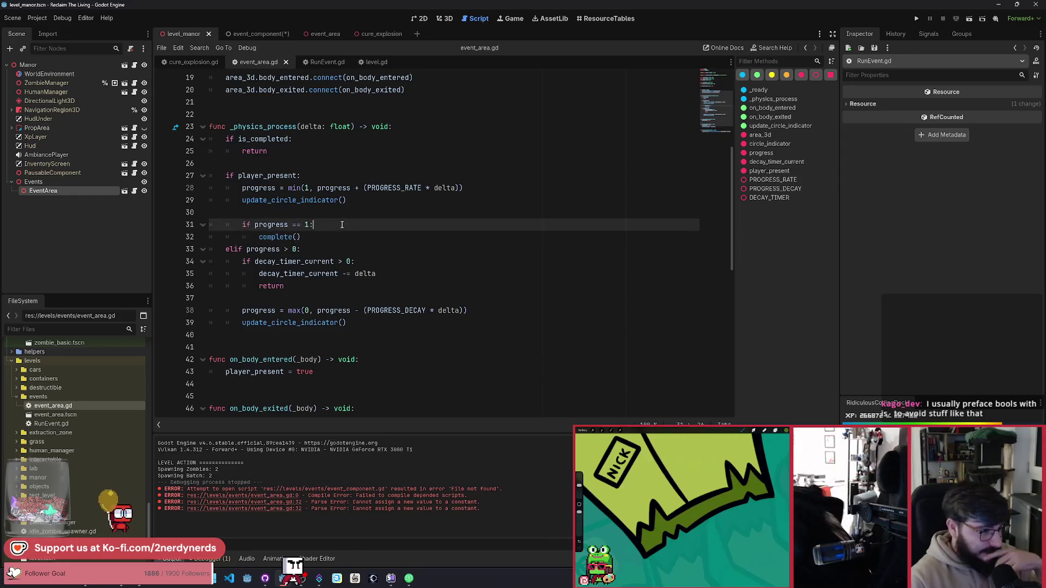
{"action": "mouse_move", "coordinate": [330, 265]}
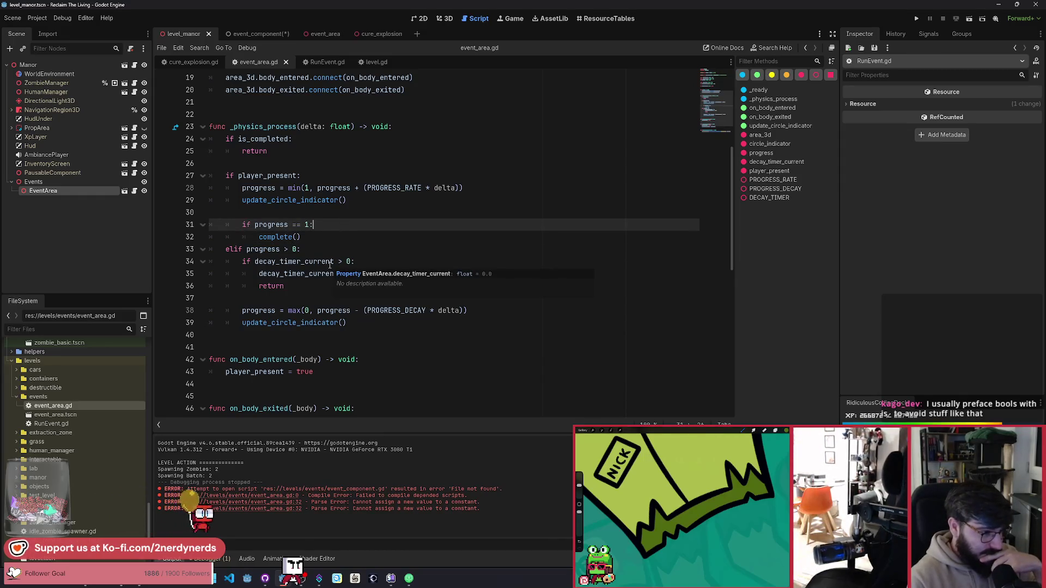
{"action": "scroll", "coordinate": [329, 265], "scroll_direction": "down", "scroll_amount": 3}
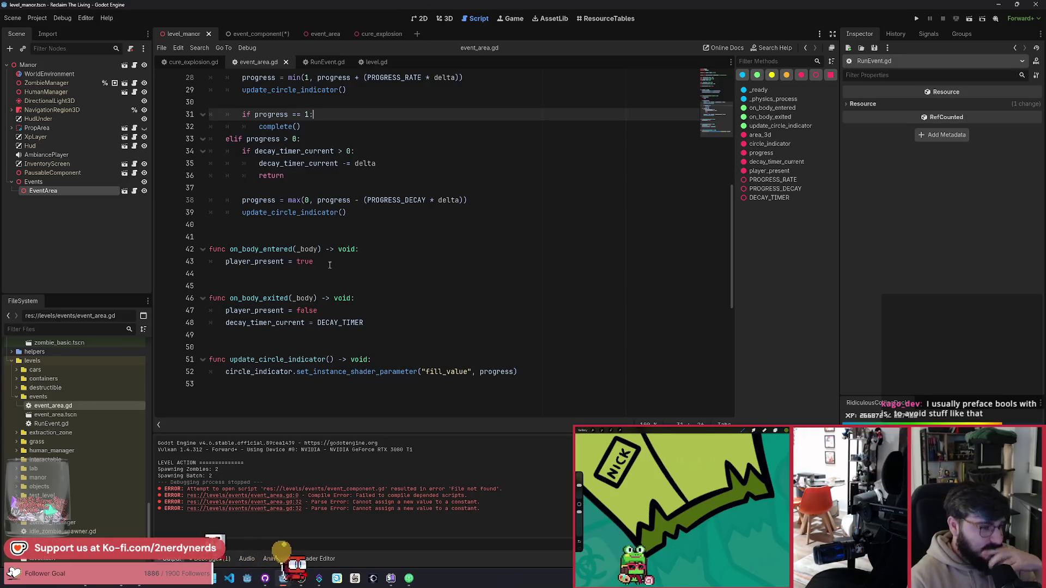
{"action": "scroll", "coordinate": [330, 264], "scroll_direction": "up", "scroll_amount": 2}
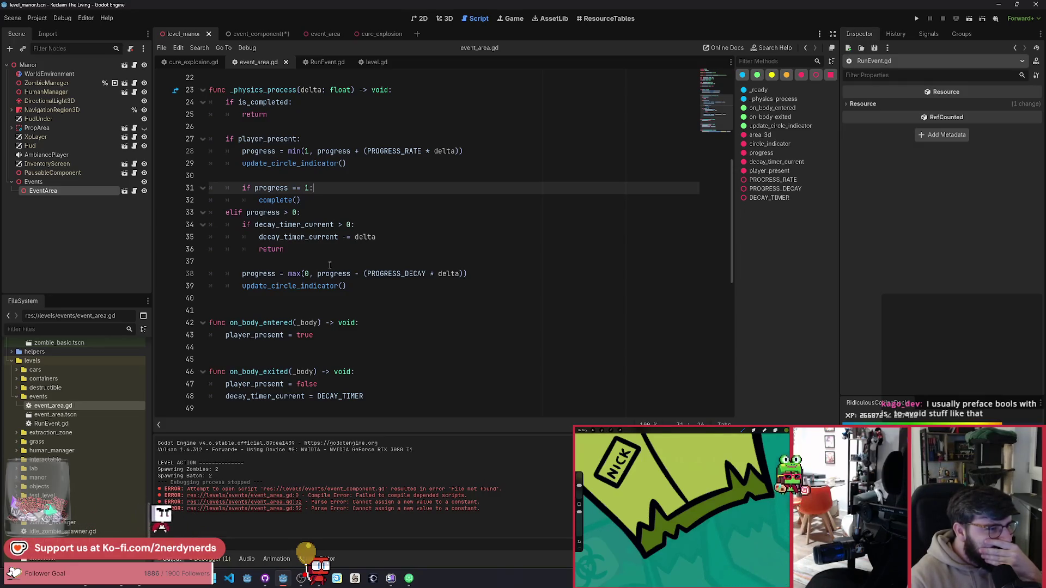
{"action": "scroll", "coordinate": [330, 265], "scroll_direction": "down", "scroll_amount": 3}
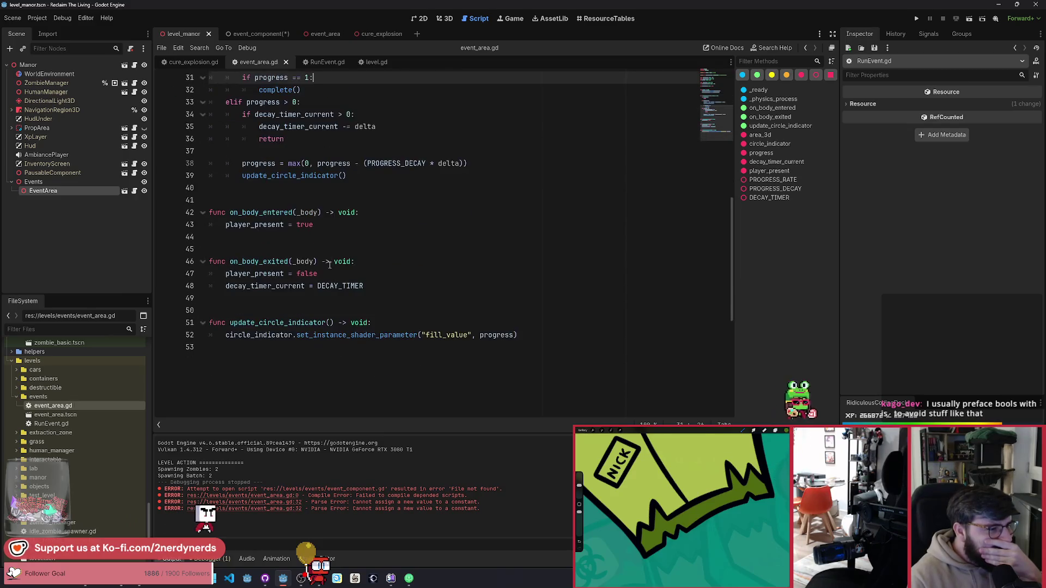
{"action": "scroll", "coordinate": [330, 265], "scroll_direction": "up", "scroll_amount": 2}
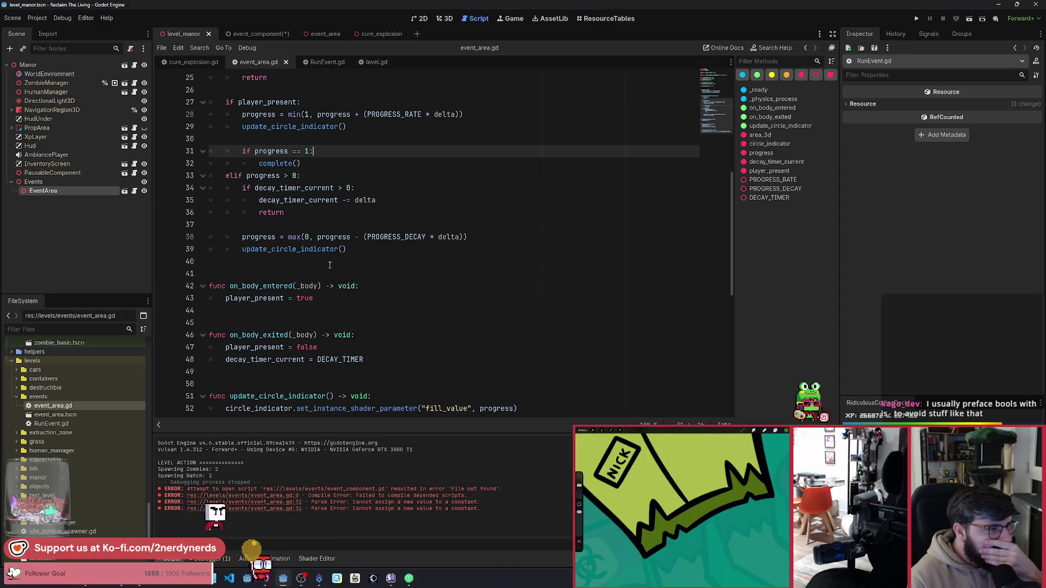
Add 'func on_complete() -> void: pass' below complete() in RunEvent.gd and save.
{"action": "left_click", "coordinate": [317, 62]}
{"action": "left_click", "coordinate": [298, 304]}
{"action": "key", "text": "Return"}
{"action": "key", "text": "Return"}
{"action": "type", "text": "func on_pl"}
{"action": "key", "text": "BackSpace"}
{"action": "key", "text": "BackSpace"}
{"action": "type", "text": "complece"}
{"action": "key", "text": "BackSpace"}
{"action": "key", "text": "BackSpace"}
{"action": "type", "text": "te"}
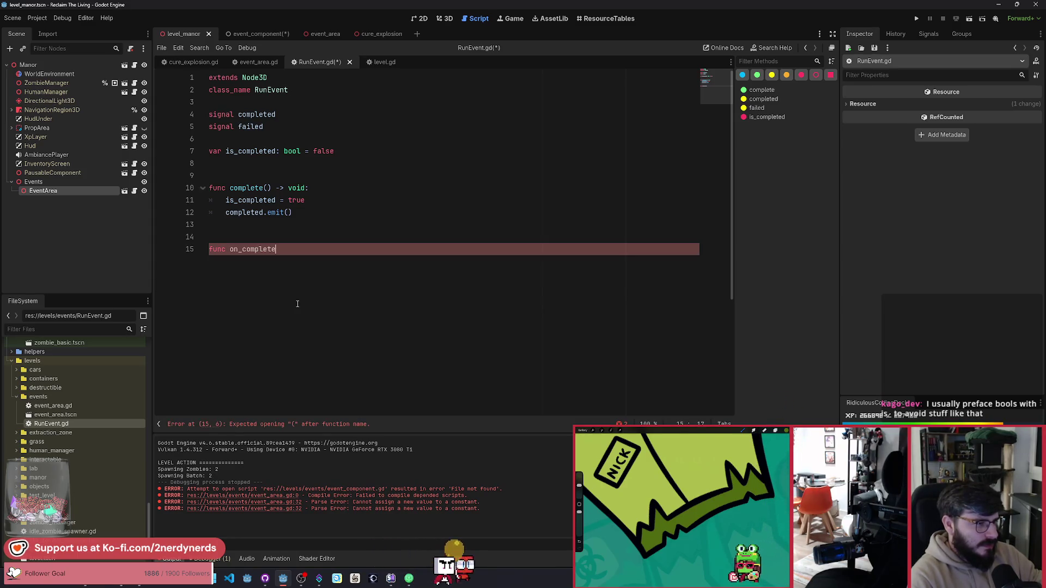
{"action": "type", "text": "() -> void:"}
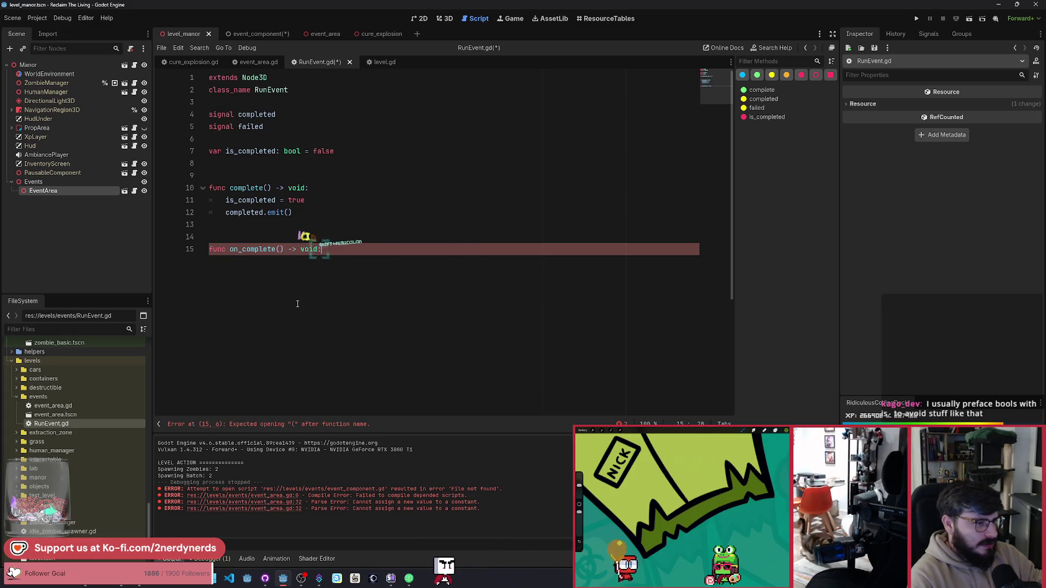
{"action": "key", "text": "Return"}
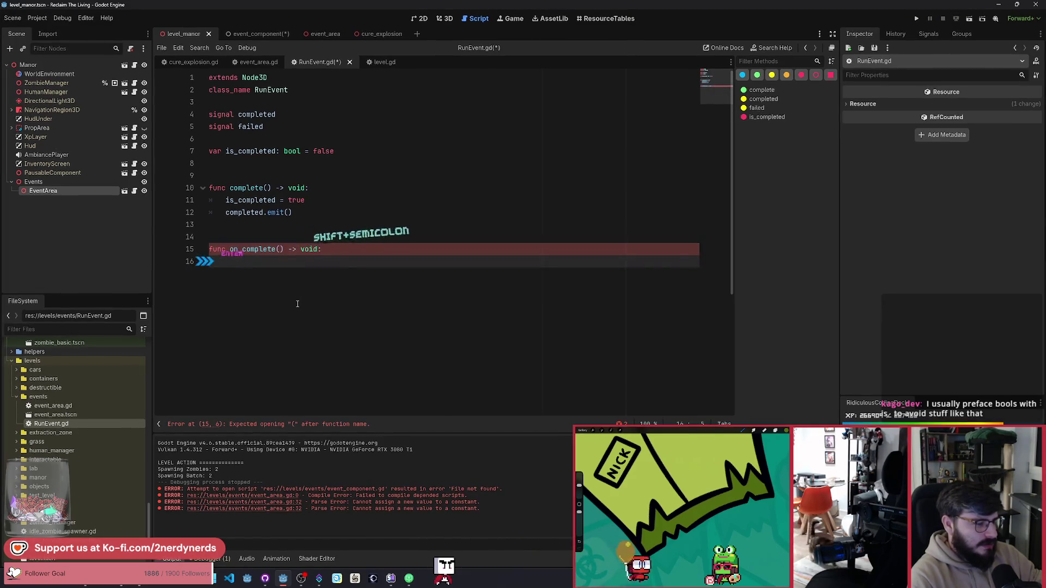
{"action": "type", "text": "pass"}
{"action": "key", "text": "ctrl+s"}
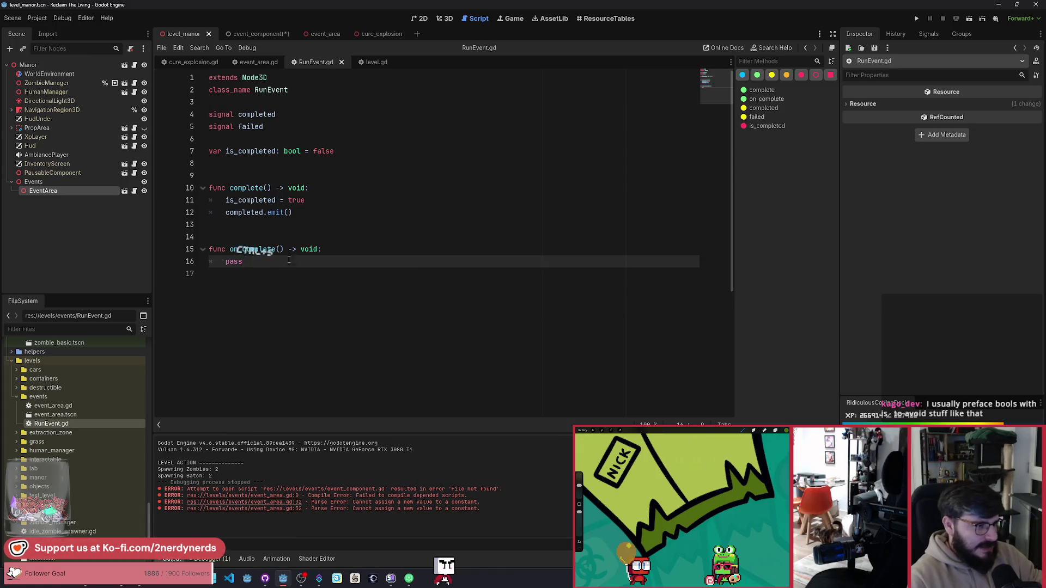
Start an on_complete() override at the end of event_area.gd.
{"action": "left_click_drag", "start_coordinate": [289, 261], "coordinate": [209, 249]}
{"action": "left_click", "coordinate": [258, 62]}
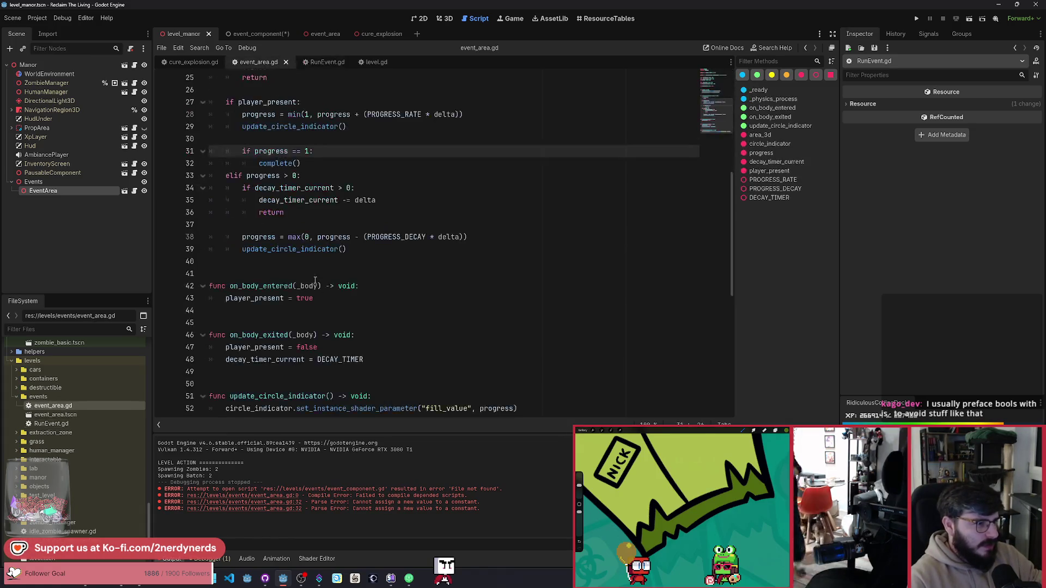
{"action": "scroll", "coordinate": [274, 325], "scroll_direction": "down", "scroll_amount": 3}
{"action": "left_click", "coordinate": [274, 326]}
{"action": "key", "text": "Return"}
{"action": "key", "text": "Return"}
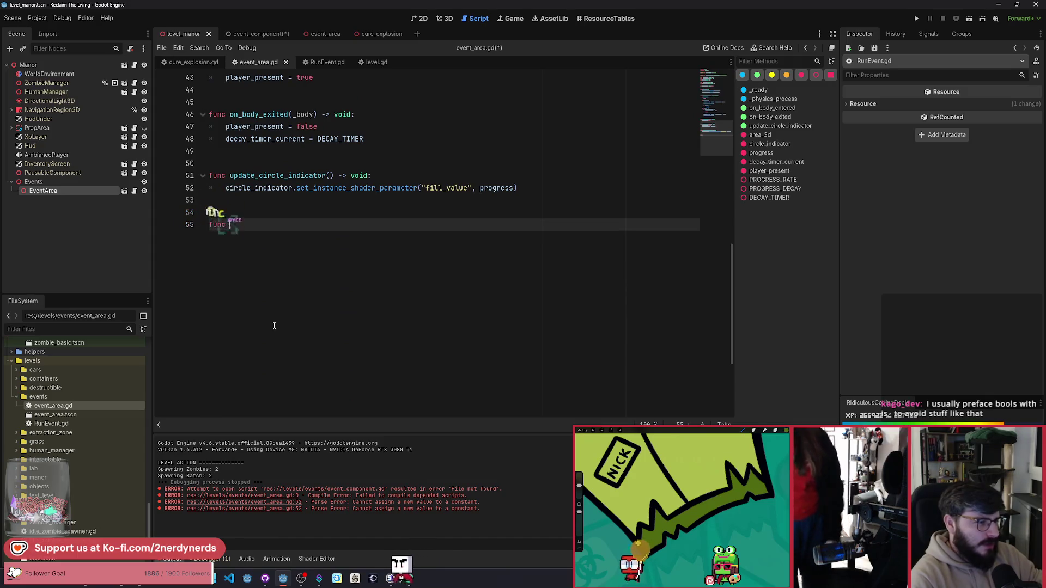
{"action": "type", "text": "func on_"}
{"action": "key", "text": "Return"}
{"action": "key", "text": "Return"}
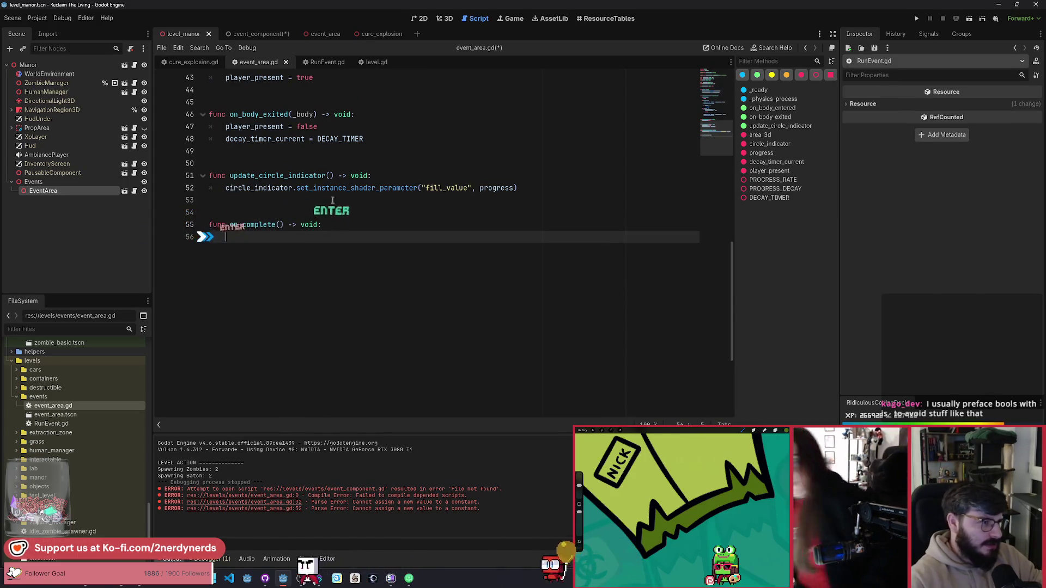
{"action": "key", "text": "alt+Left"}
Call on_complete() in complete() right after is_completed = true, saving all scripts.
{"action": "left_click", "coordinate": [336, 212]}
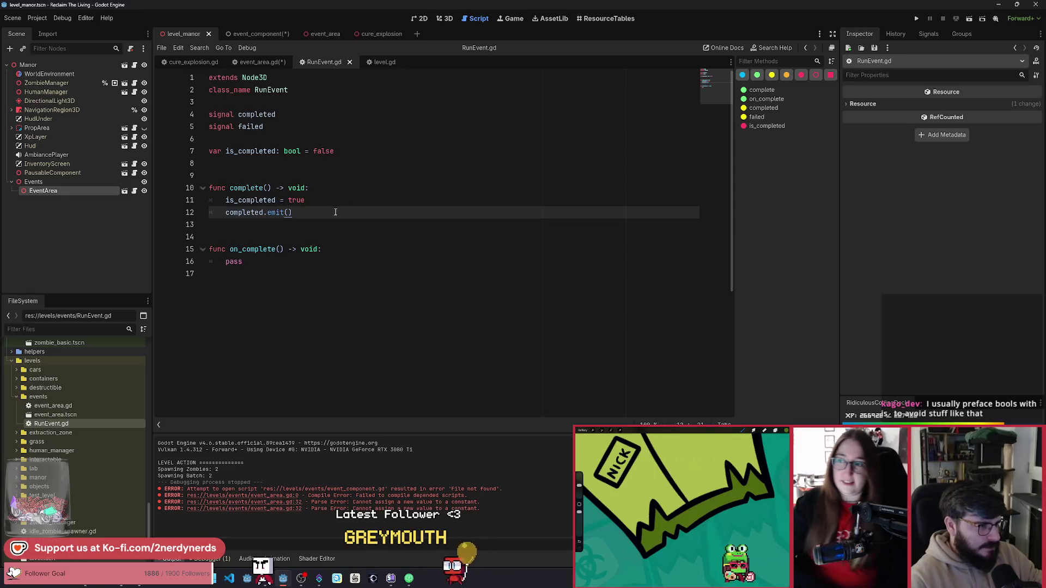
{"action": "left_click", "coordinate": [342, 202]}
{"action": "key", "text": "Return"}
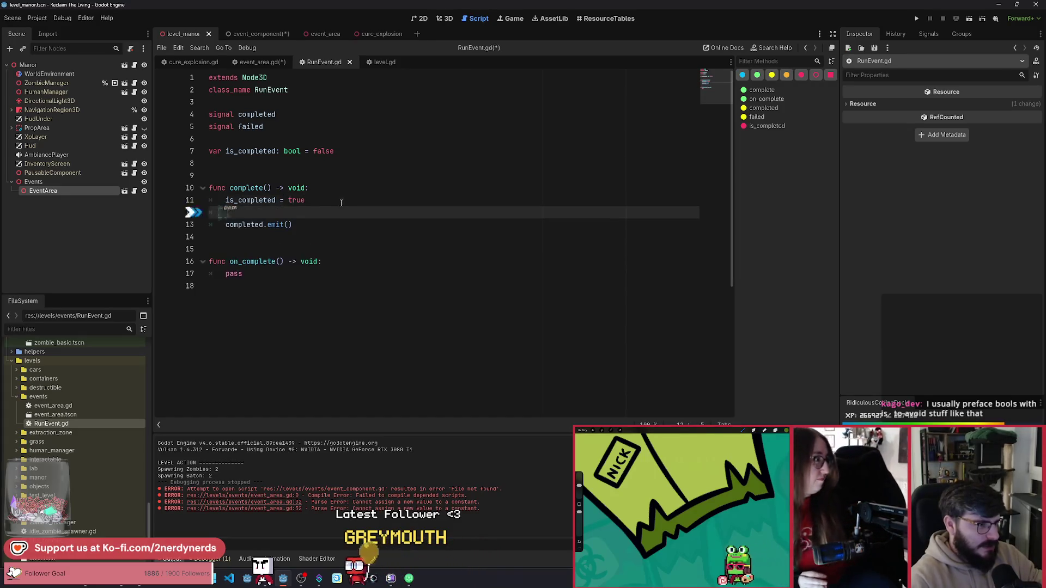
{"action": "type", "text": "on_c"}
{"action": "key", "text": "Return"}
{"action": "key", "text": "ctrl+s"}
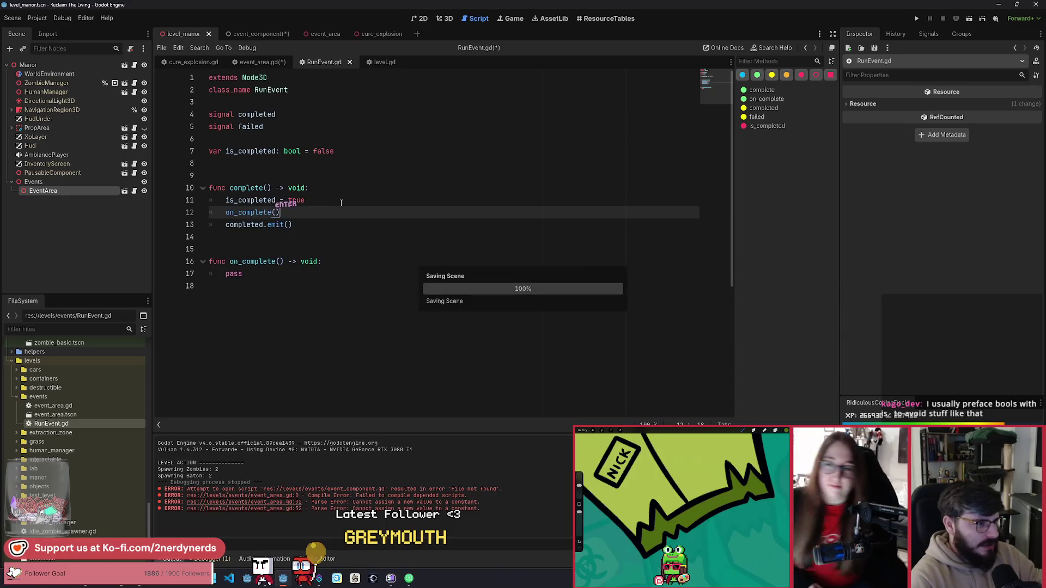
{"action": "left_click", "coordinate": [257, 63]}
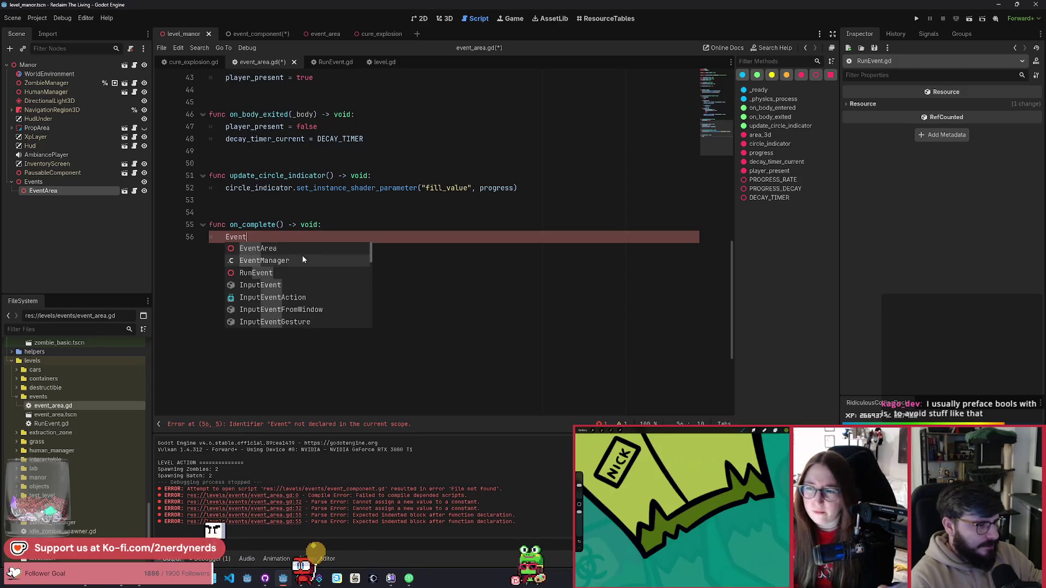
Write EventManager.chest_spawn_requested.emit(global_position) in on_complete() and save event_area.gd.
{"action": "left_click", "coordinate": [304, 260]}
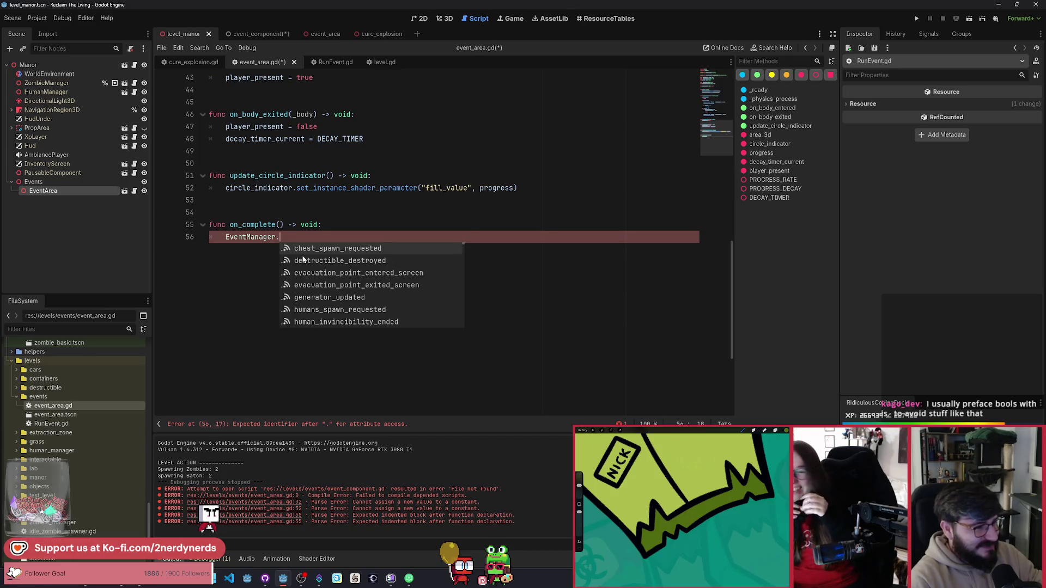
{"action": "key", "text": "Return"}
{"action": "type", "text": "."}
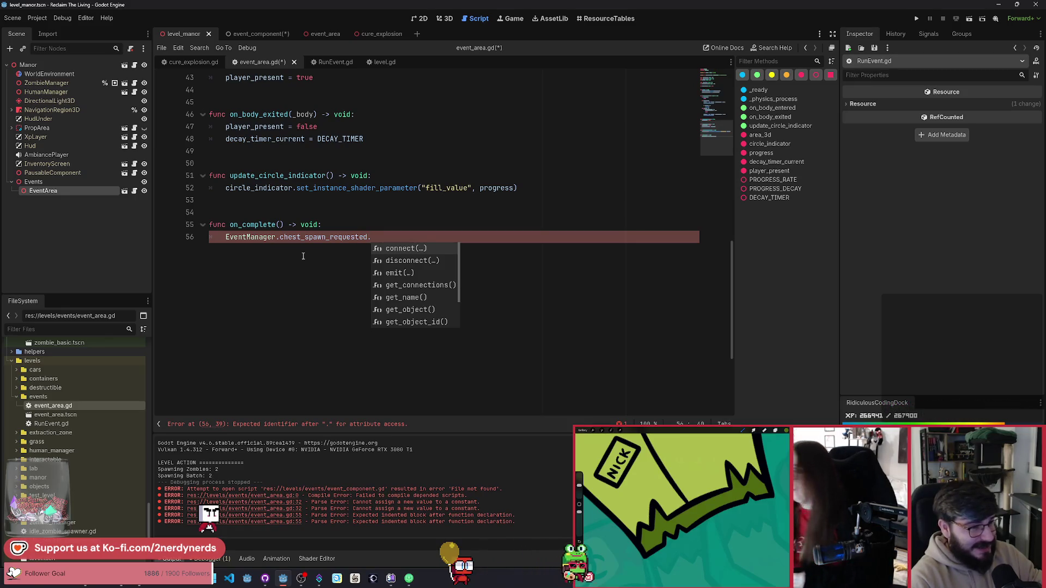
{"action": "type", "text": "emit"}
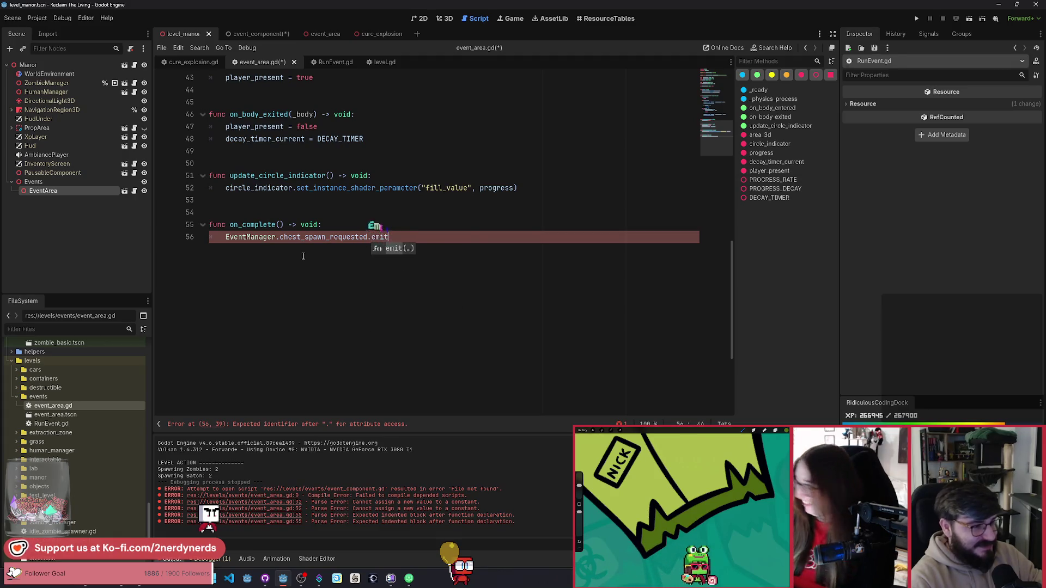
{"action": "key", "text": "Return"}
{"action": "left_click", "coordinate": [338, 238], "text": "ctrl"}
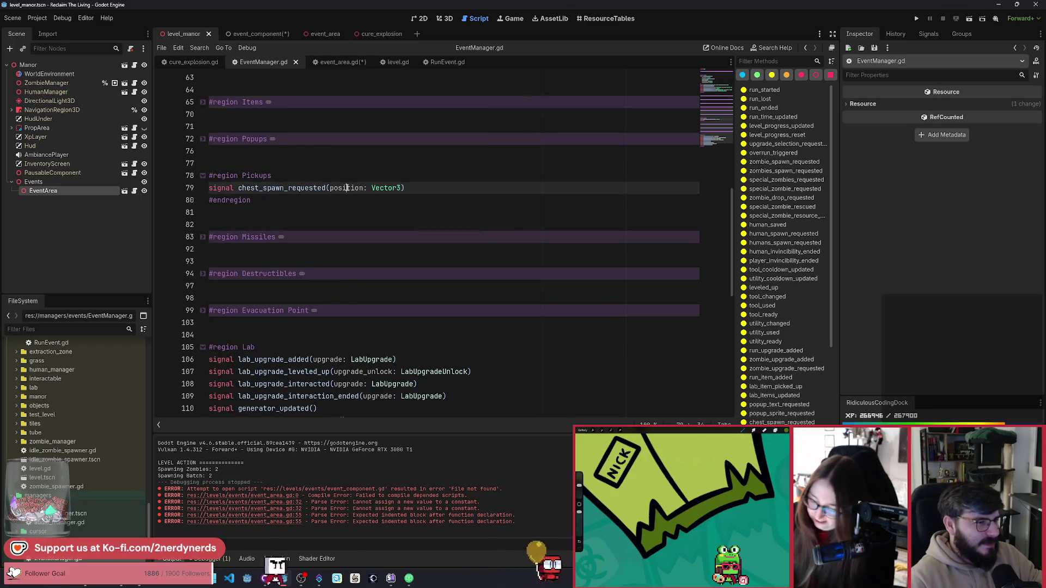
{"action": "left_click", "coordinate": [342, 63]}
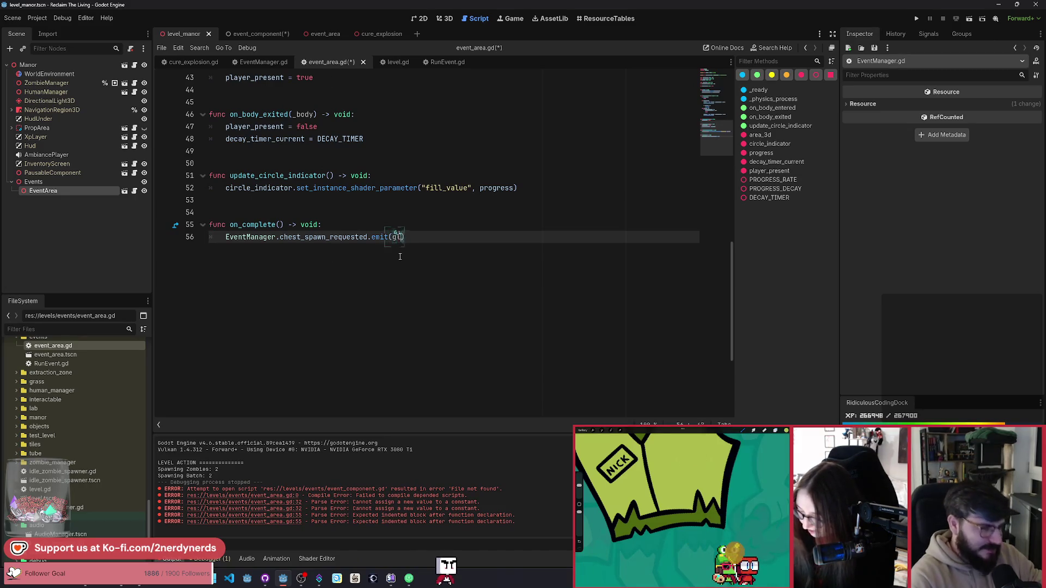
{"action": "type", "text": "obal"}
{"action": "key", "text": "Return"}
{"action": "key", "text": "ctrl+s"}
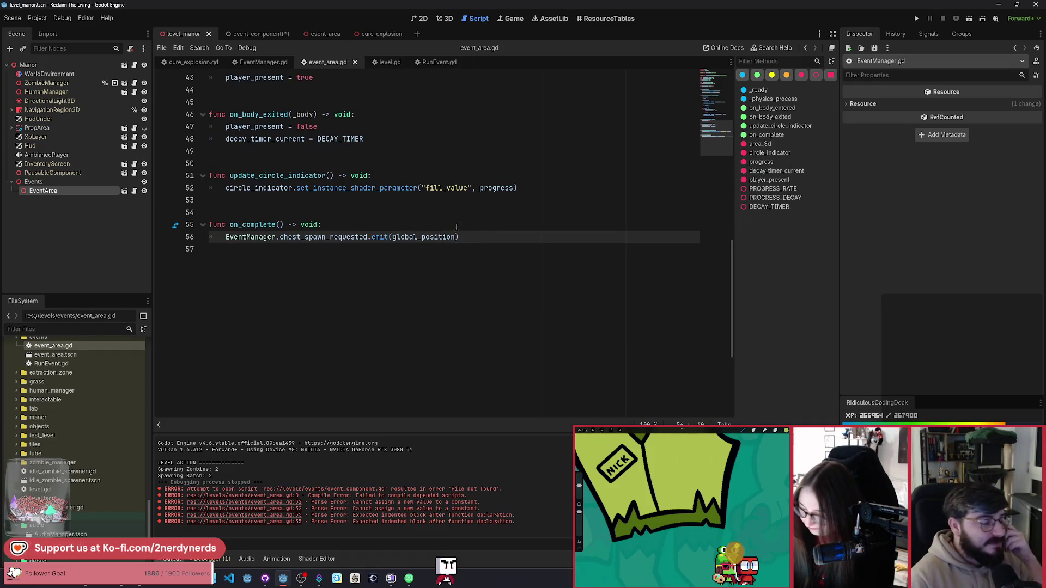
Run the game and stand in the event circle until the chest spawns, then reach it.
{"action": "left_click", "coordinate": [970, 23]}
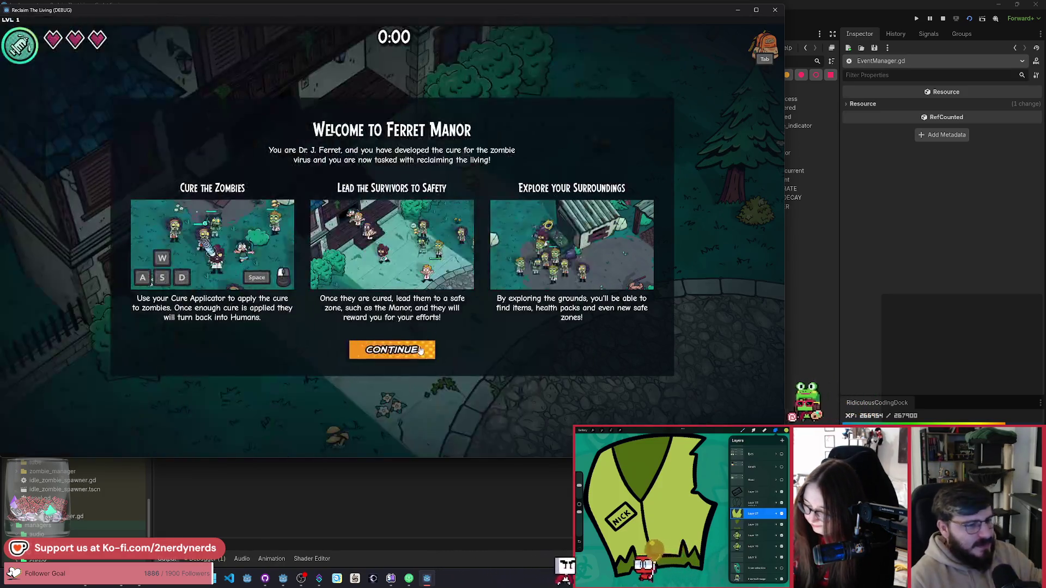
{"action": "left_click", "coordinate": [397, 351]}
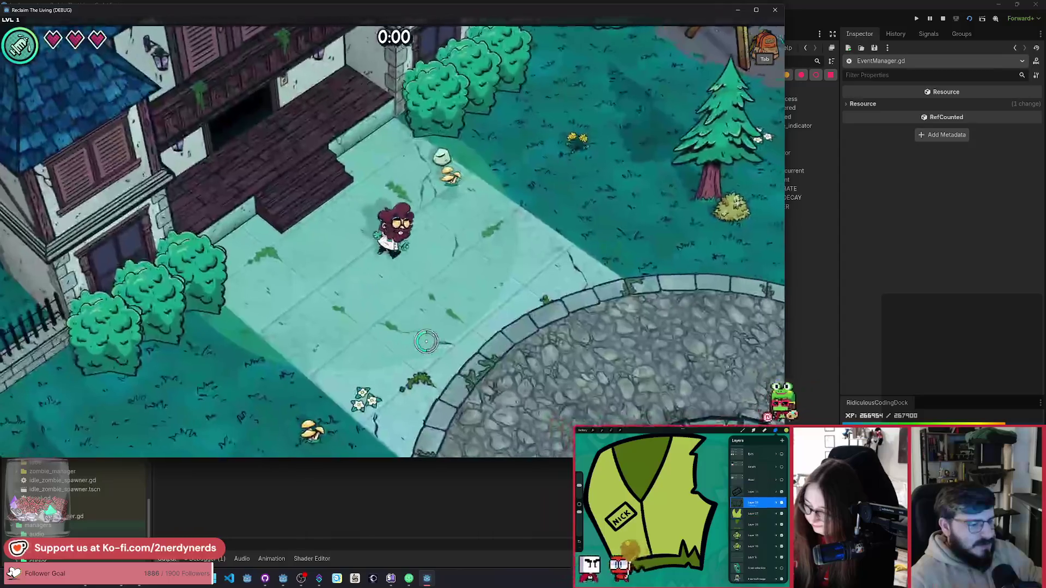
{"action": "key", "text": "d"}
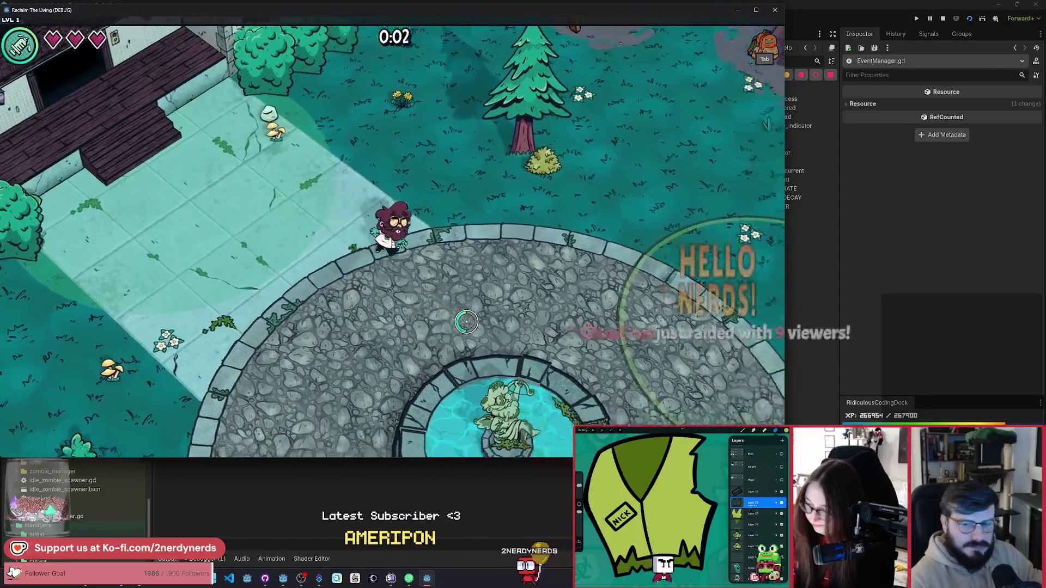
{"action": "key", "text": "d"}
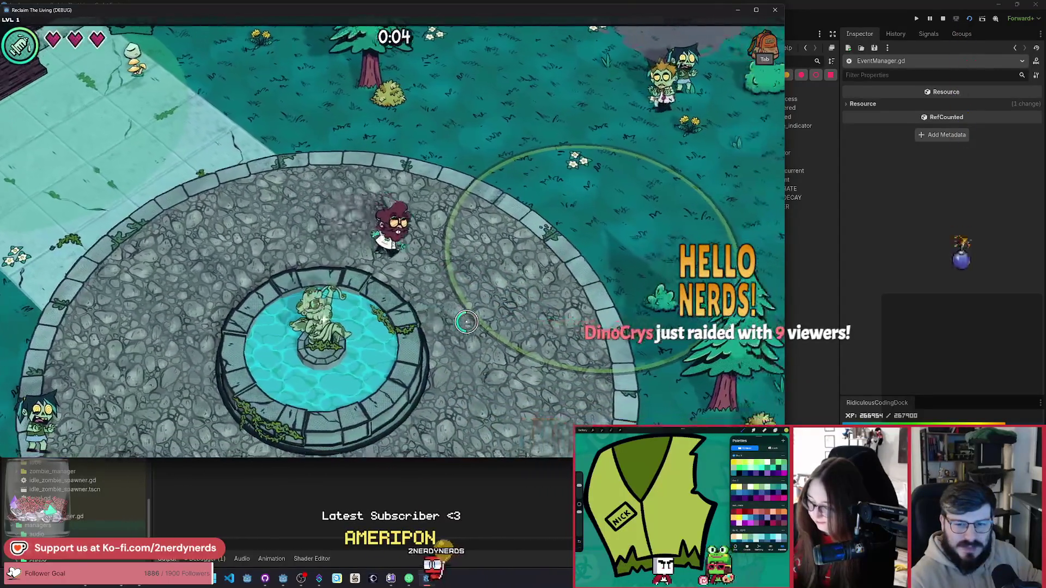
{"action": "key", "text": "d"}
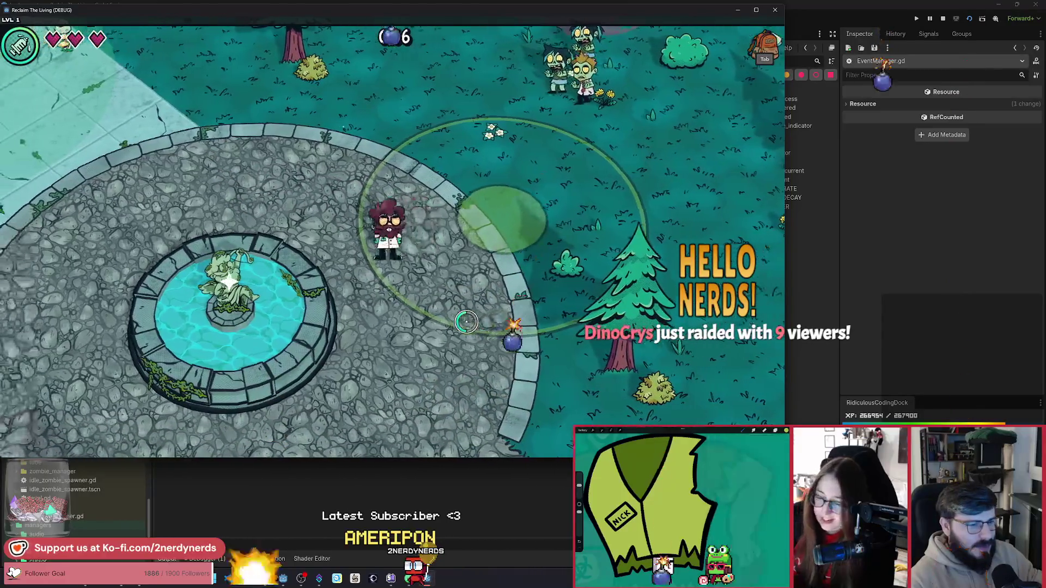
{"action": "key", "text": "a"}
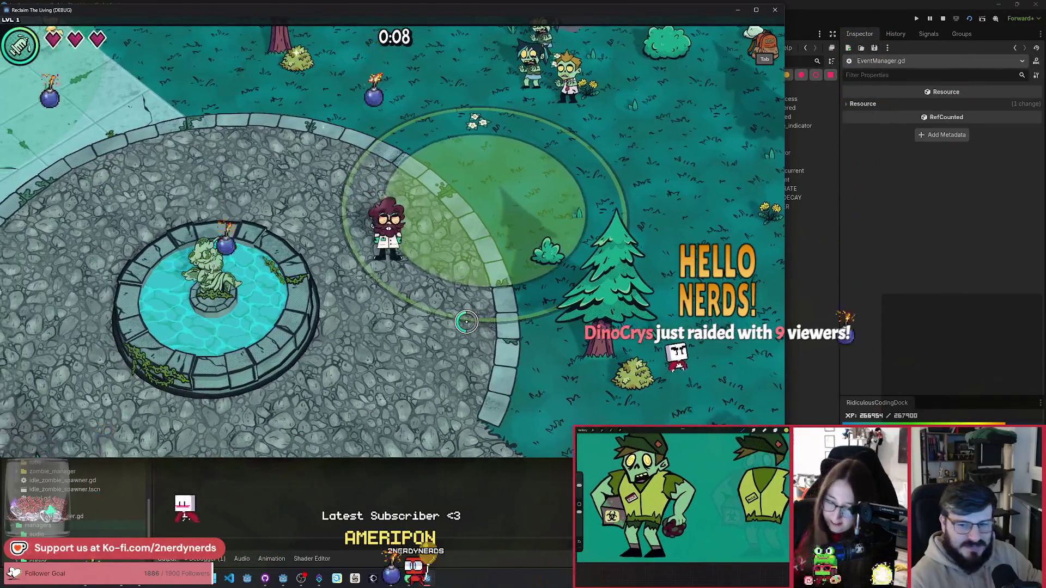
{"action": "key", "text": "a"}
{"action": "key", "text": "w"}
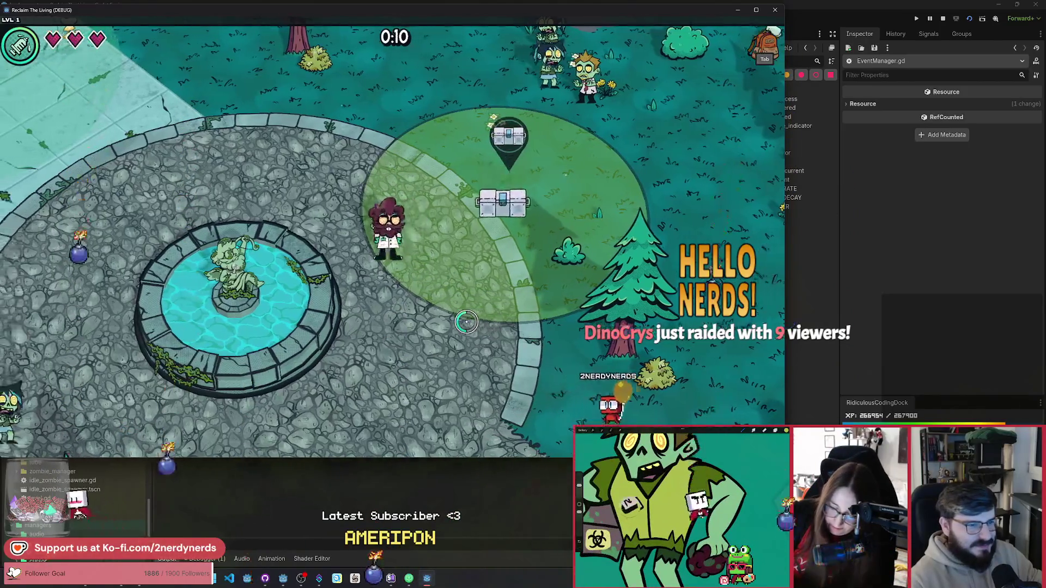
{"action": "key", "text": "d"}
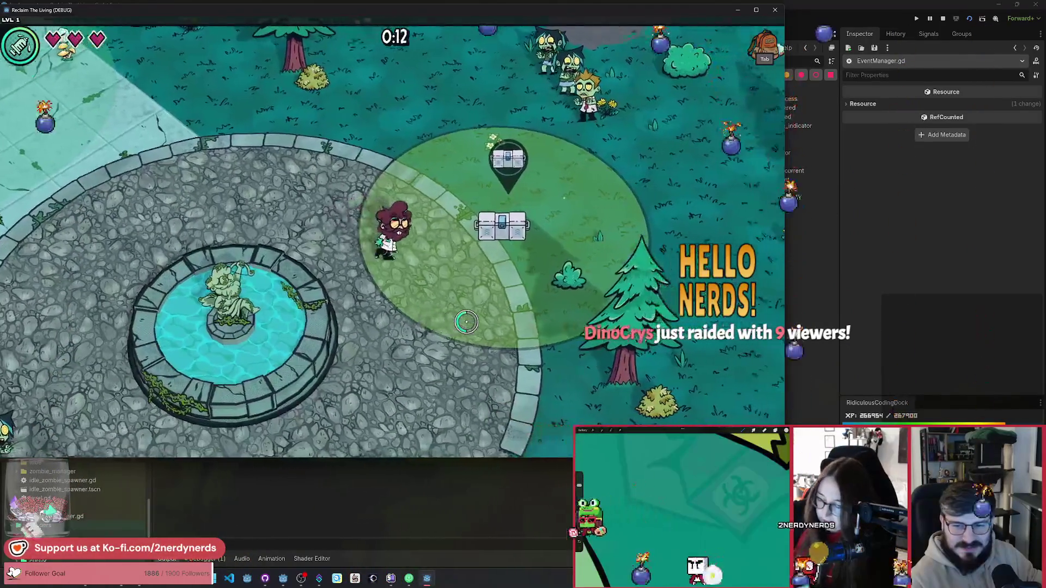
{"action": "key", "text": "a"}
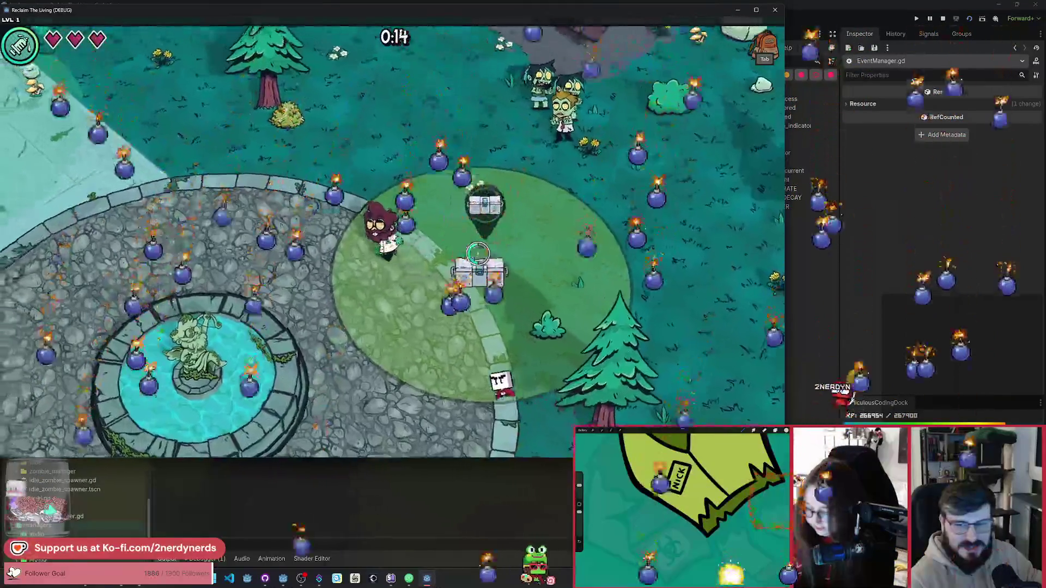
{"action": "key", "text": "s"}
{"action": "key", "text": "d"}
{"action": "key", "text": "w"}
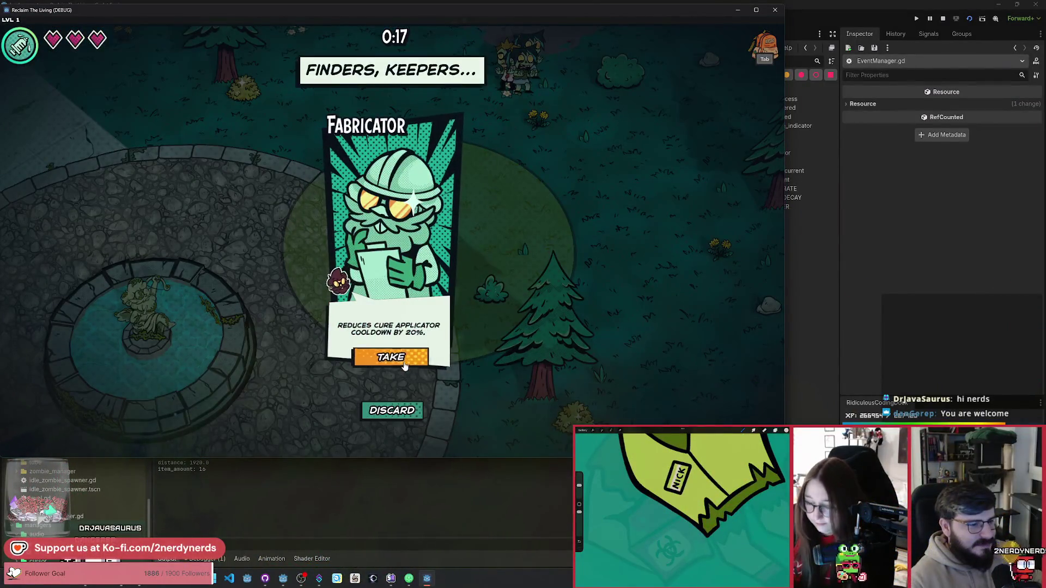
Take the Fabricator item, walk around the plaza, then stop the game.
{"action": "left_click", "coordinate": [403, 360]}
{"action": "key", "text": "a"}
{"action": "key", "text": "w"}
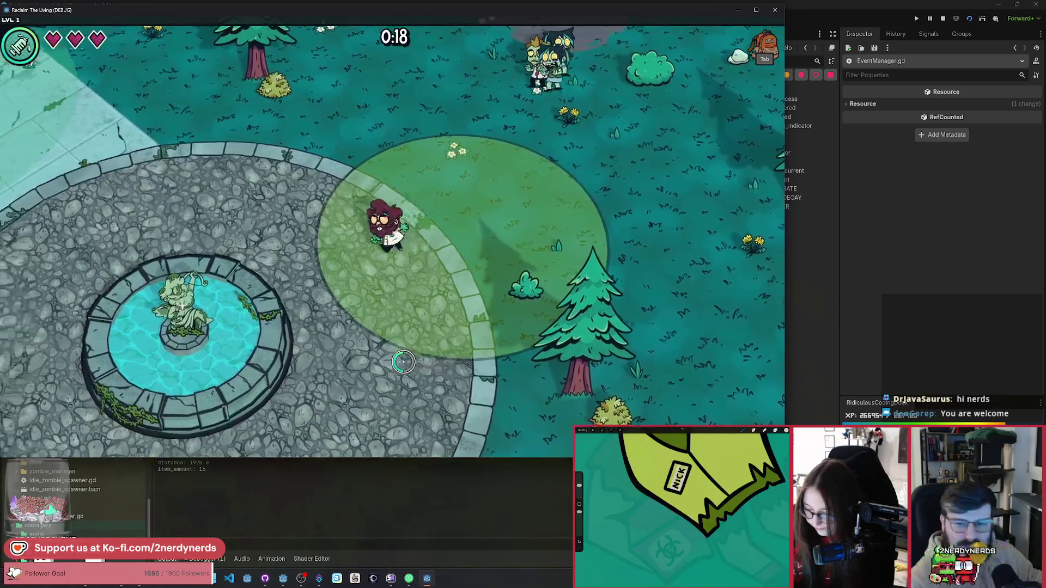
{"action": "key", "text": "s"}
{"action": "key", "text": "d"}
{"action": "key", "text": "w"}
{"action": "key", "text": "a"}
{"action": "key", "text": "d"}
{"action": "key", "text": "s"}
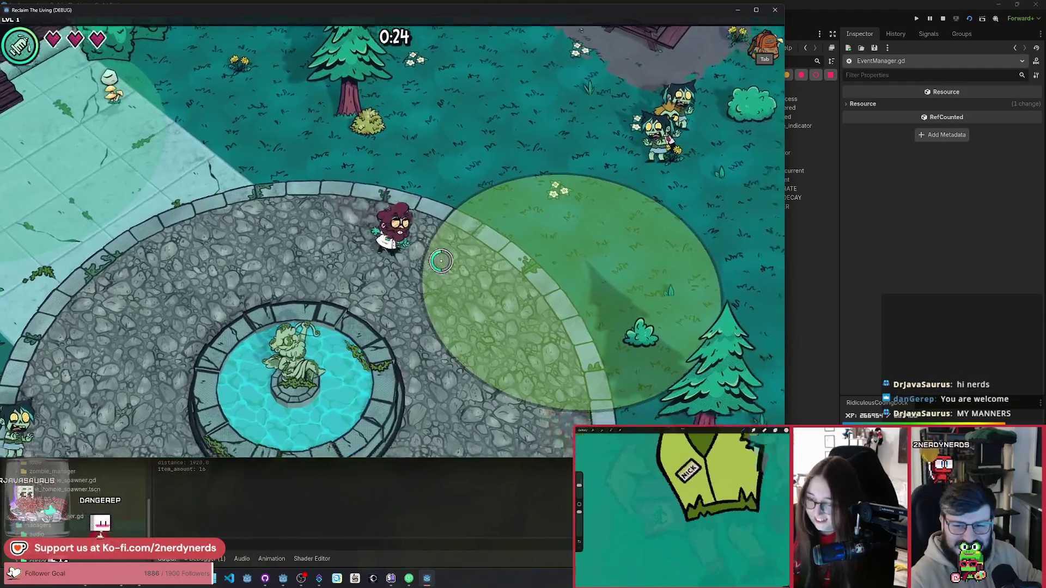
{"action": "key", "text": "d"}
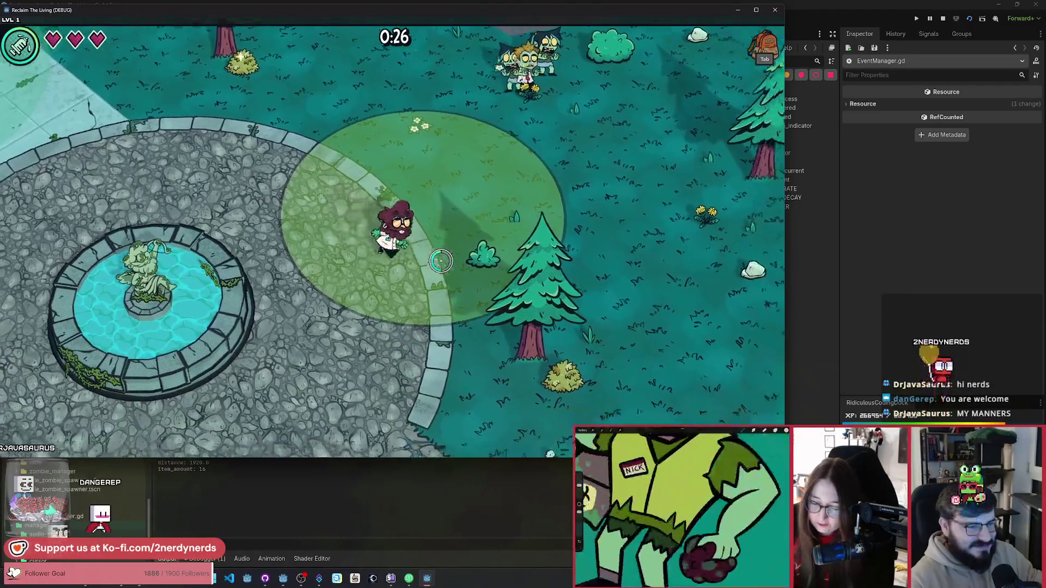
{"action": "key", "text": "a"}
{"action": "key", "text": "a"}
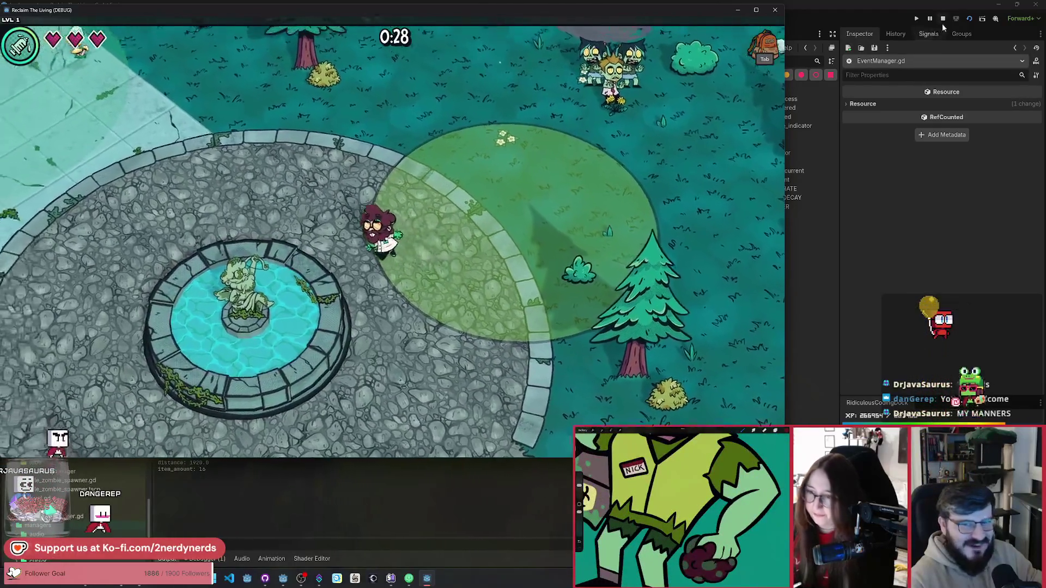
{"action": "key", "text": "w"}
{"action": "left_click", "coordinate": [943, 22]}
{"action": "left_click", "coordinate": [482, 235]}
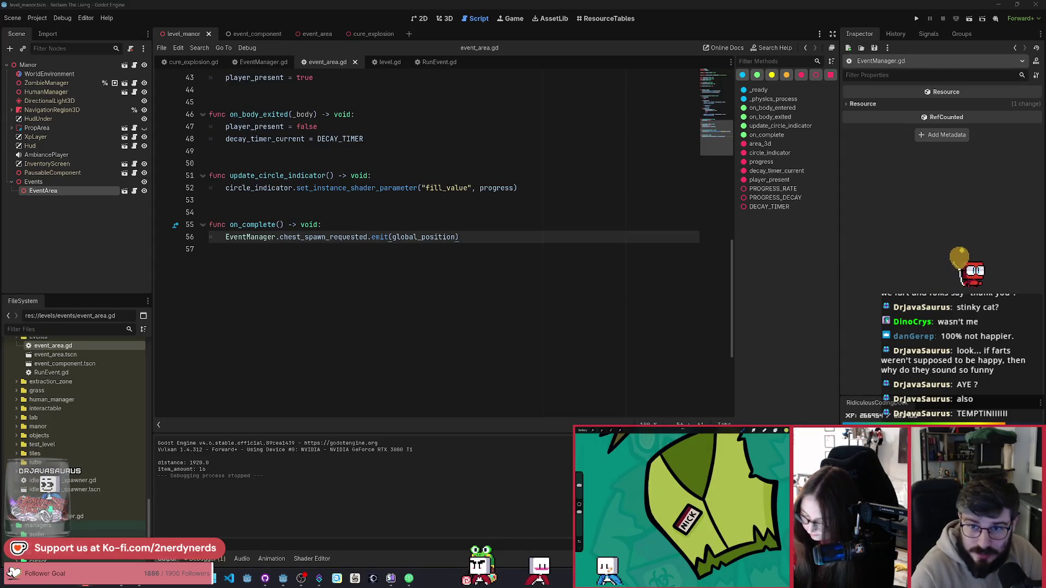
Switch to the browser window showing the SCOPECREEP Steam page.
{"action": "key", "text": "alt+Tab"}
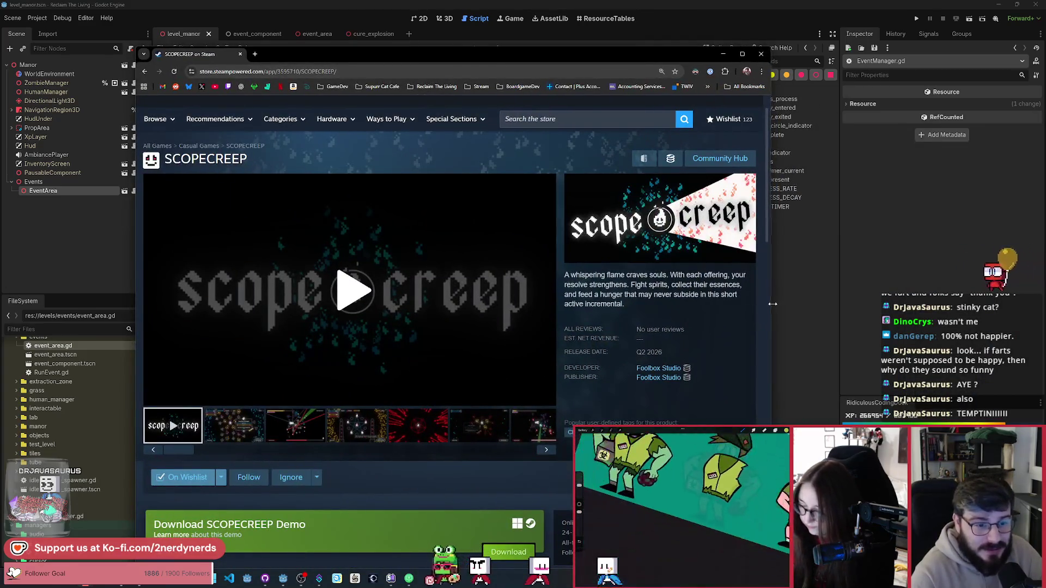
Enlarge the Chrome window and open the SCOPECREEP Demo store page.
{"action": "left_click_drag", "start_coordinate": [773, 304], "coordinate": [910, 304]}
{"action": "left_click_drag", "start_coordinate": [548, 60], "coordinate": [540, 30]}
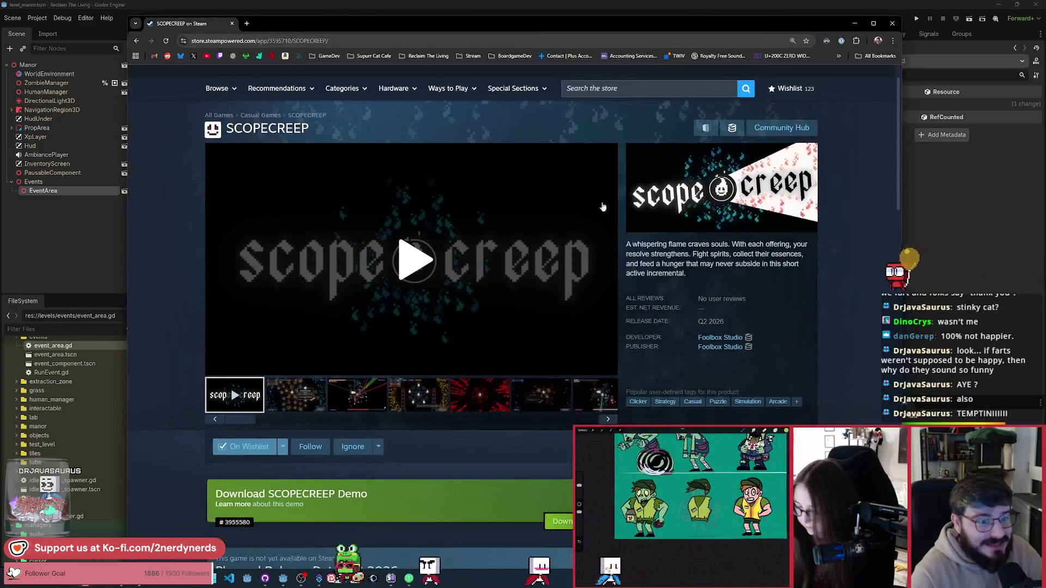
{"action": "left_click", "coordinate": [246, 507]}
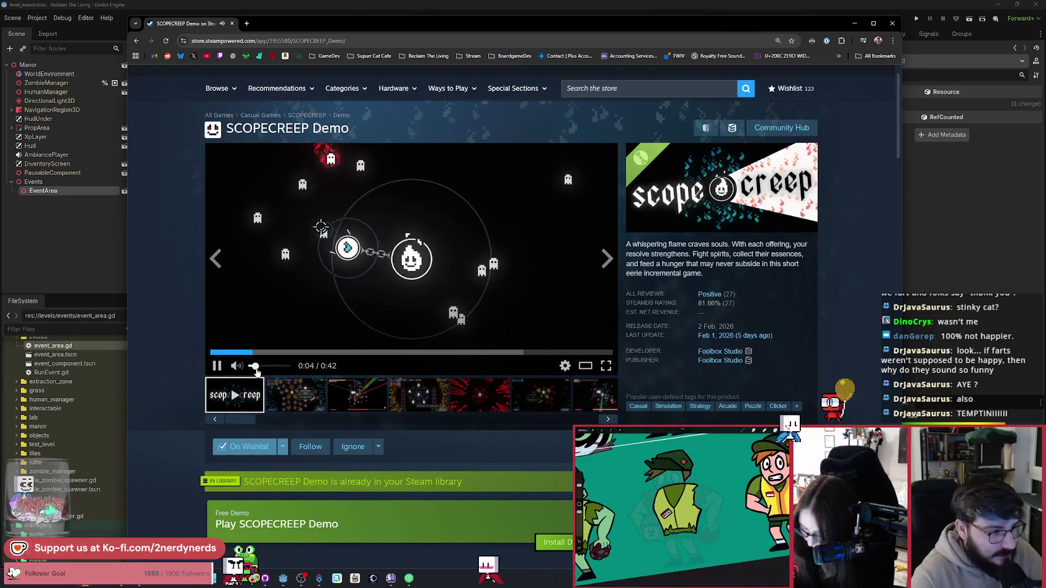
Watch the demo trailer, then close the browser to return to Godot.
{"action": "left_click", "coordinate": [272, 41]}
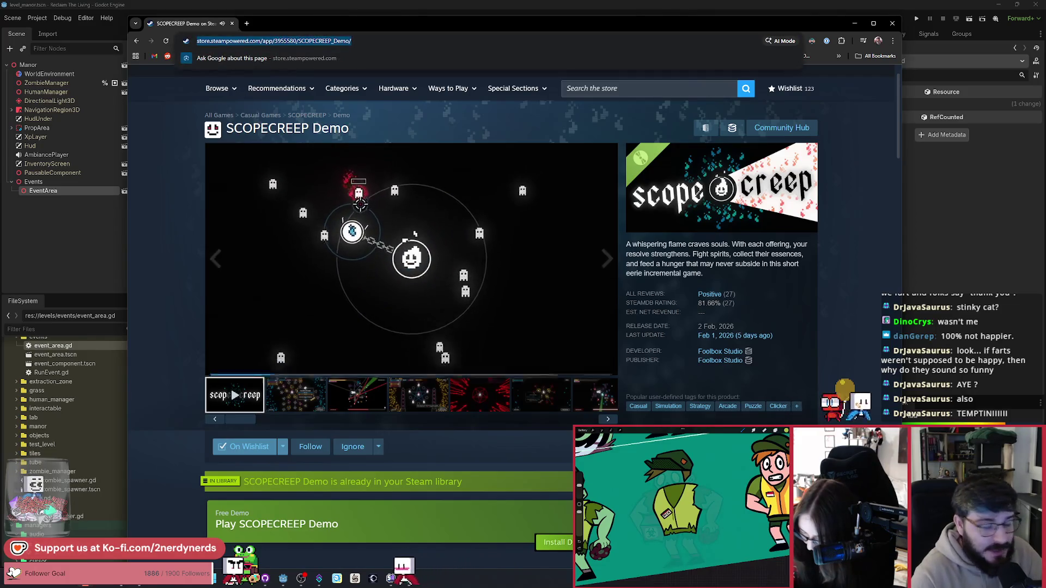
{"action": "key", "text": "Escape"}
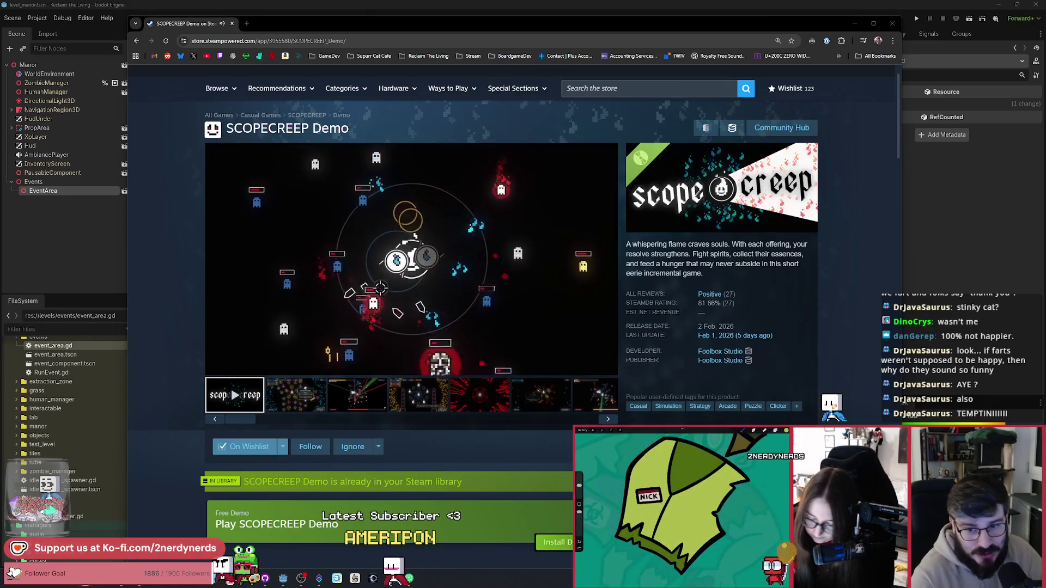
{"action": "mouse_move", "coordinate": [251, 370]}
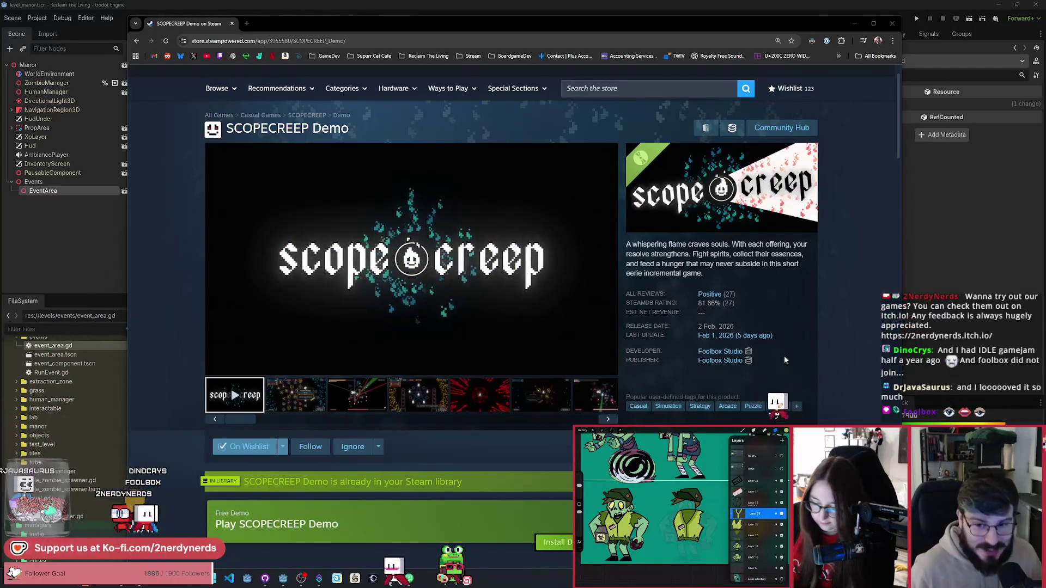
{"action": "mouse_move", "coordinate": [753, 307]}
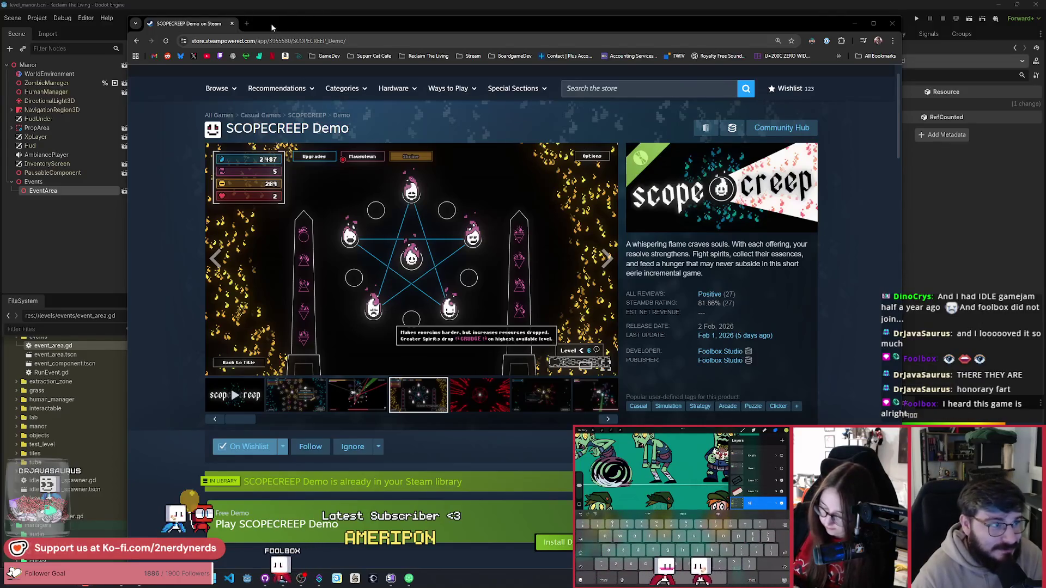
{"action": "left_click_drag", "start_coordinate": [272, 28], "coordinate": [276, 38]}
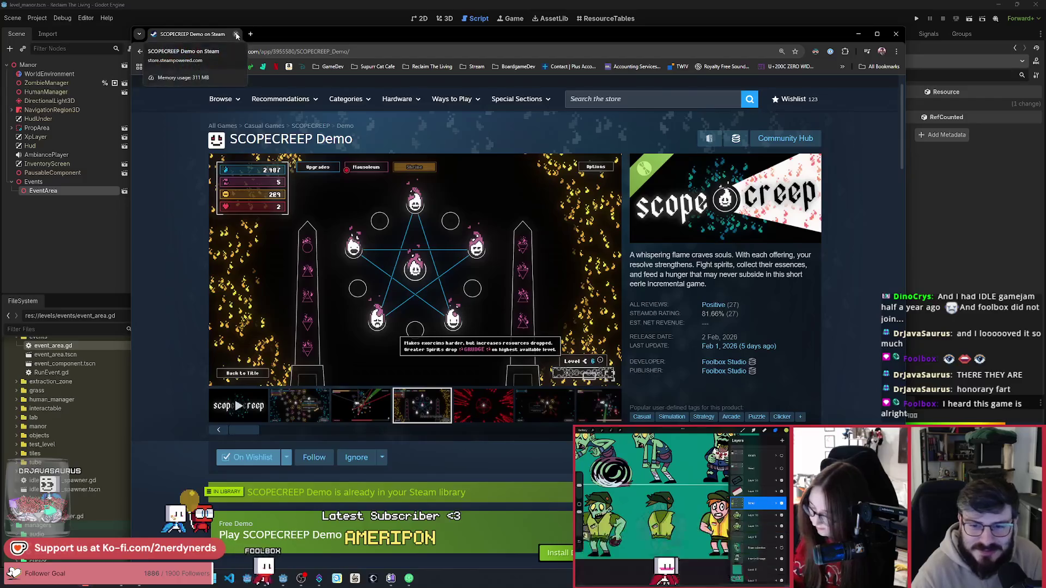
{"action": "mouse_move", "coordinate": [523, 27]}
{"action": "left_mouse_down"}
{"action": "mouse_move", "coordinate": [515, 112]}
{"action": "mouse_move", "coordinate": [515, 38]}
{"action": "left_mouse_up"}
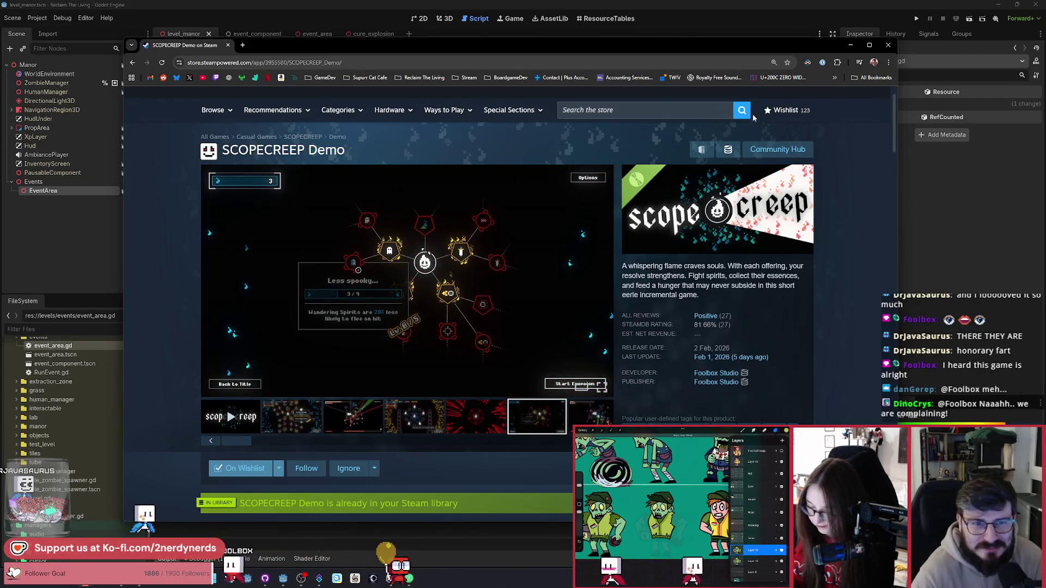
{"action": "left_click", "coordinate": [884, 47]}
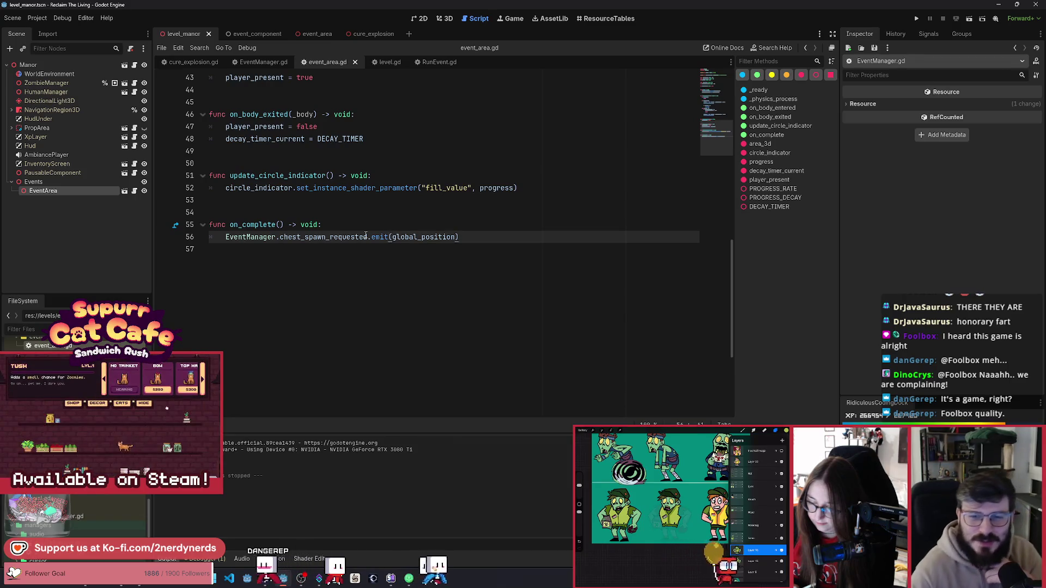
Add queue_free() after the chest_spawn_requested emit in on_complete, save event_area.gd, and run the current scene.
{"action": "mouse_move", "coordinate": [366, 235]}
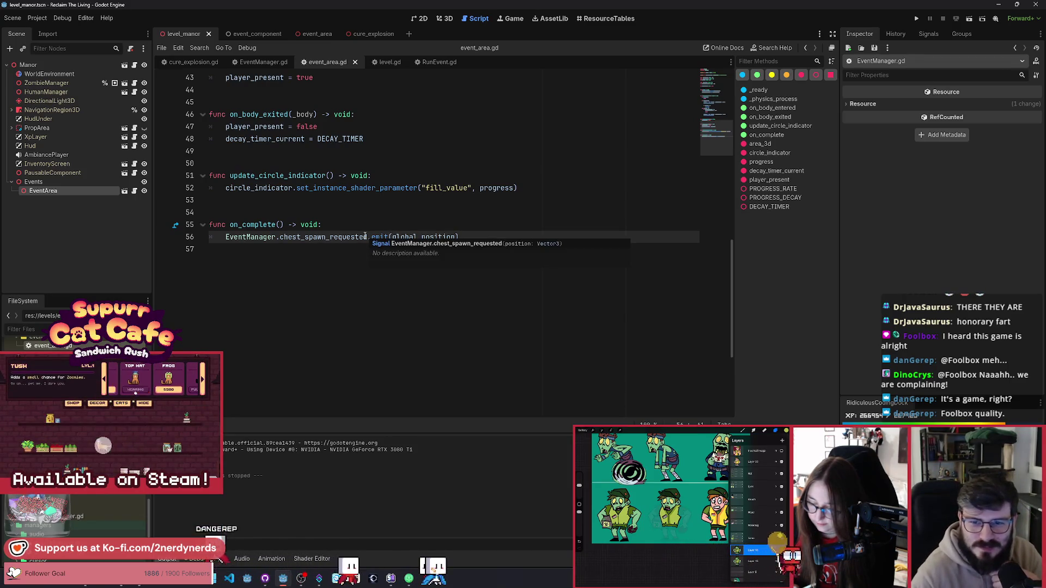
{"action": "left_click", "coordinate": [361, 220]}
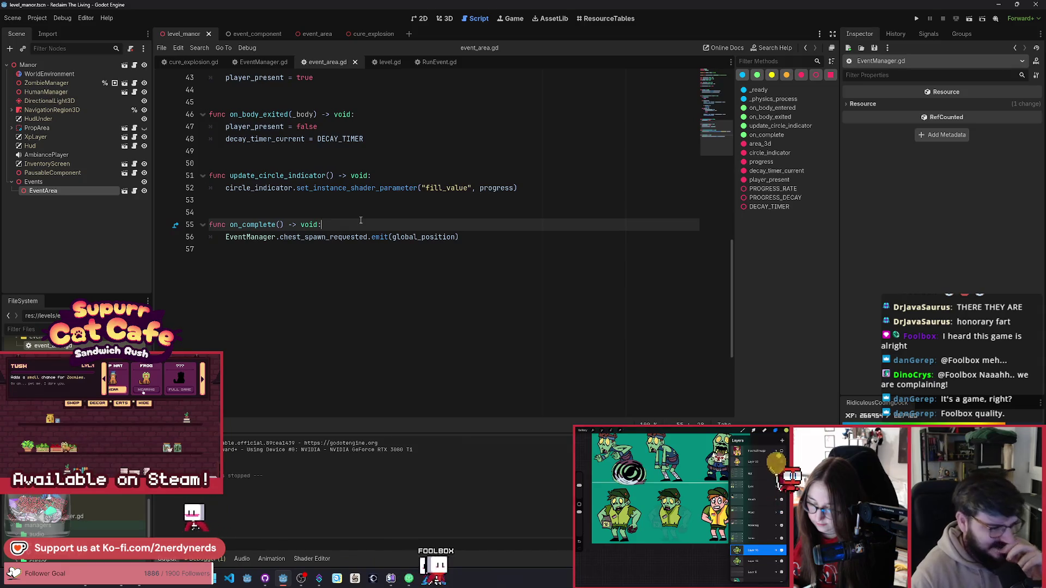
{"action": "left_click", "coordinate": [392, 237]}
{"action": "scroll", "coordinate": [392, 291], "scroll_direction": "up", "scroll_amount": 2}
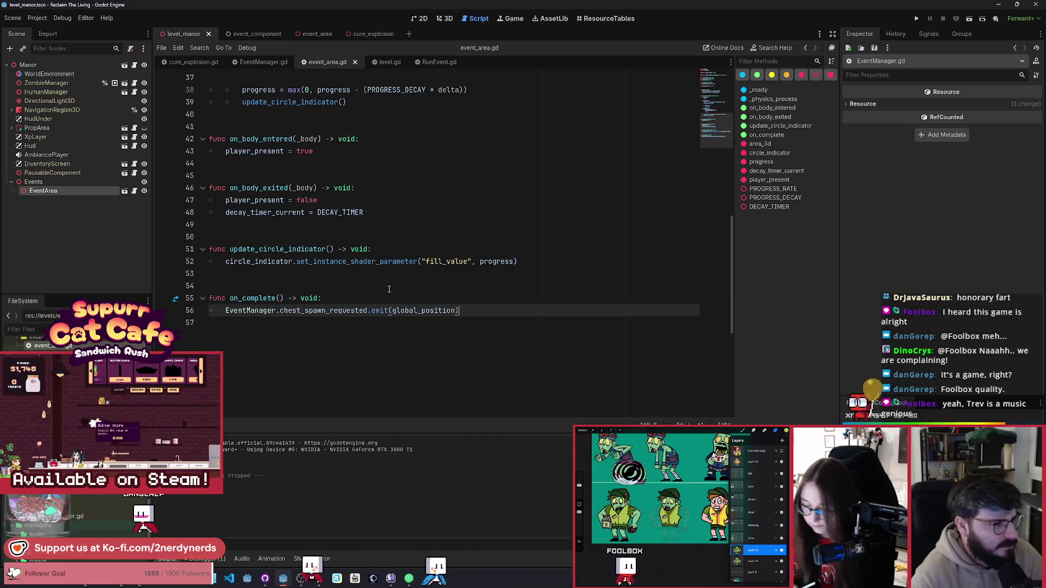
{"action": "key", "text": "Return"}
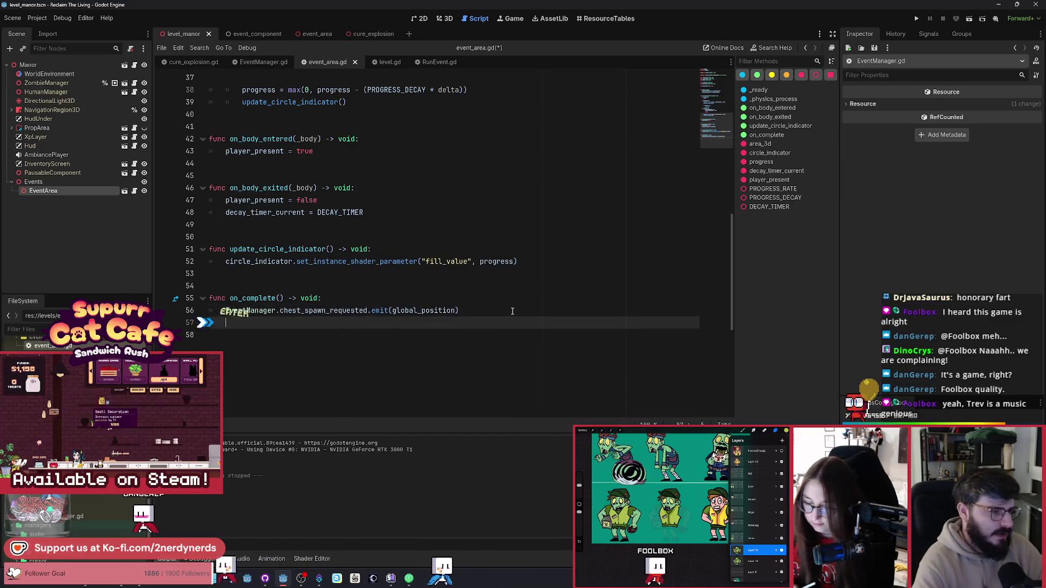
{"action": "type", "text": "queue"}
{"action": "key", "text": "Return"}
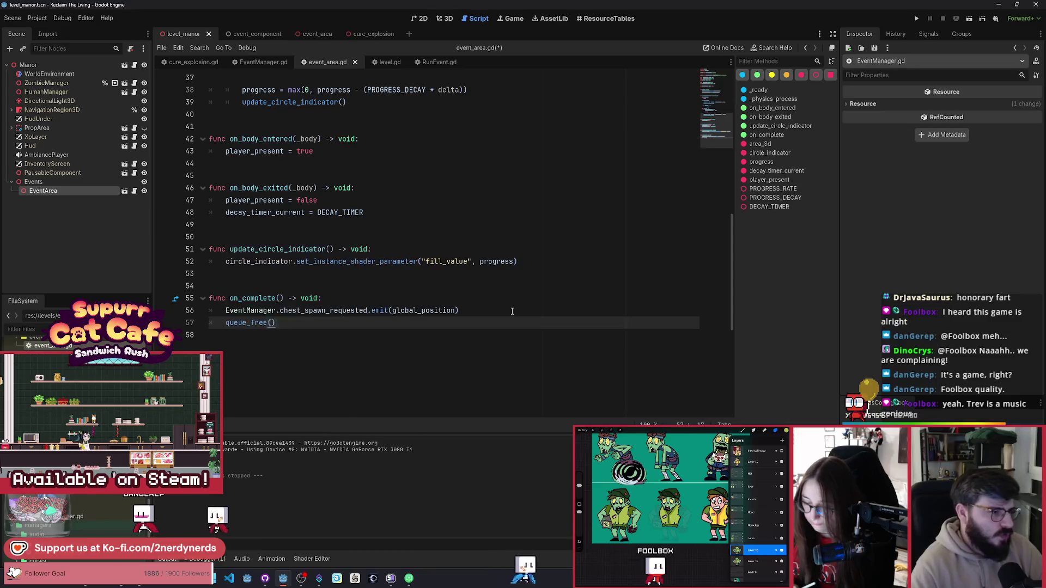
{"action": "key", "text": "ctrl+s"}
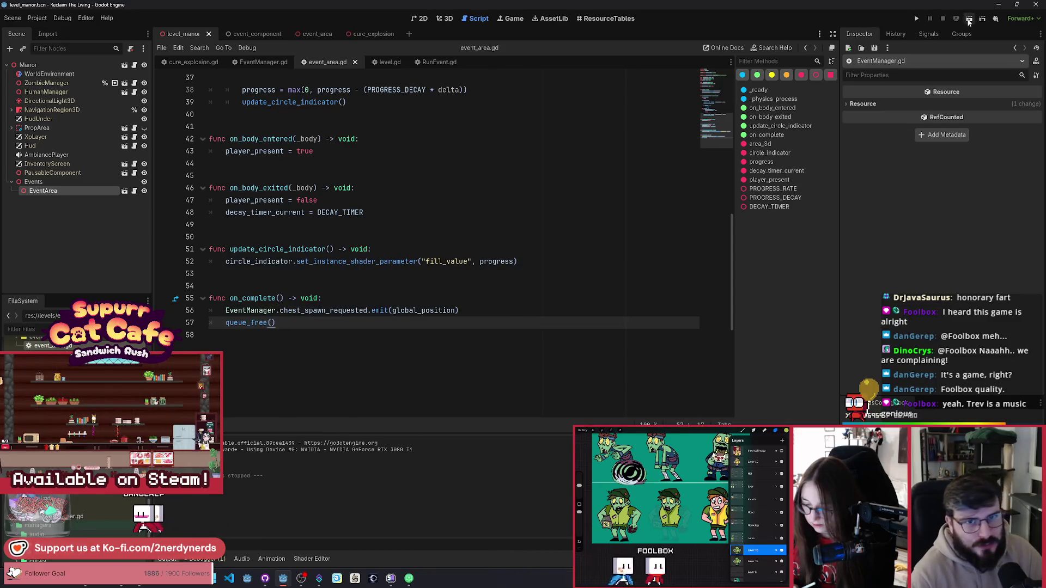
{"action": "left_click", "coordinate": [970, 18]}
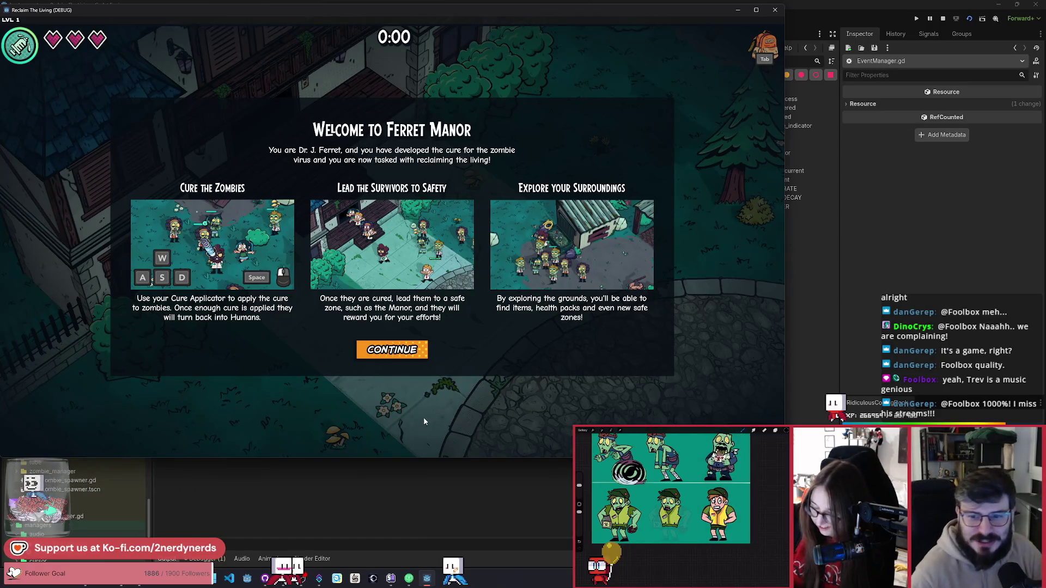
Dismiss the welcome dialog and walk the player across the plaza into the event area.
{"action": "left_click", "coordinate": [408, 351]}
{"action": "key", "text": "d"}
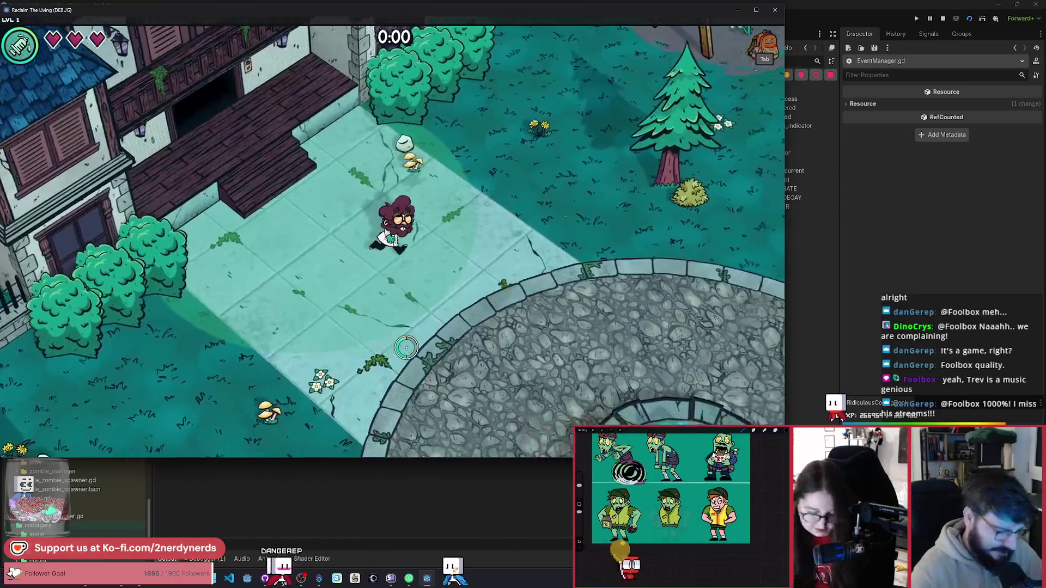
{"action": "key", "text": "s"}
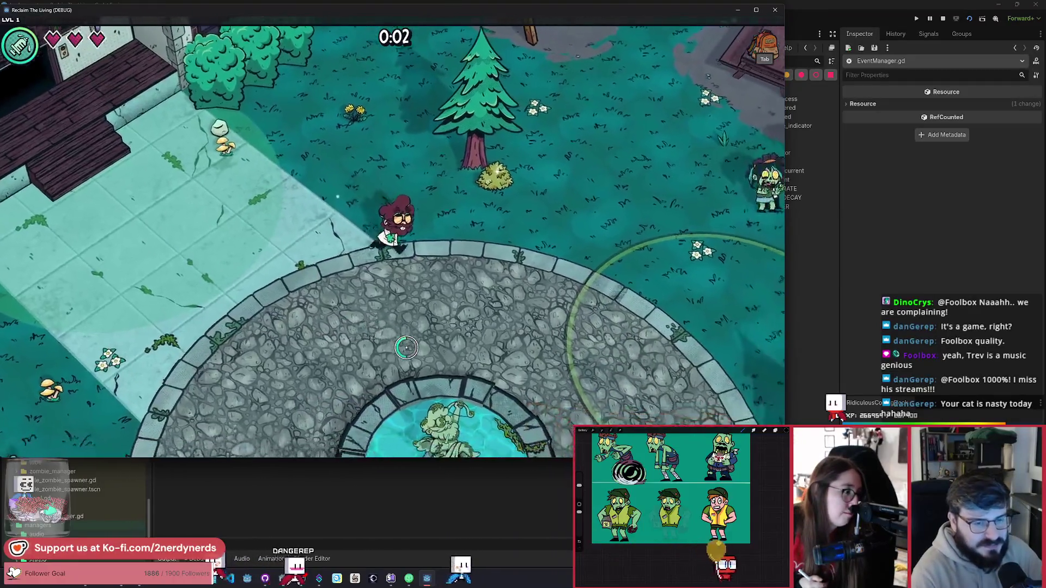
{"action": "key", "text": "d"}
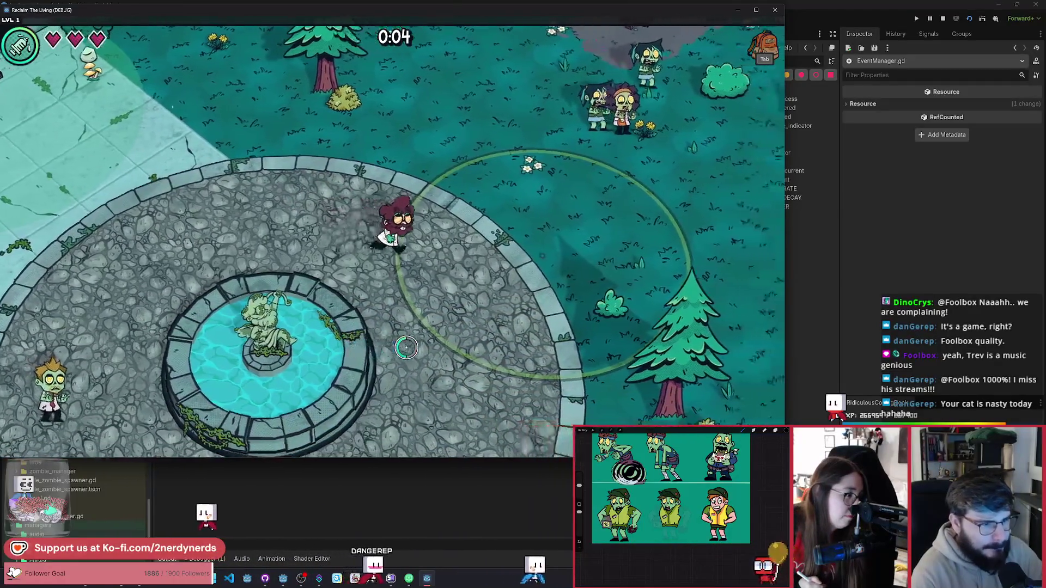
{"action": "key", "text": "a"}
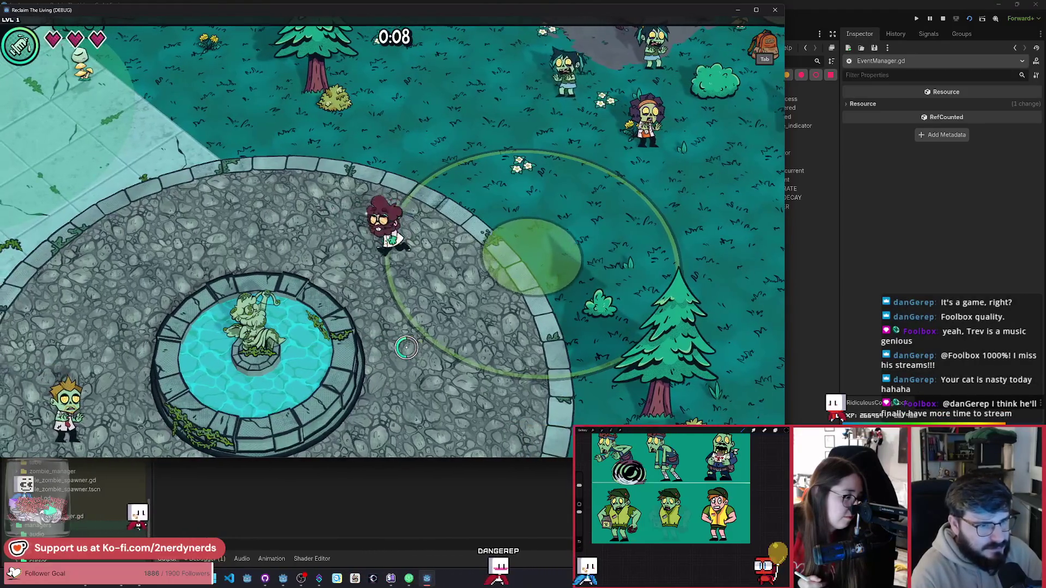
{"action": "key", "text": "d"}
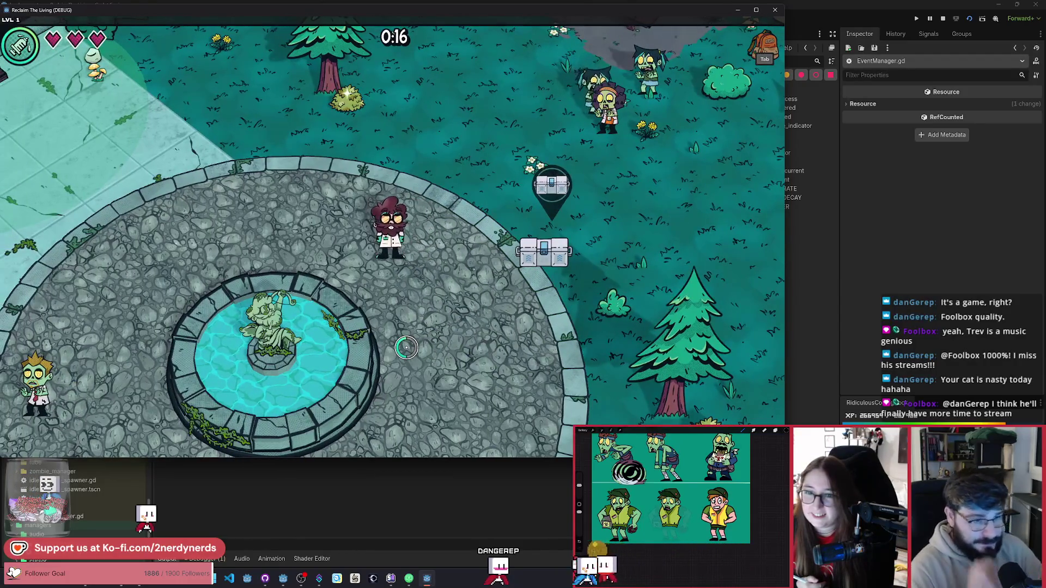
Walk down-right to the newly spawned chest and open it to reveal its card.
{"action": "key", "text": "d"}
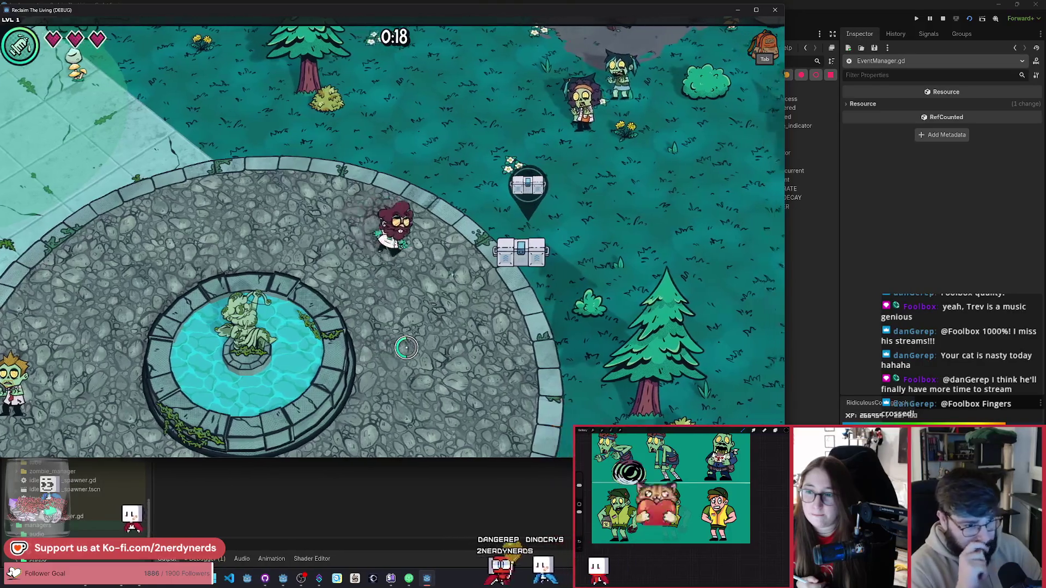
{"action": "key", "text": "a"}
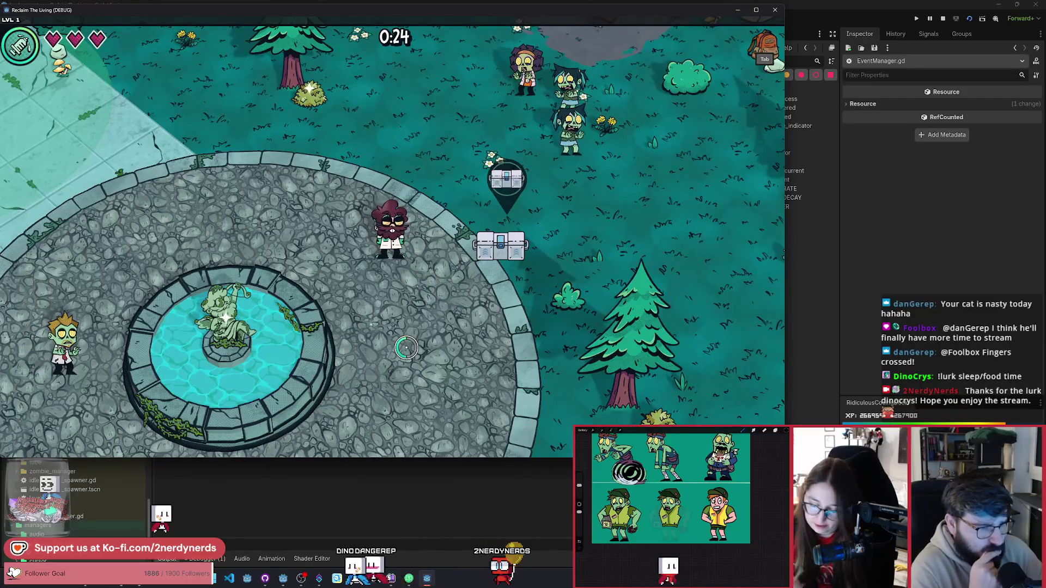
{"action": "key", "text": "w"}
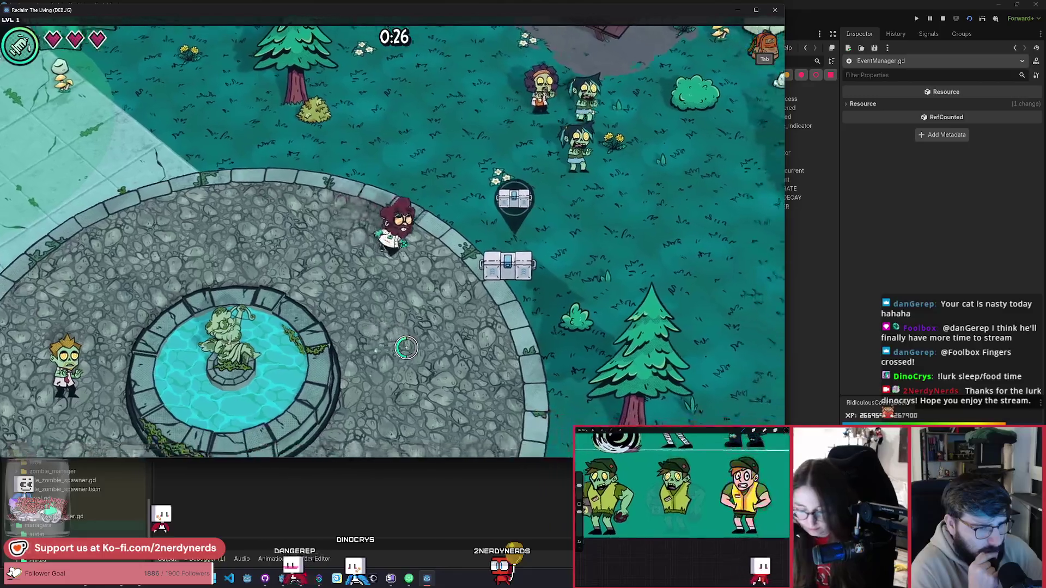
{"action": "key", "text": "s"}
{"action": "key", "text": "d"}
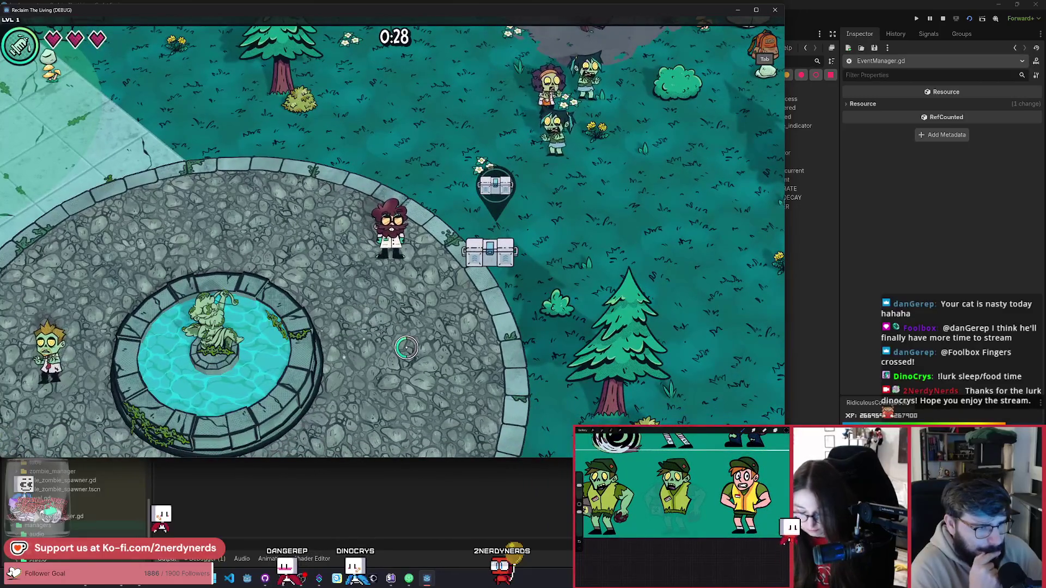
{"action": "key", "text": "s"}
{"action": "key", "text": "d"}
{"action": "key", "text": "d"}
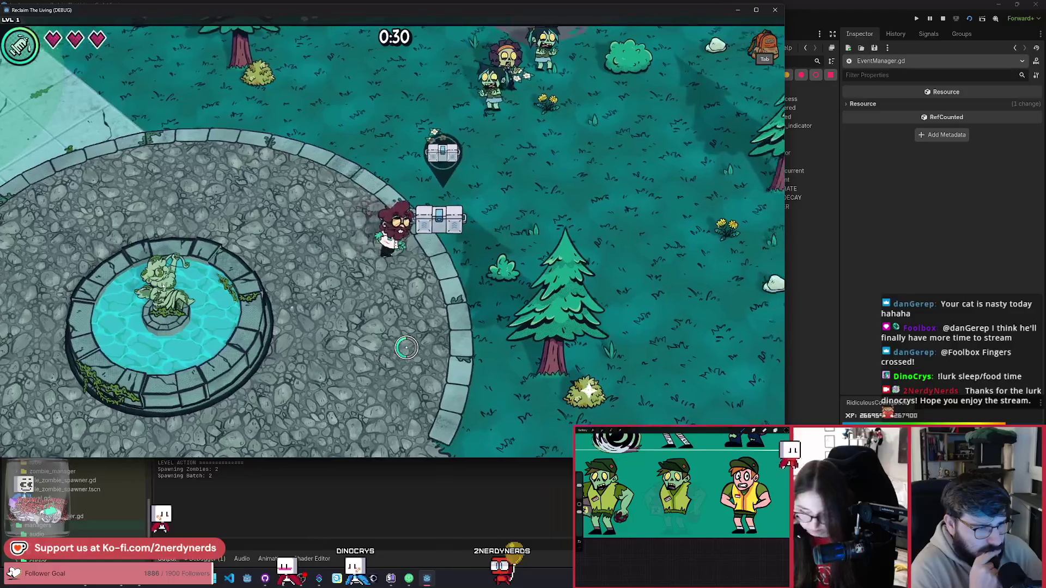
{"action": "left_click", "coordinate": [401, 345]}
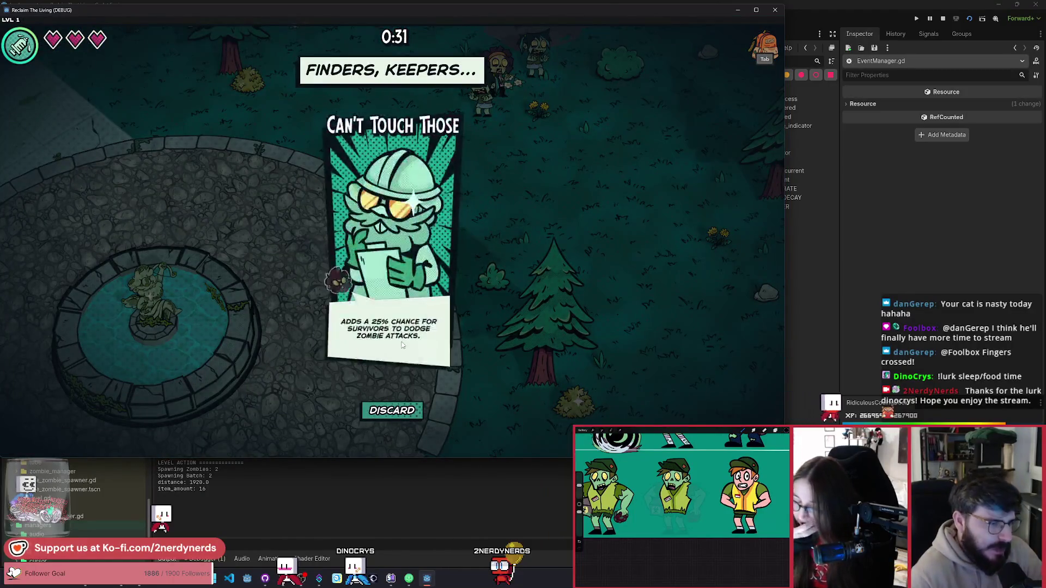
Dismiss the Can't Touch Those card and walk the player up-left toward the swings.
{"action": "left_click", "coordinate": [403, 349]}
{"action": "key", "text": "w"}
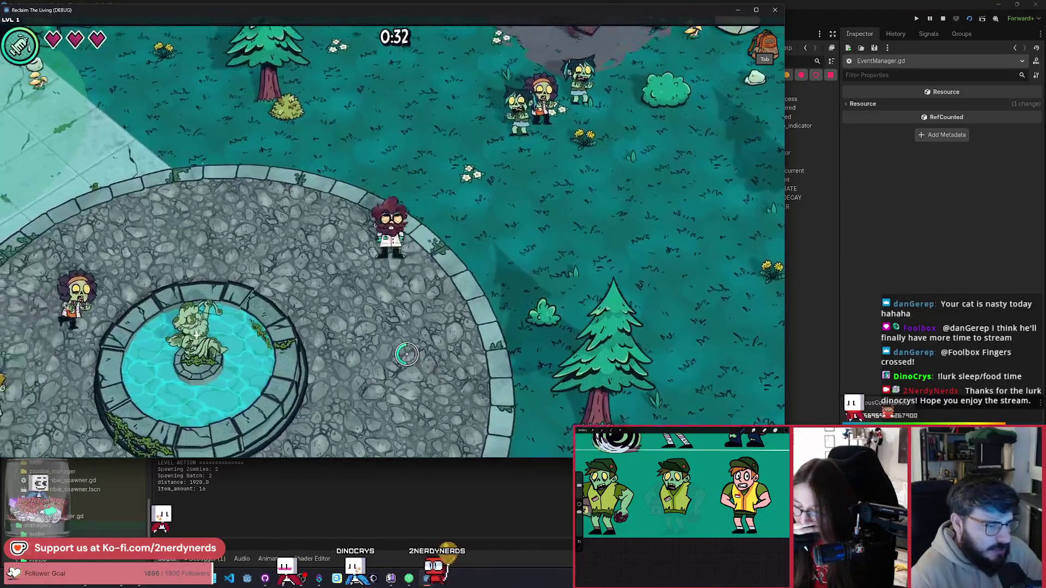
{"action": "key", "text": "a"}
{"action": "key", "text": "w"}
{"action": "key", "text": "a"}
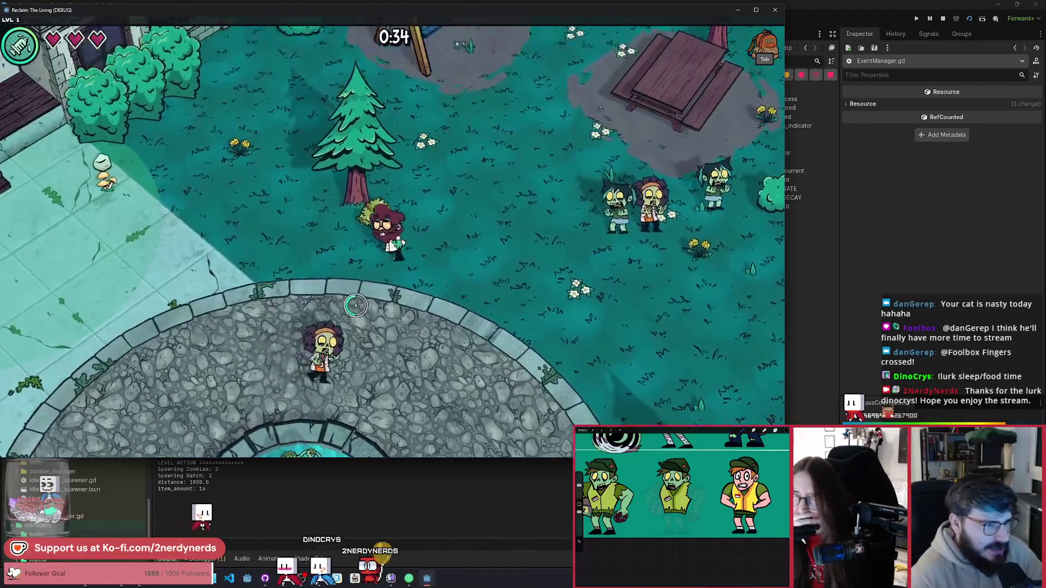
{"action": "key", "text": "s"}
{"action": "key", "text": "a"}
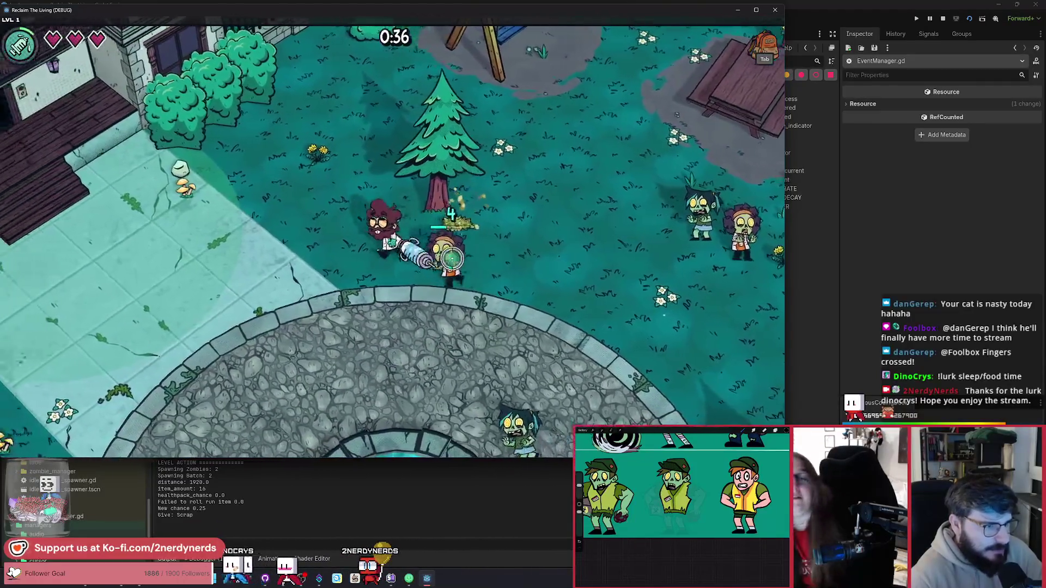
{"action": "key", "text": "w"}
{"action": "key", "text": "a"}
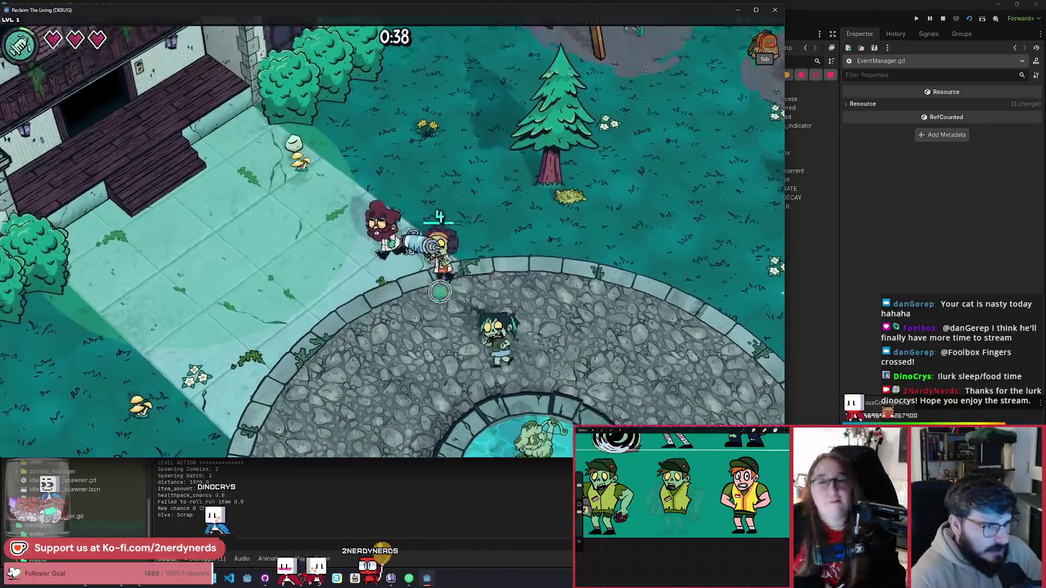
Walk around the fountain and back across the plaza, then stop the running game.
{"action": "key", "text": "s"}
{"action": "key", "text": "d"}
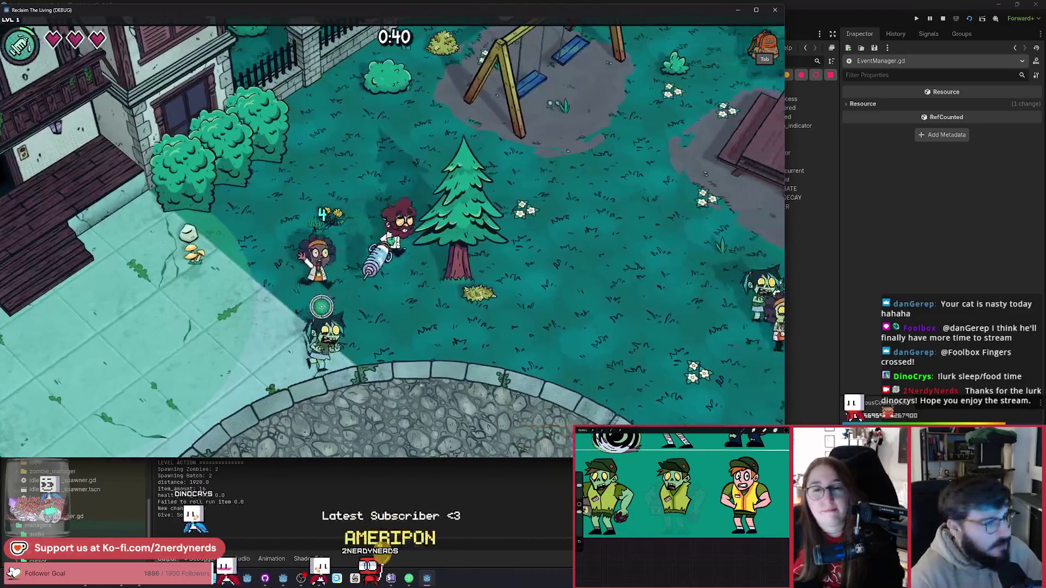
{"action": "key", "text": "s"}
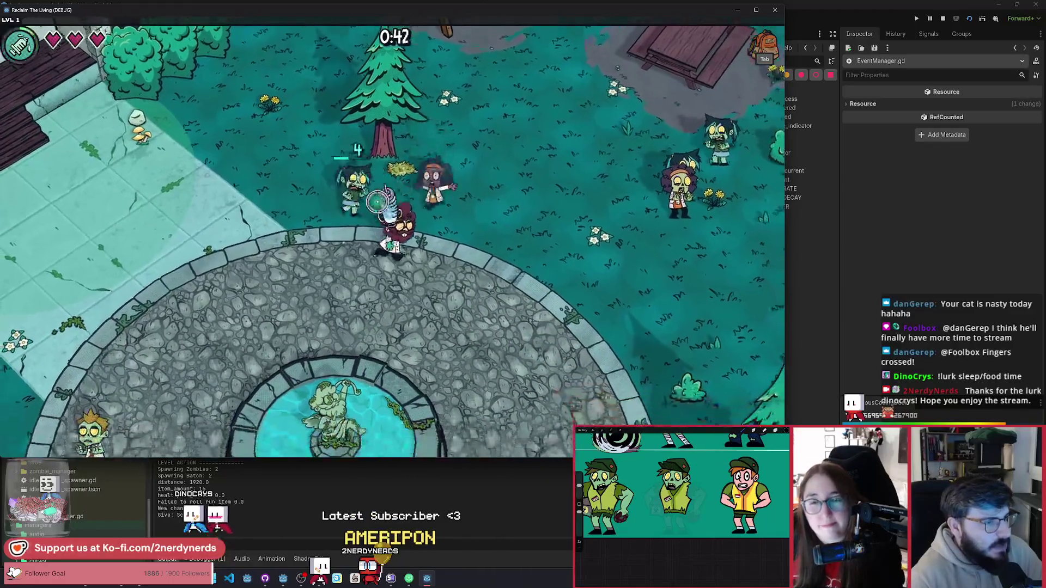
{"action": "key", "text": "a"}
{"action": "key", "text": "w"}
{"action": "key", "text": "a"}
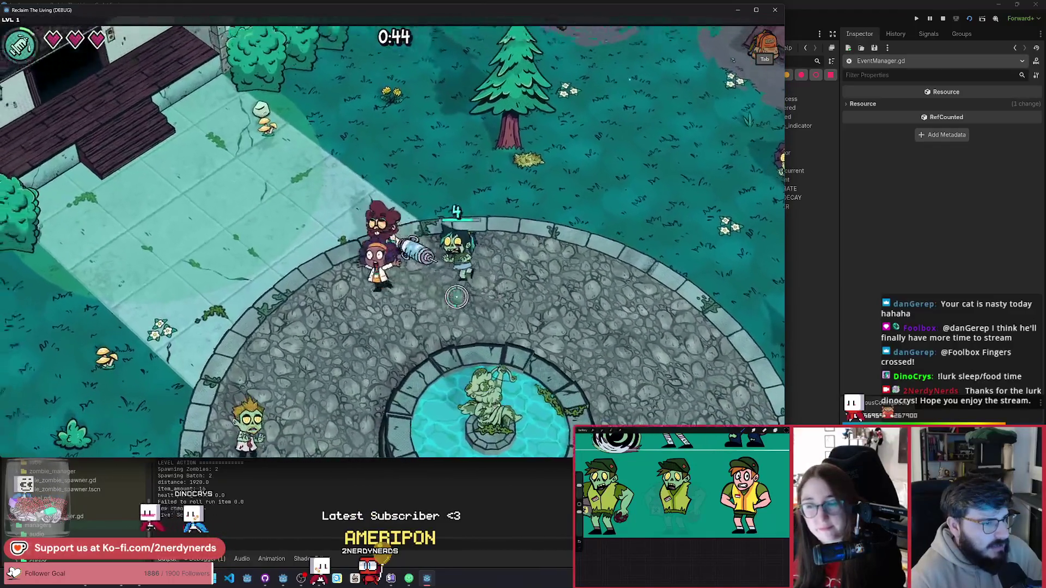
{"action": "key", "text": "a"}
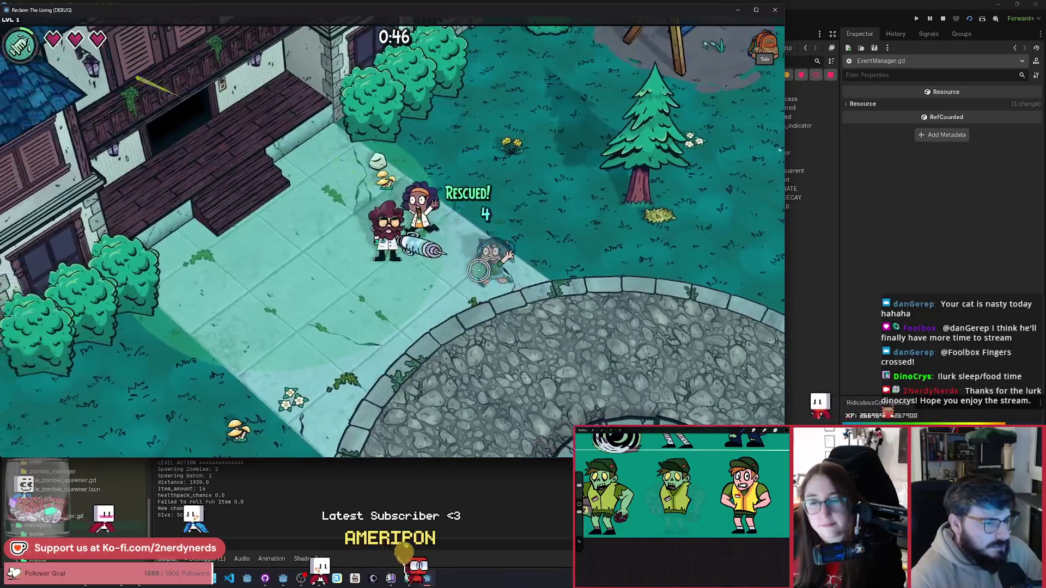
{"action": "key", "text": "d"}
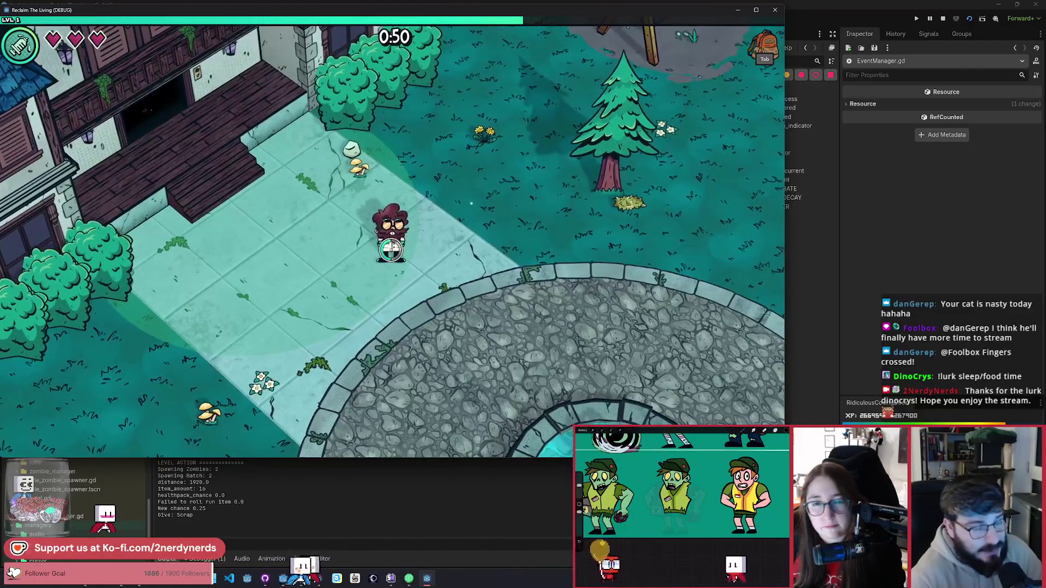
{"action": "key", "text": "d"}
{"action": "key", "text": "s"}
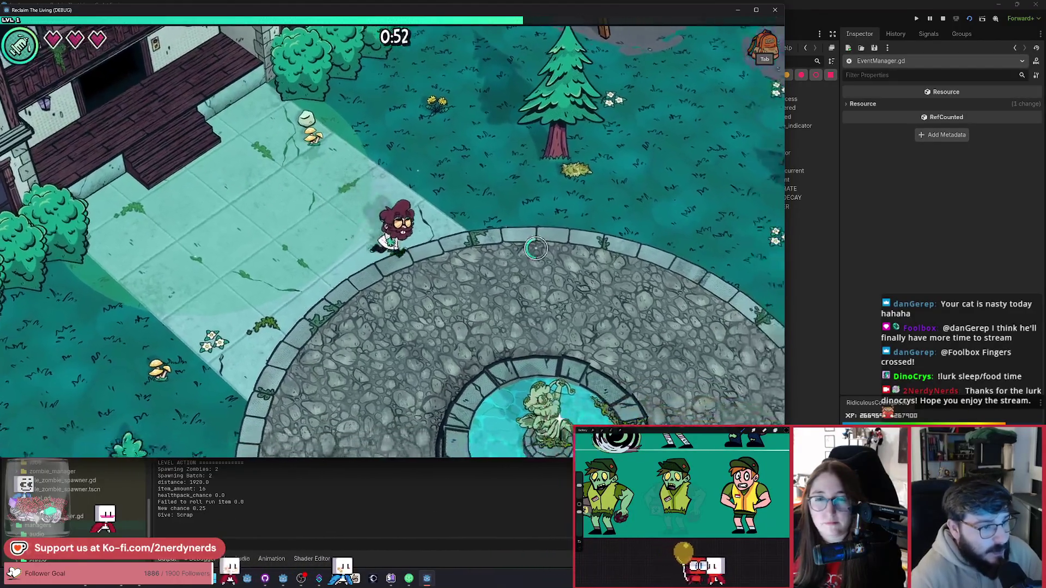
{"action": "key", "text": "d"}
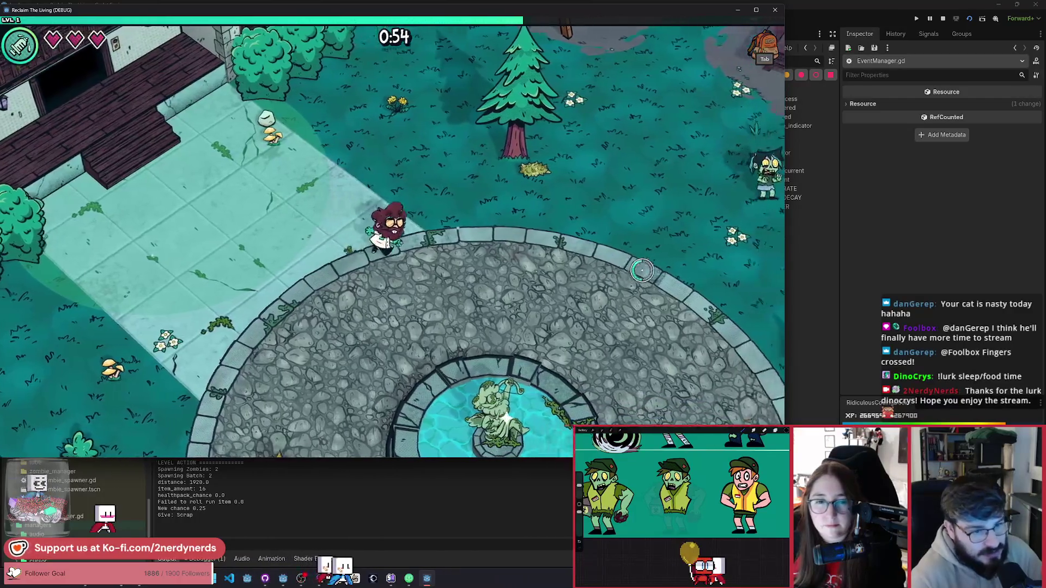
{"action": "left_click", "coordinate": [970, 19]}
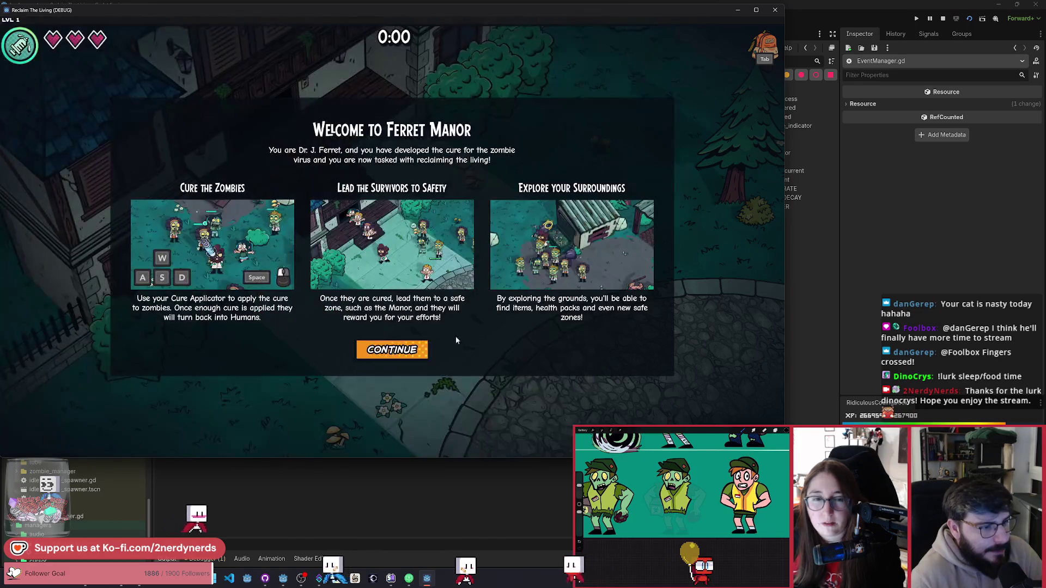
Dismiss the welcome dialog and walk down-right toward the event area.
{"action": "left_click", "coordinate": [414, 346]}
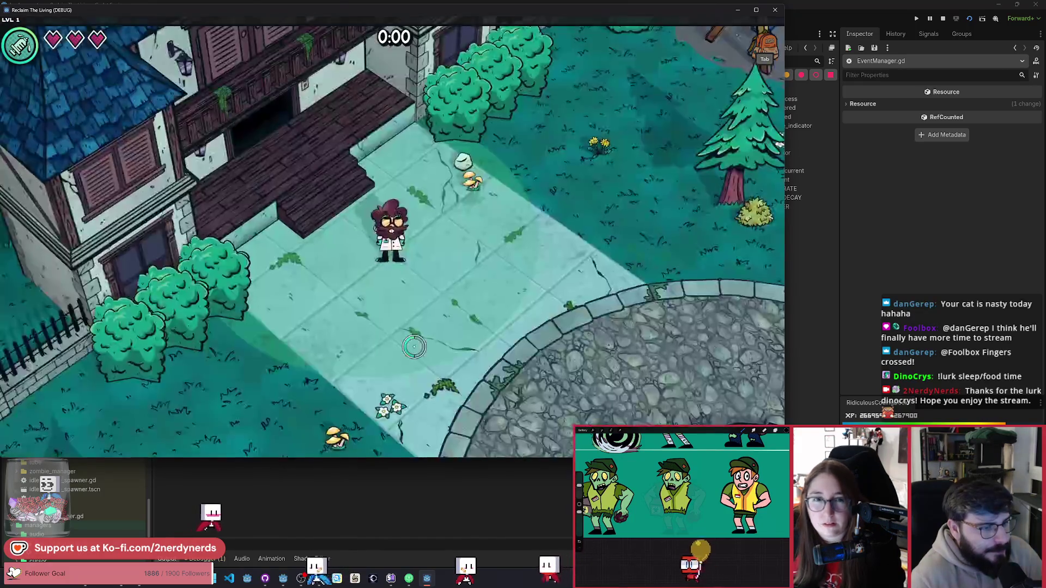
{"action": "key", "text": "d"}
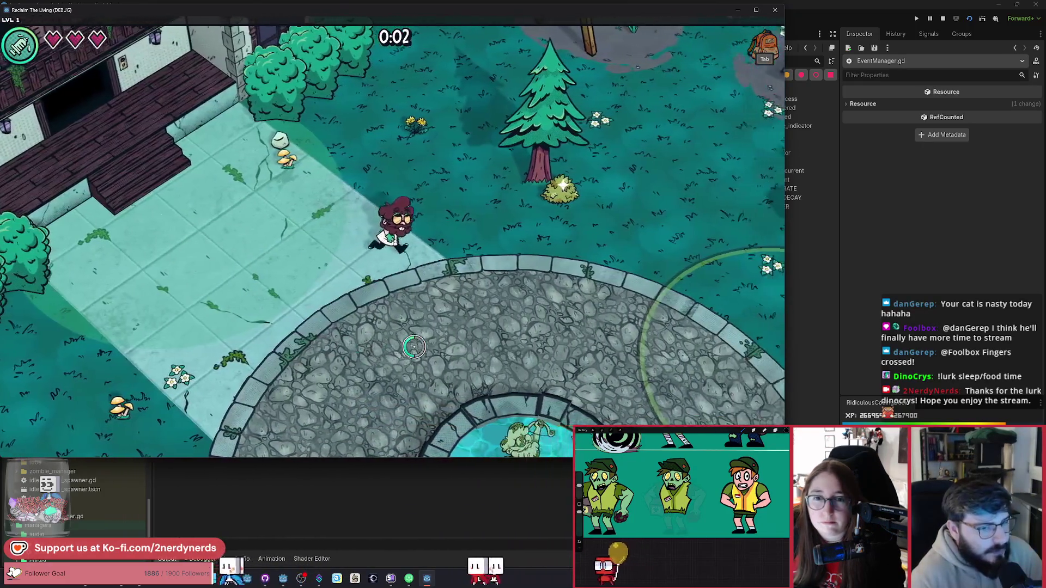
{"action": "key", "text": "s"}
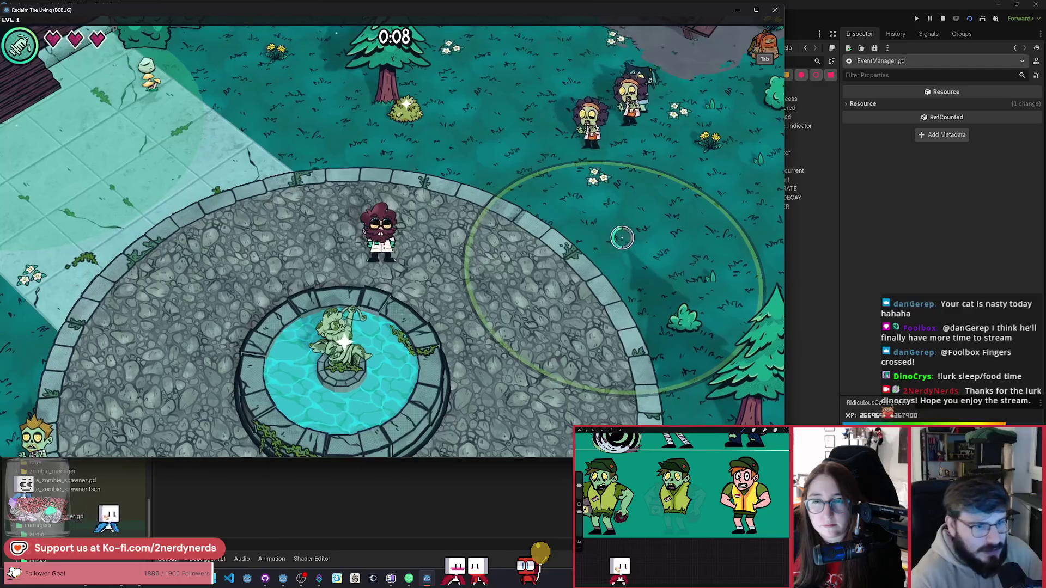
{"action": "key", "text": "s"}
{"action": "key", "text": "d"}
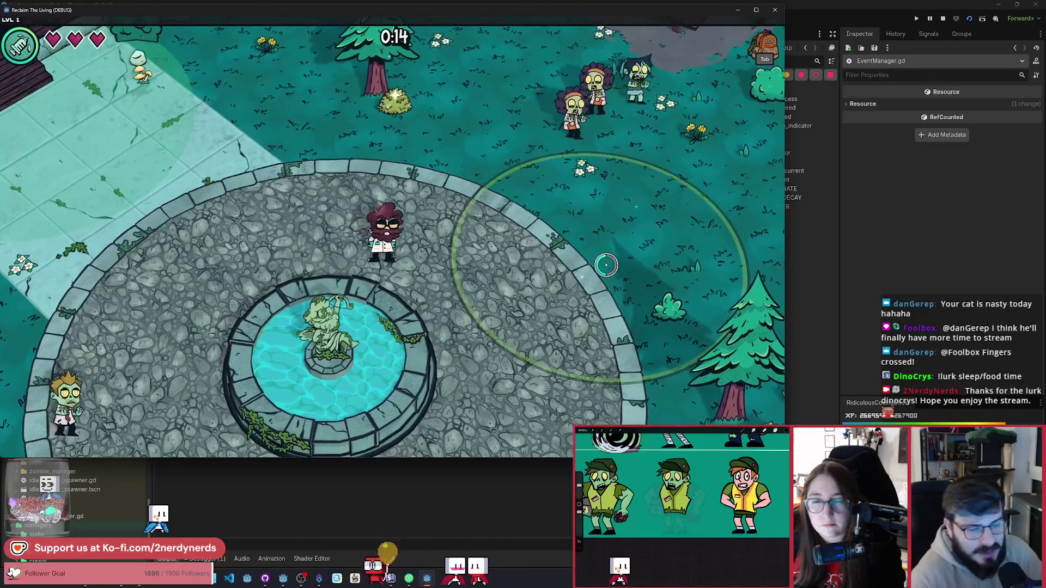
{"action": "key", "text": "d"}
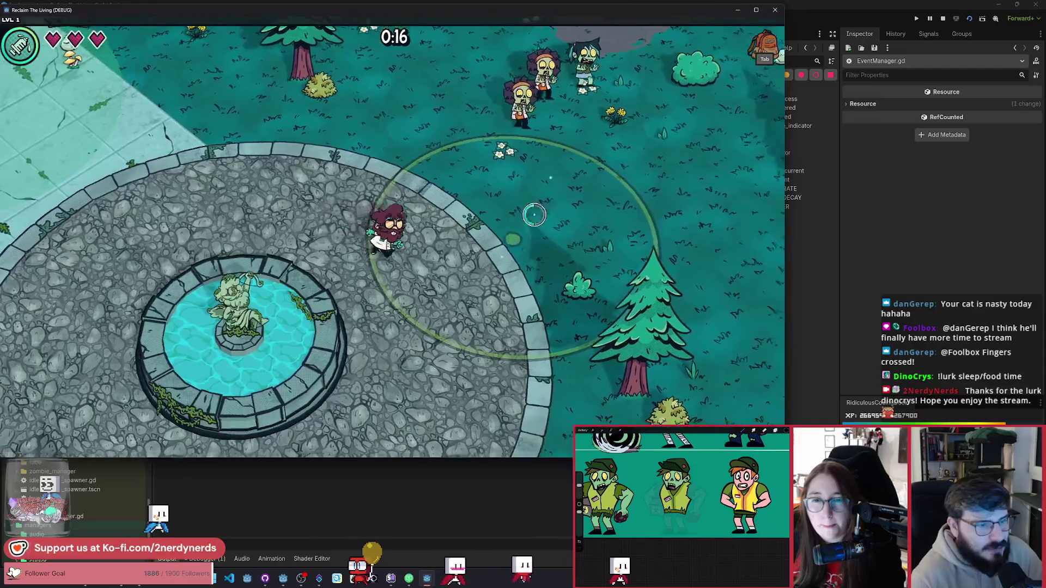
{"action": "key", "text": "a"}
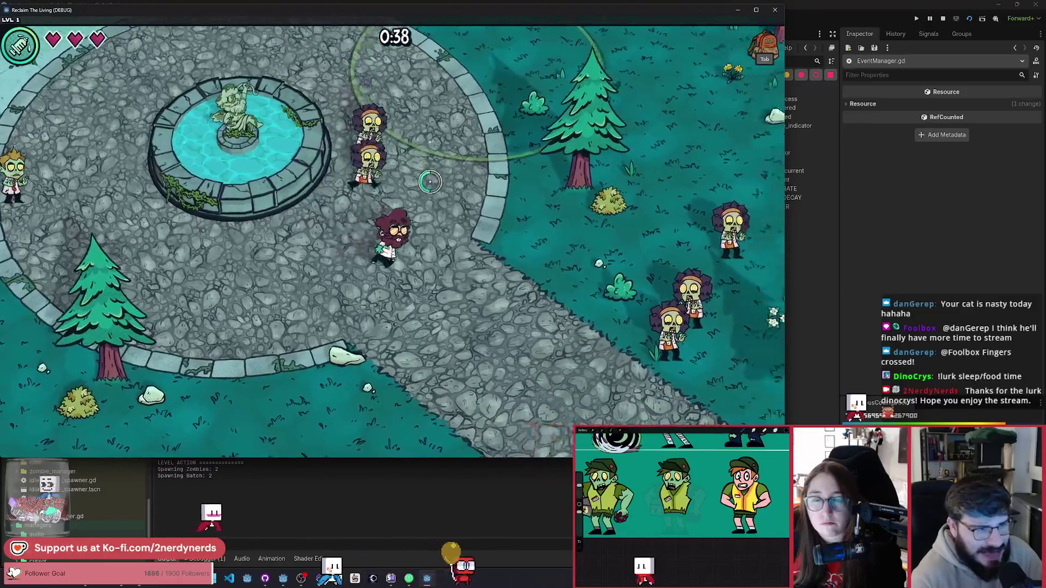
Walk the player up and left through the park to rescue a survivor.
{"action": "key", "text": "d"}
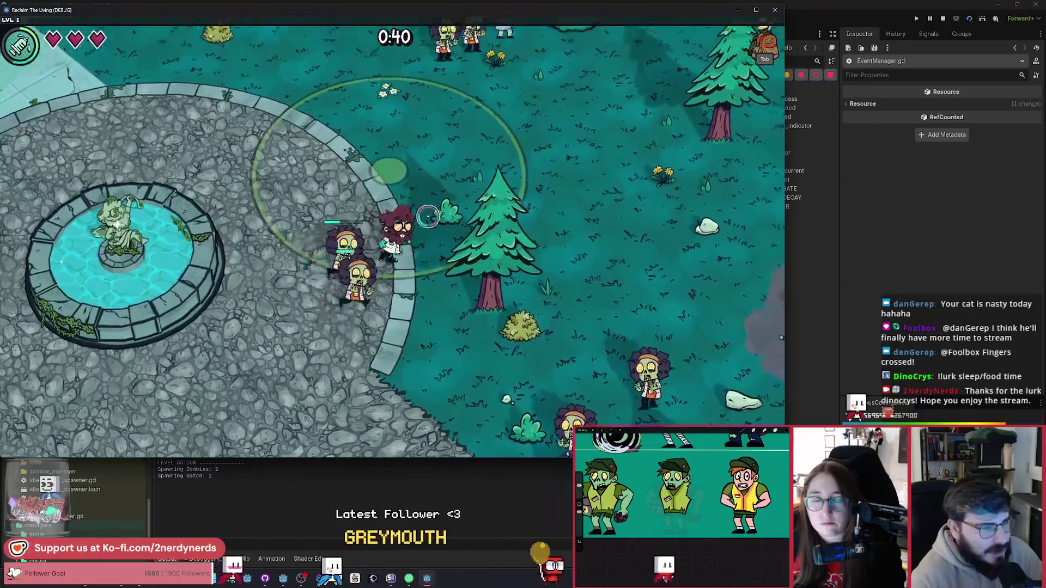
{"action": "key", "text": "w"}
{"action": "key", "text": "a"}
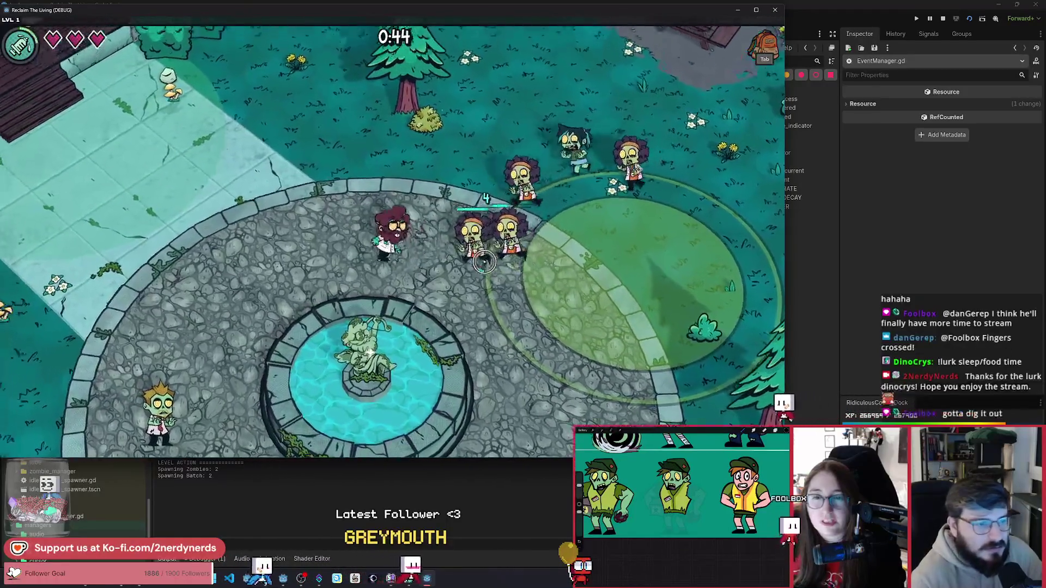
{"action": "key", "text": "w"}
{"action": "key", "text": "a"}
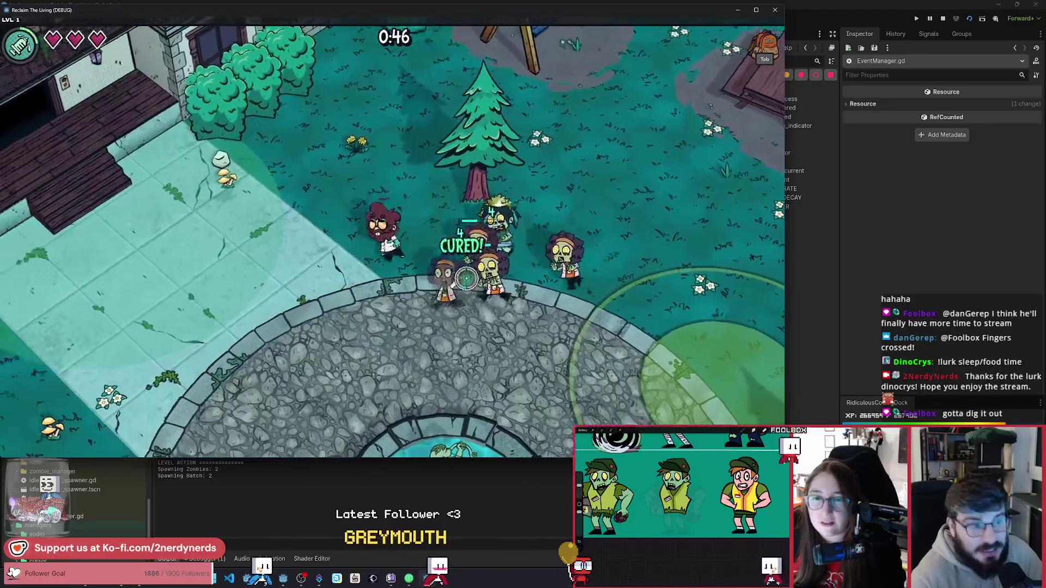
{"action": "key", "text": "s"}
Cure nearby zombies while the XP bar fills, then pick the Roll upgrade.
{"action": "key", "text": "w"}
{"action": "key", "text": "a"}
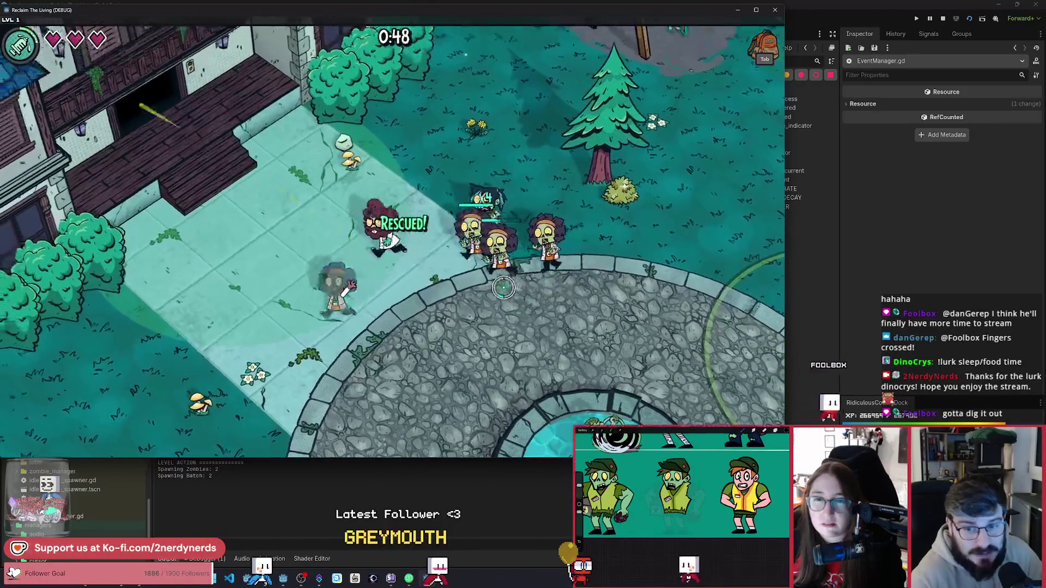
{"action": "key", "text": "a"}
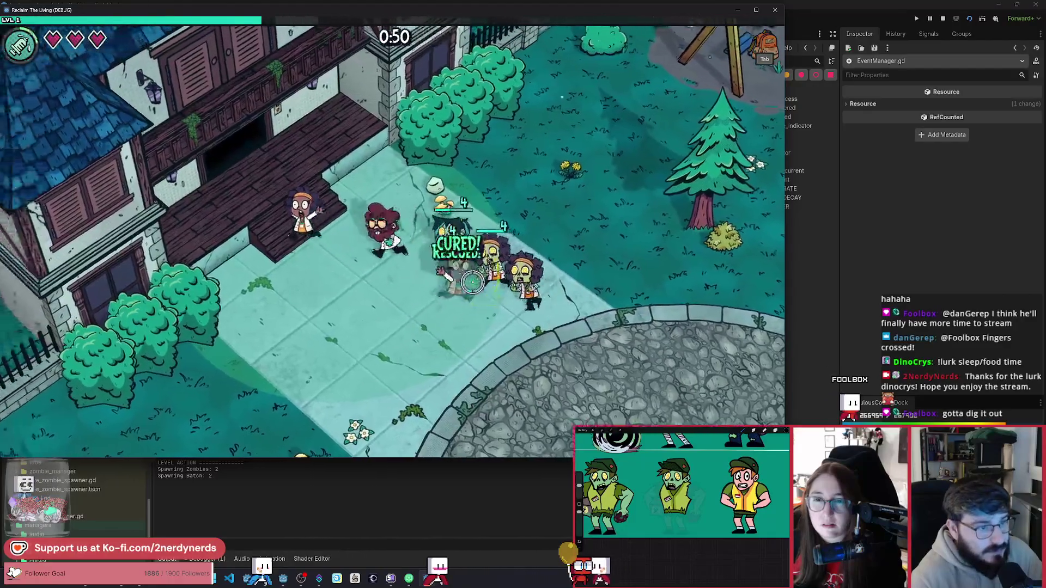
{"action": "key", "text": "s"}
{"action": "key", "text": "d"}
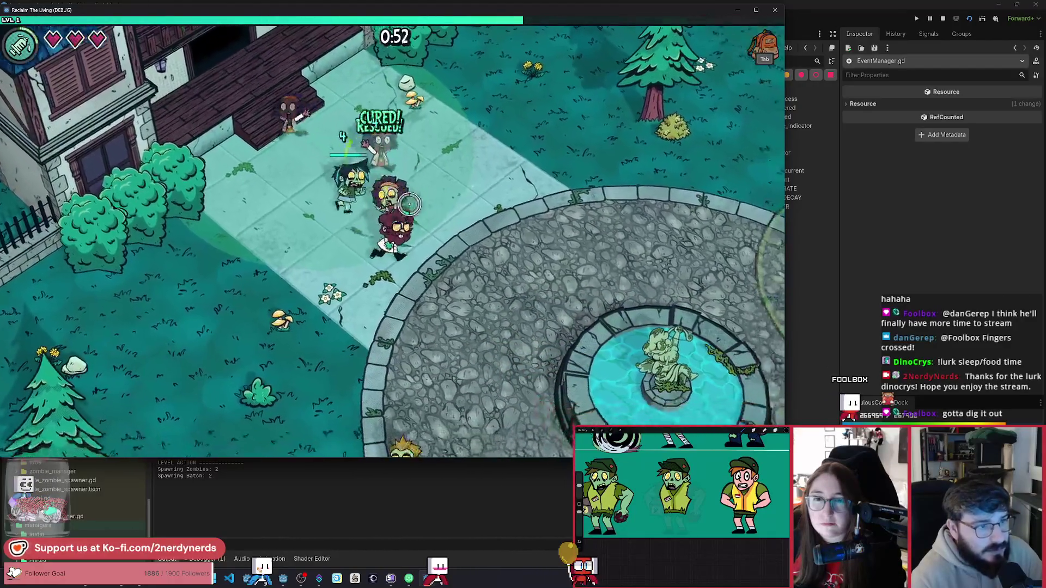
{"action": "key", "text": "s"}
{"action": "key", "text": "d"}
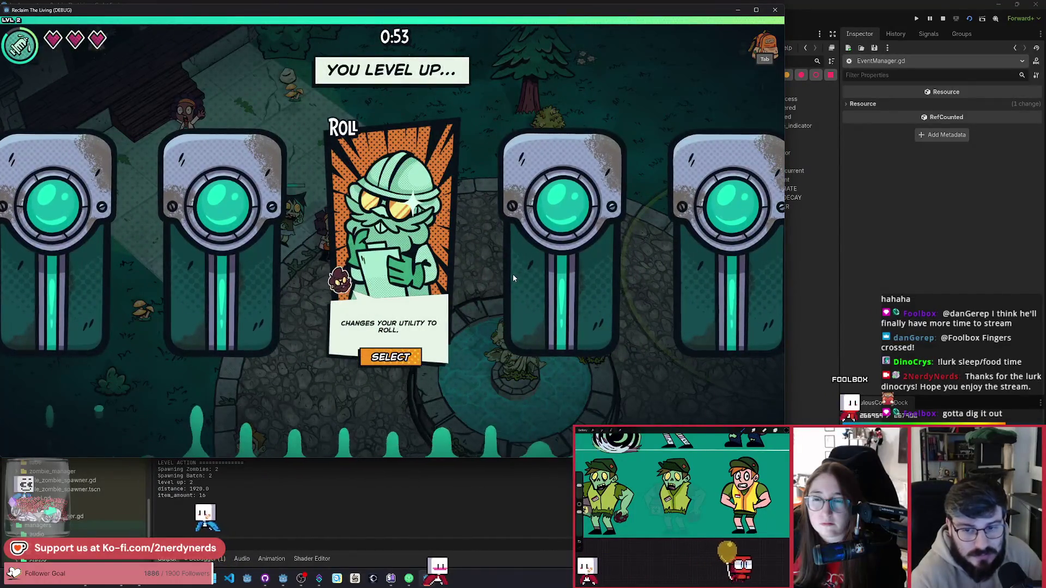
{"action": "left_click", "coordinate": [398, 360]}
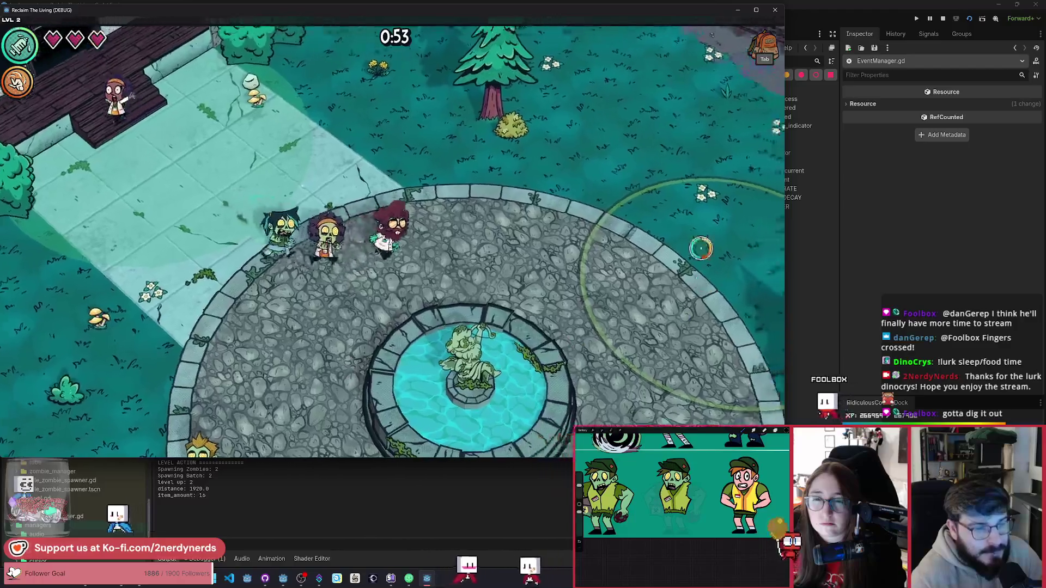
Stay in the event circle until it completes, then open the spawned chest and take Potent Mixture.
{"action": "key", "text": "d"}
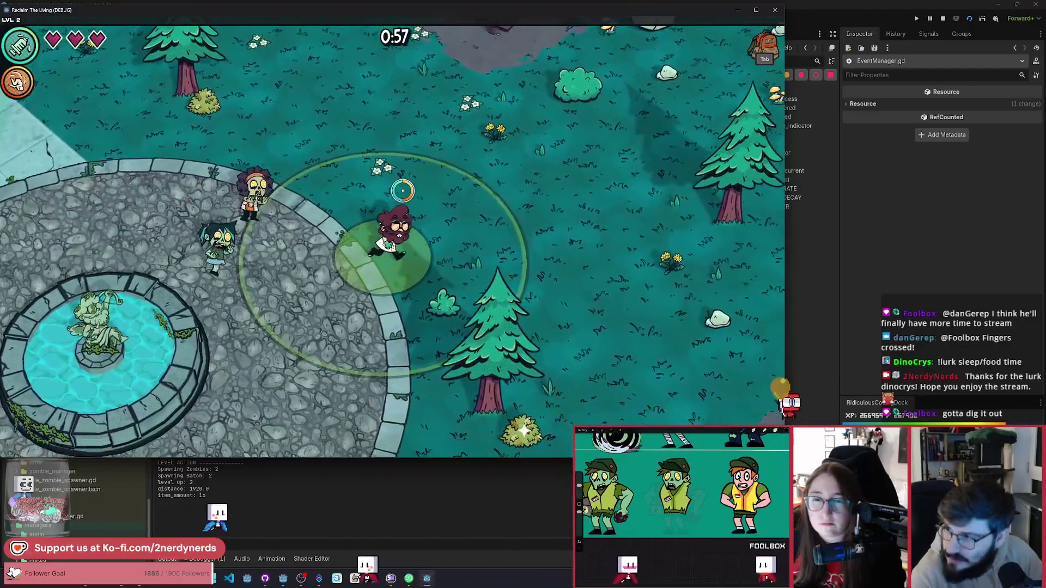
{"action": "key", "text": "d"}
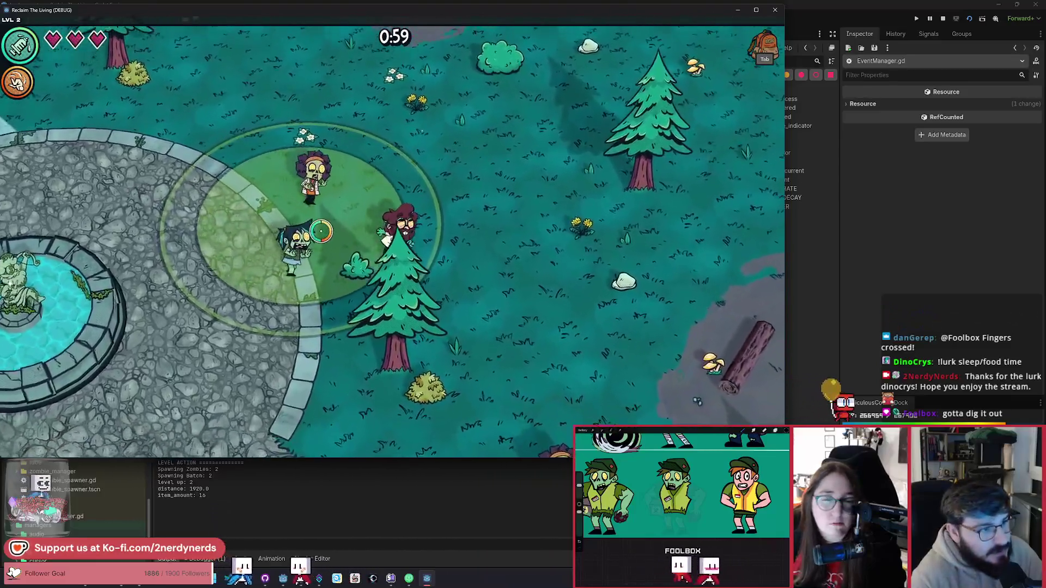
{"action": "key", "text": "w"}
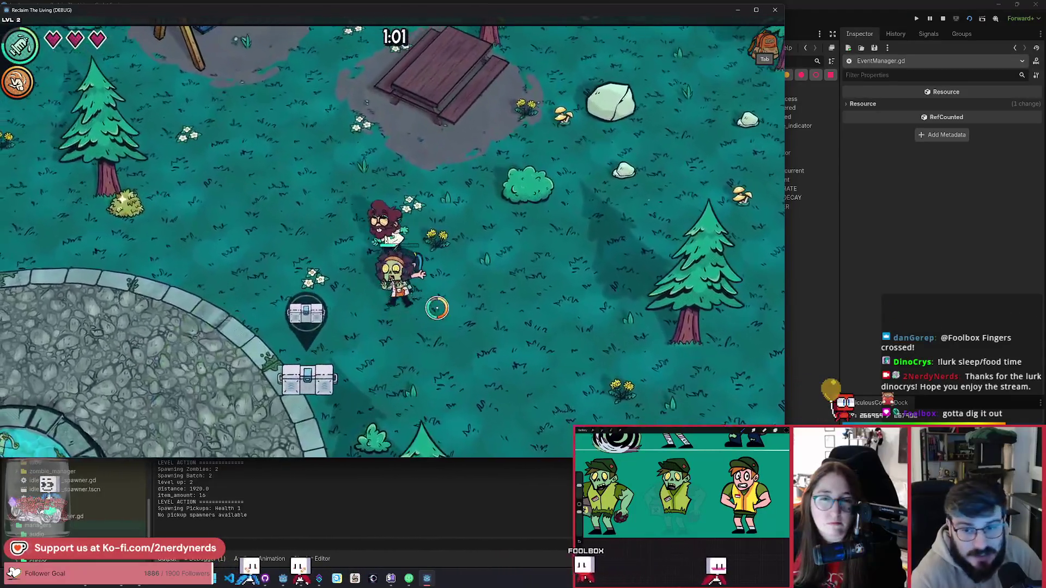
{"action": "key", "text": "a"}
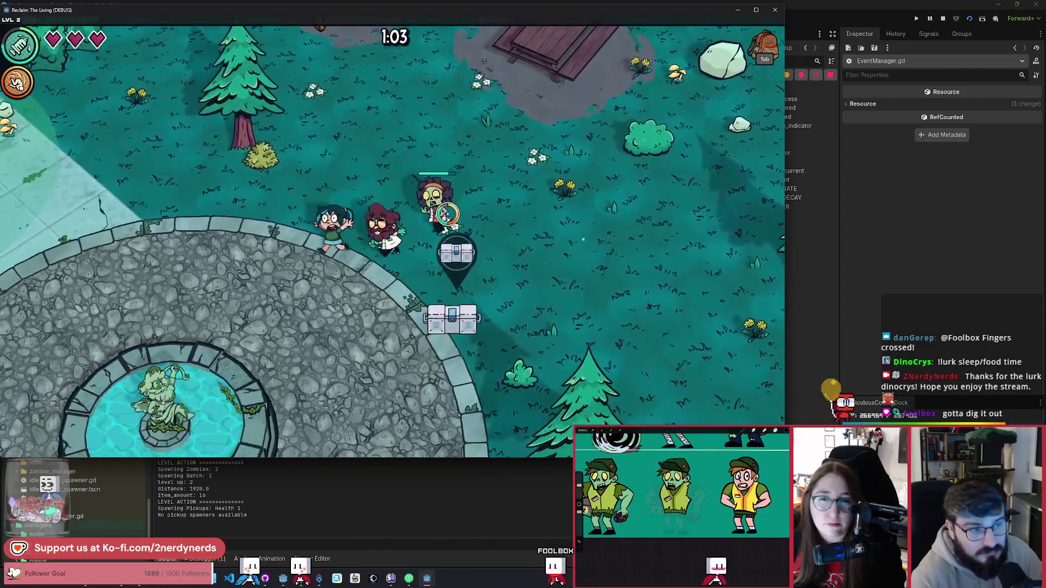
{"action": "key", "text": "a"}
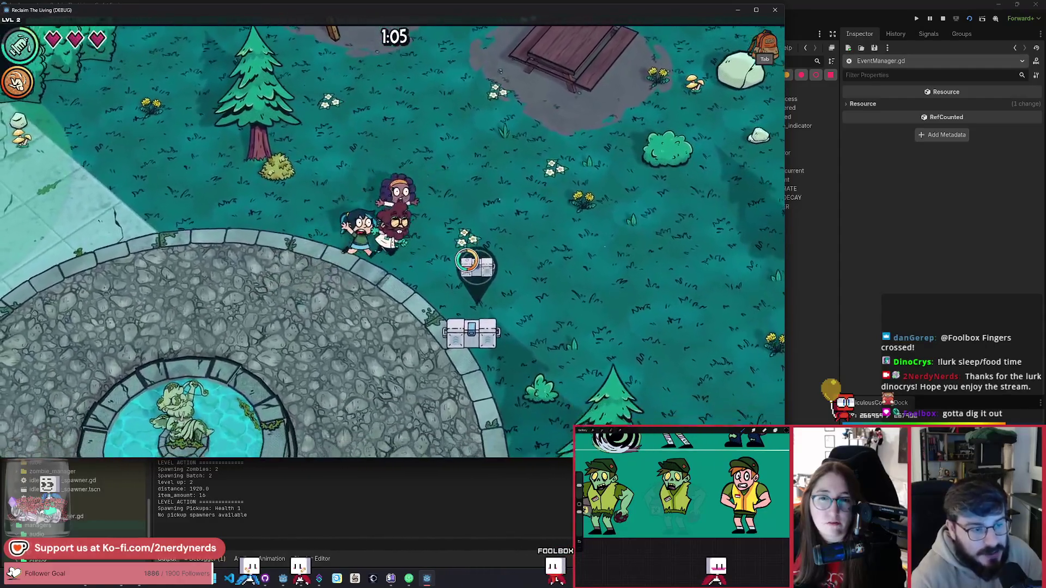
{"action": "key", "text": "s"}
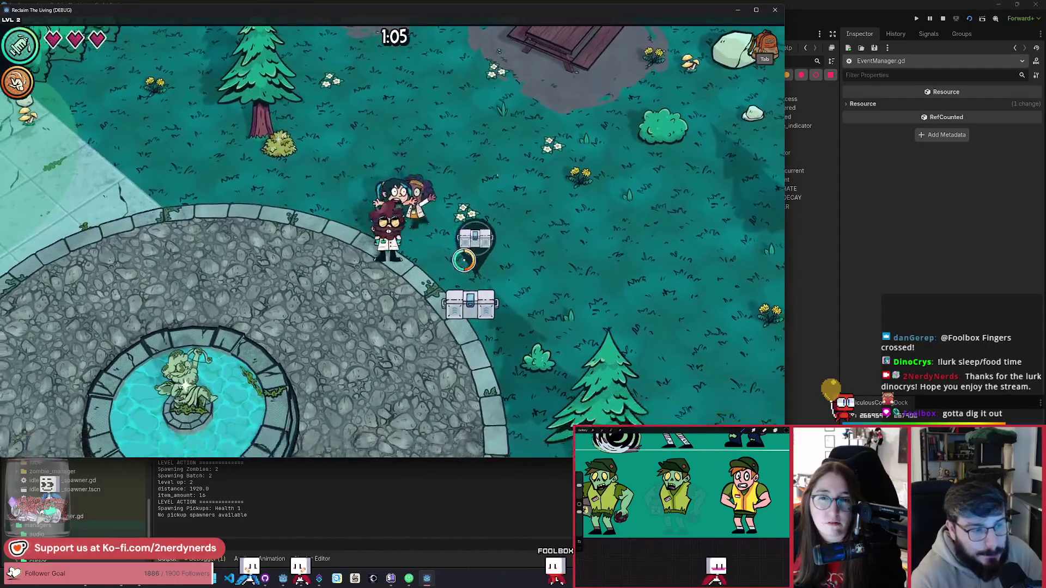
{"action": "key", "text": "d"}
{"action": "key", "text": "s"}
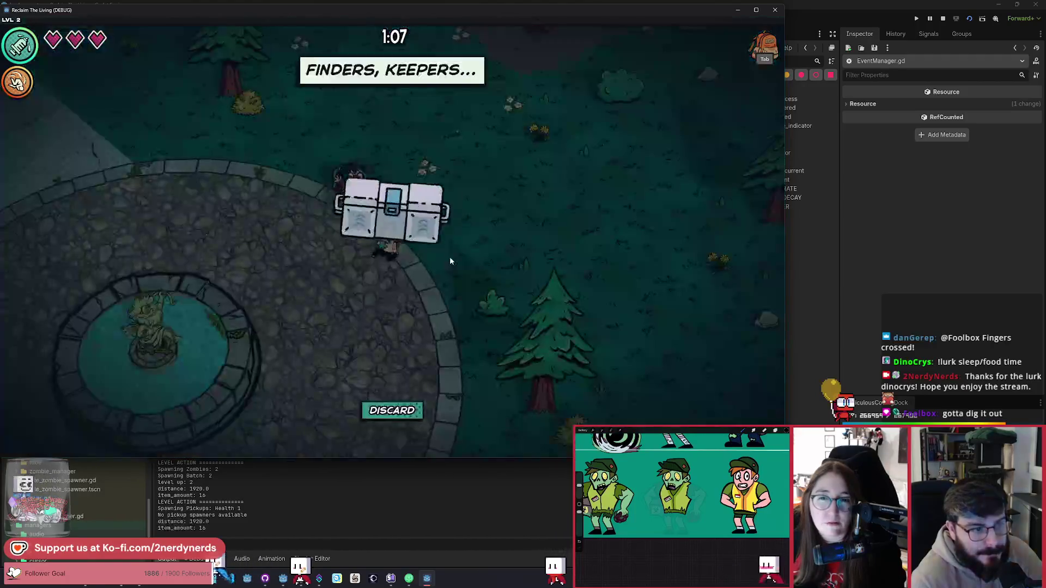
{"action": "left_click", "coordinate": [449, 257]}
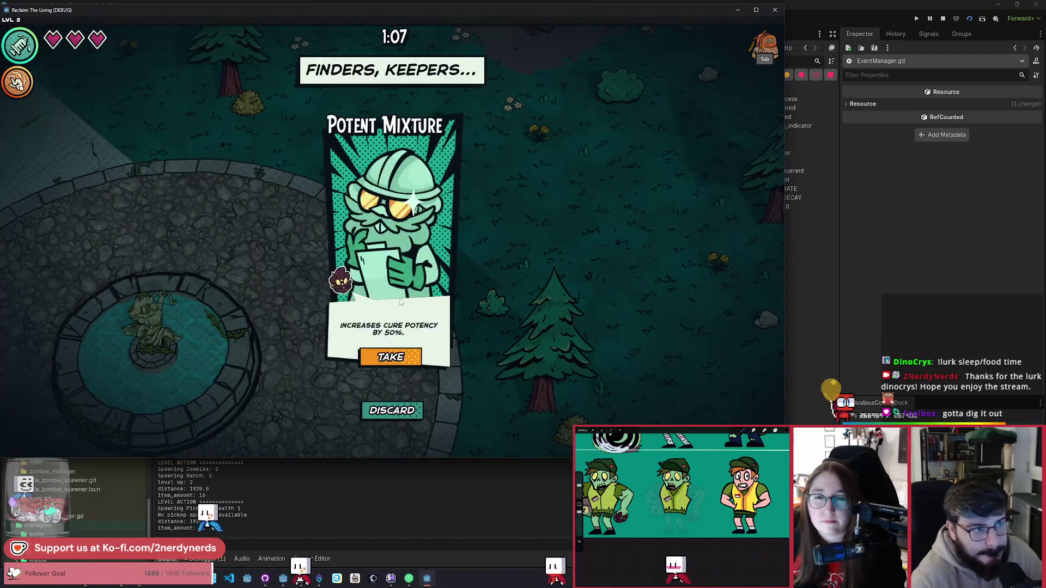
{"action": "left_click", "coordinate": [400, 355]}
Walk around the fountain rescuing another survivor, then head right toward the picnic table.
{"action": "key", "text": "w"}
{"action": "key", "text": "a"}
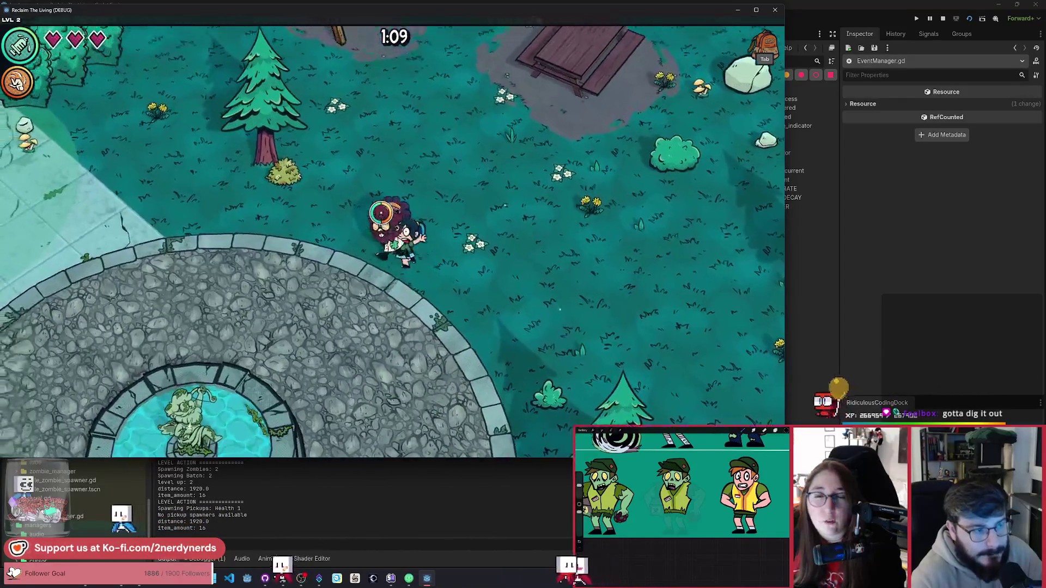
{"action": "key", "text": "w"}
{"action": "key", "text": "a"}
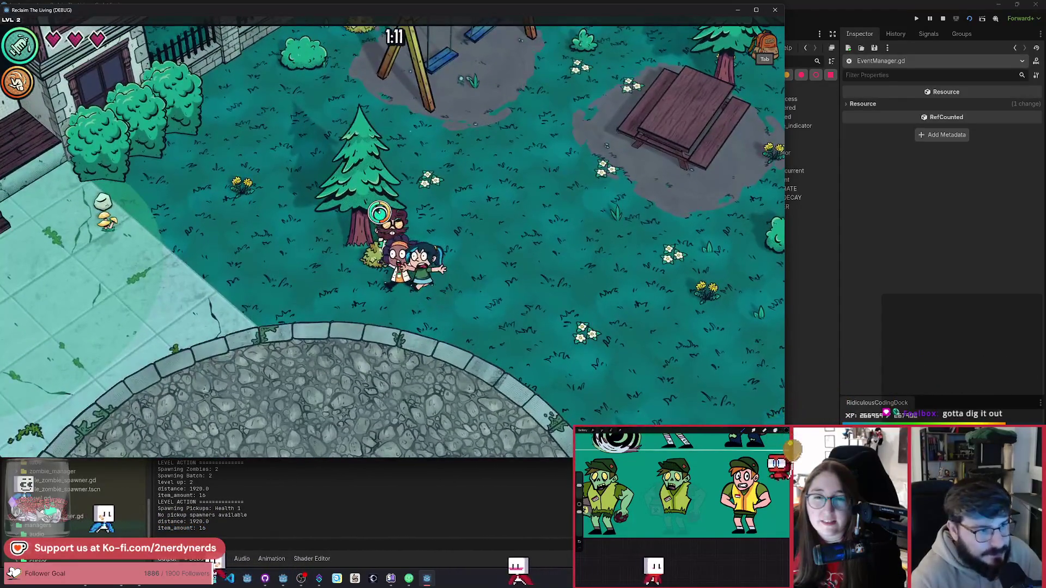
{"action": "key", "text": "s"}
{"action": "key", "text": "a"}
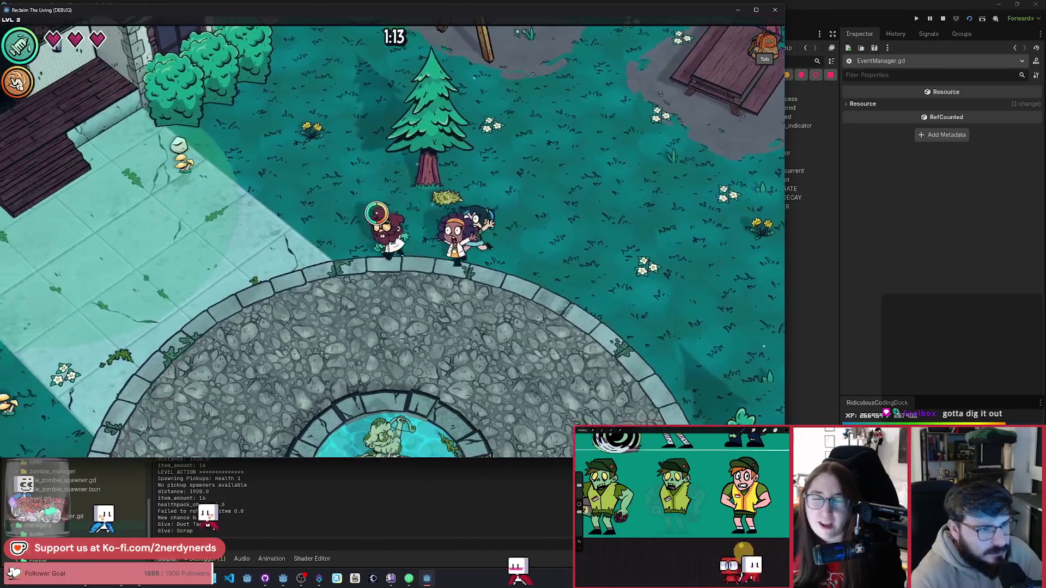
{"action": "key", "text": "w"}
{"action": "key", "text": "a"}
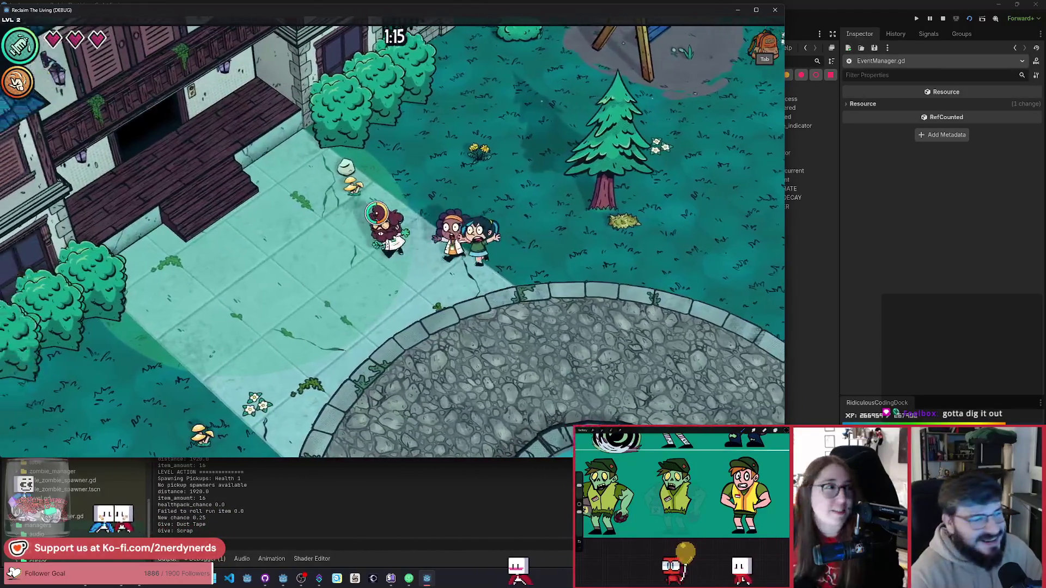
{"action": "key", "text": "d"}
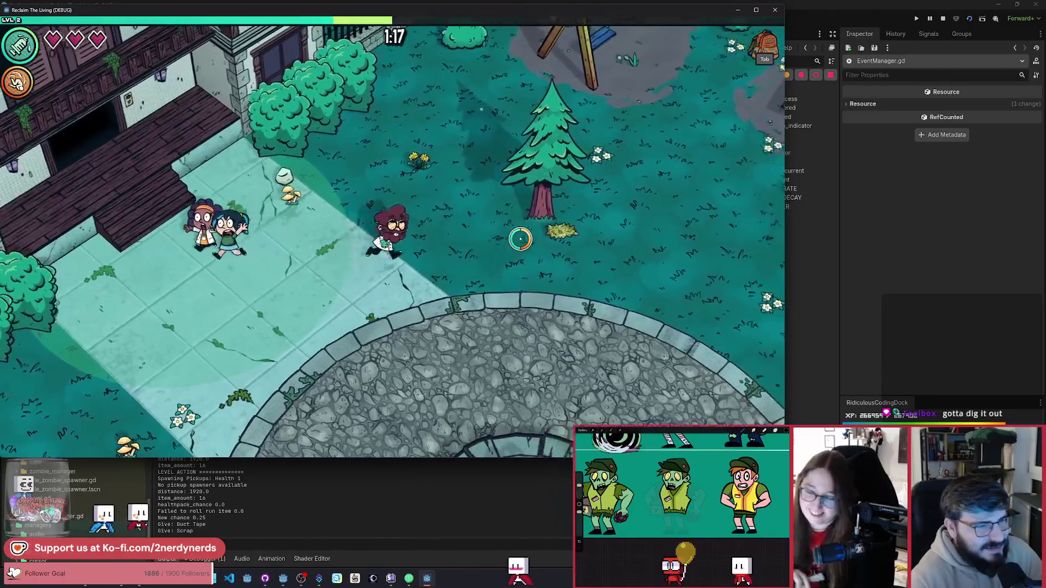
{"action": "key", "text": "d"}
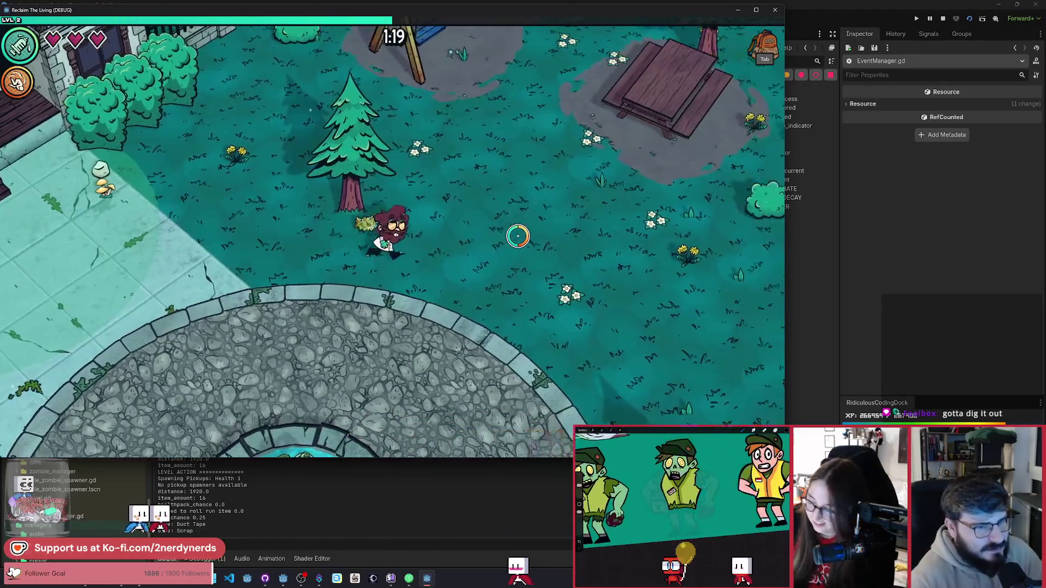
Walk along the fence, dodge-roll down, and choose the Zimmune System mutation.
{"action": "key", "text": "w"}
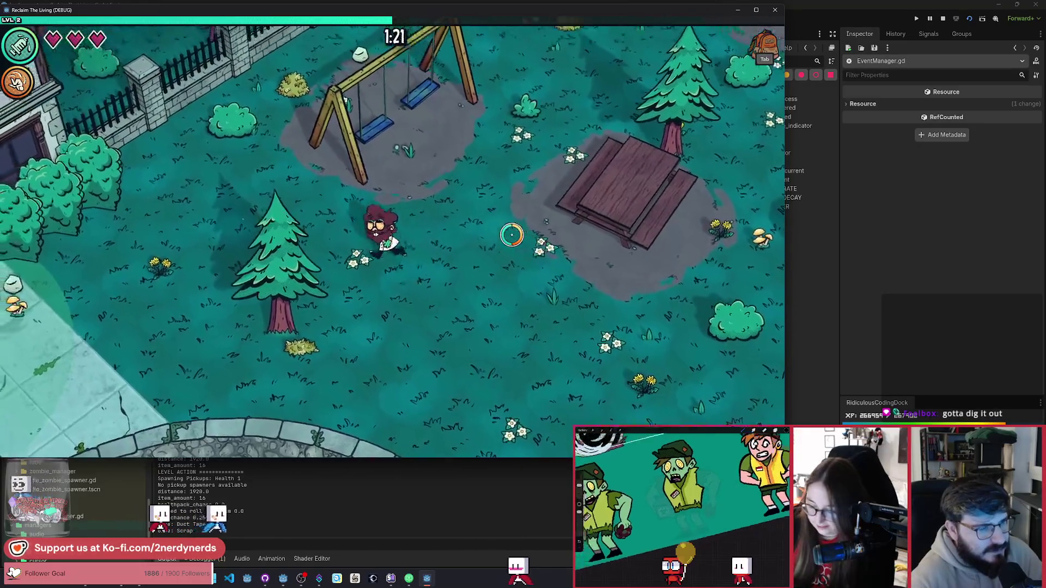
{"action": "key", "text": "a"}
{"action": "key", "text": "w"}
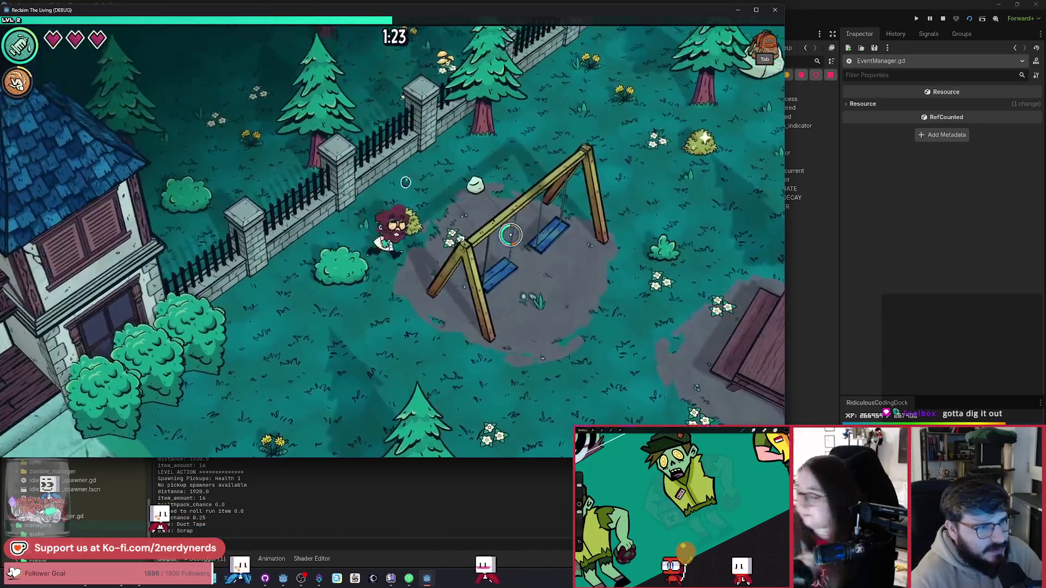
{"action": "key", "text": "s"}
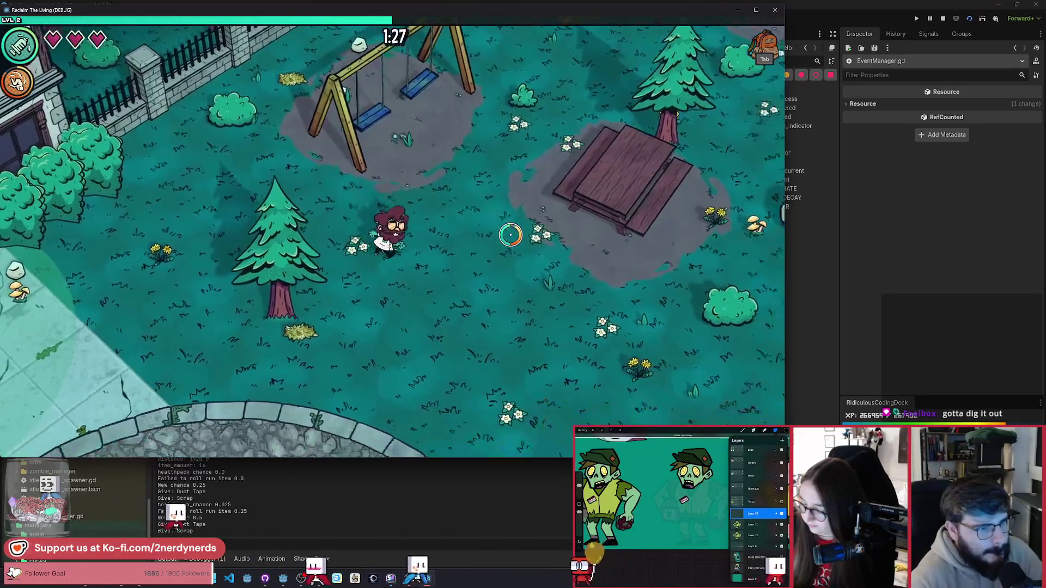
{"action": "key", "text": "s"}
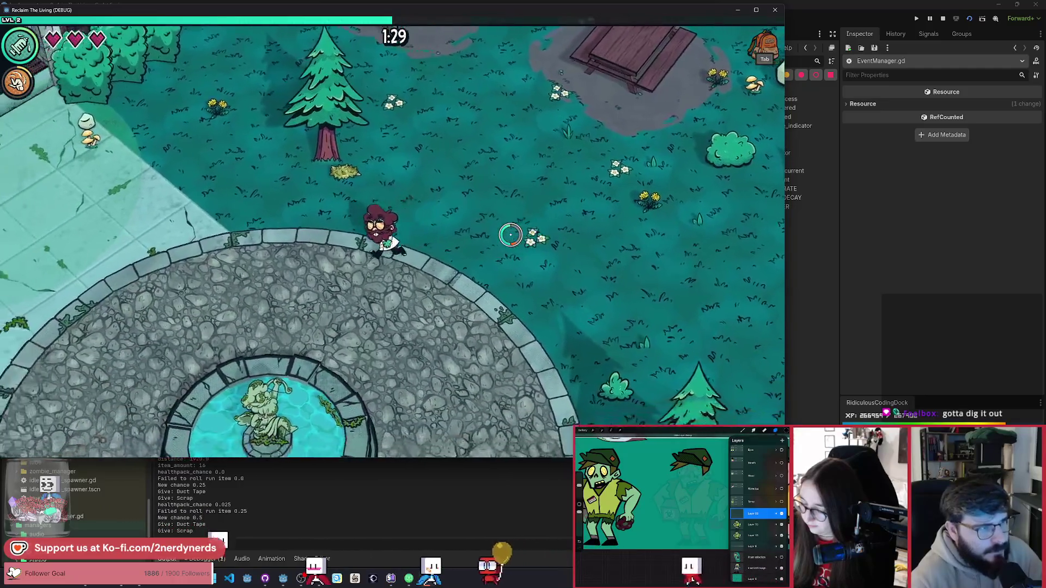
{"action": "key", "text": "a"}
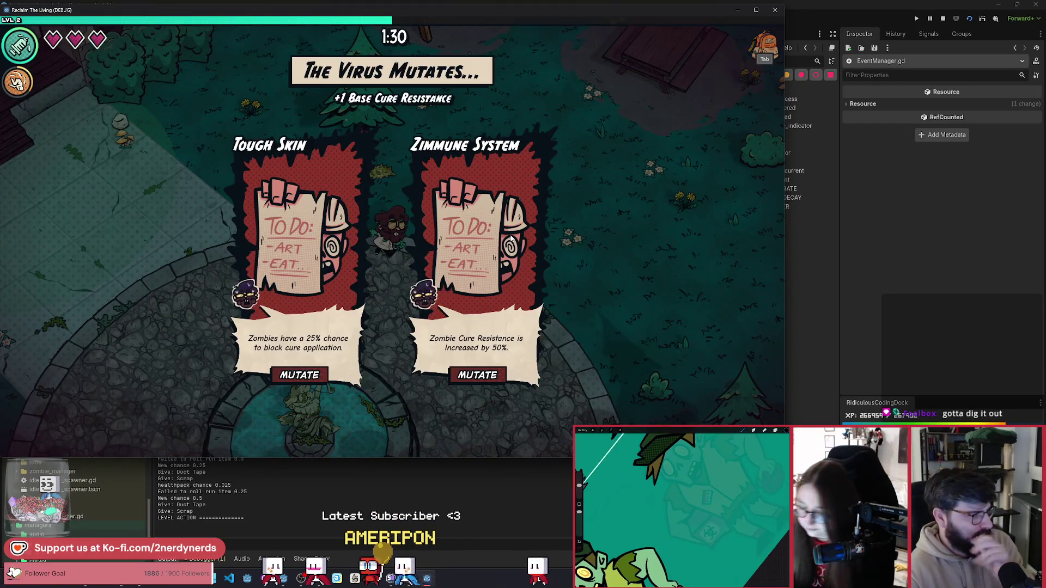
{"action": "left_click", "coordinate": [481, 376]}
Walk toward the picnic table, then stop the game to return to event_area.gd.
{"action": "key", "text": "d"}
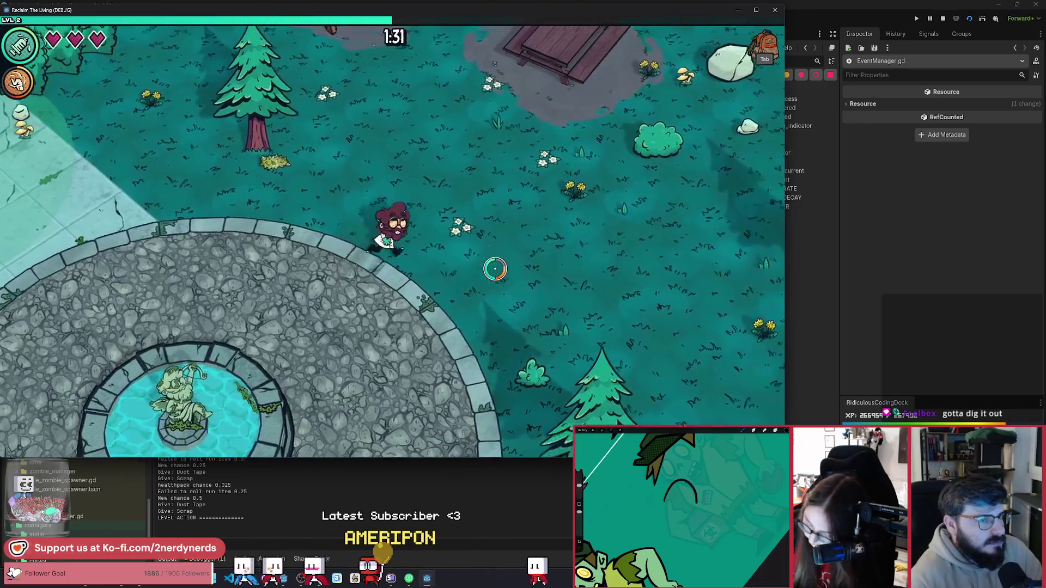
{"action": "key", "text": "w"}
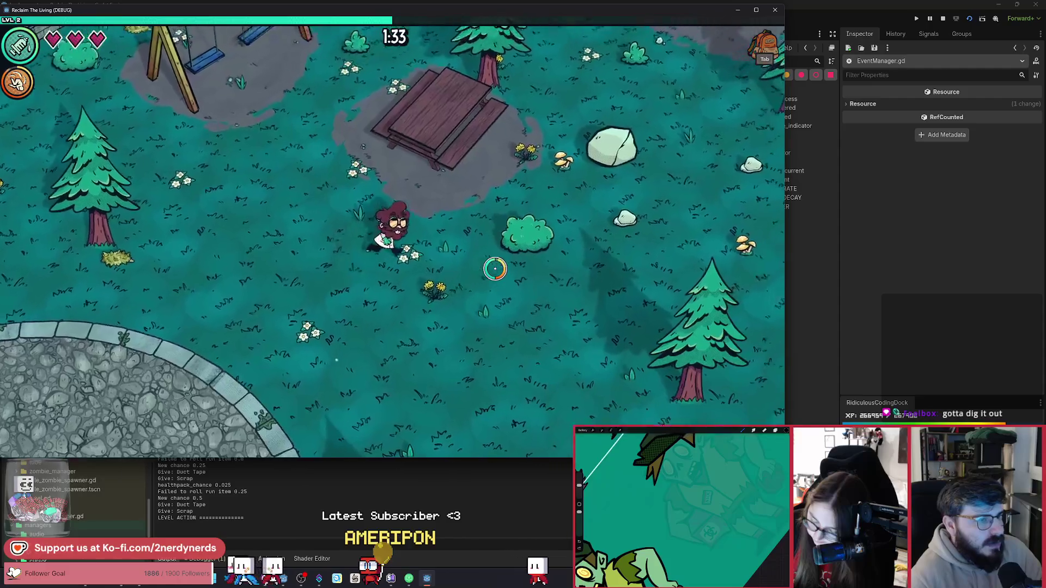
{"action": "key", "text": "d"}
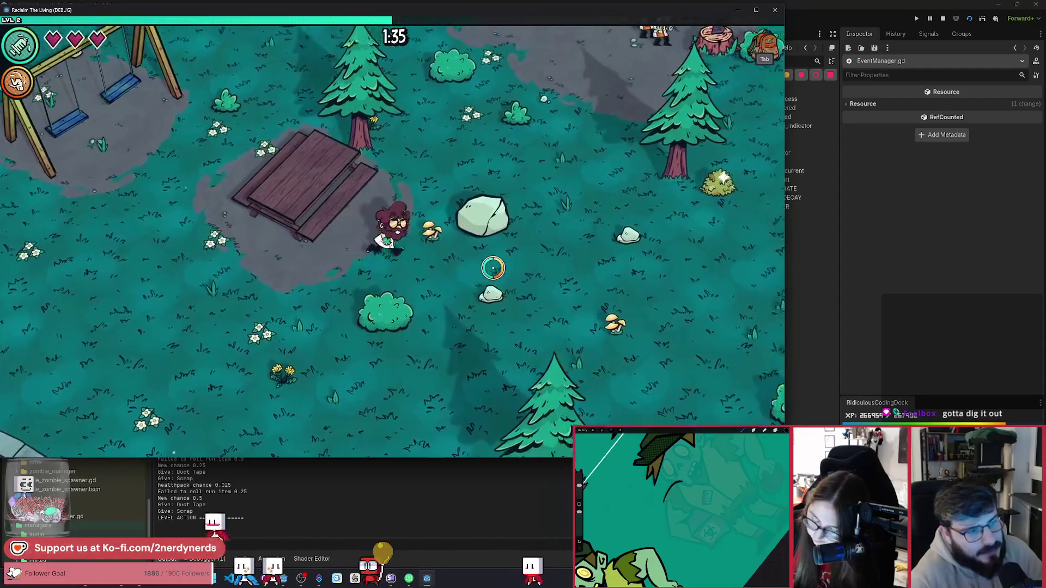
{"action": "left_click", "coordinate": [943, 18]}
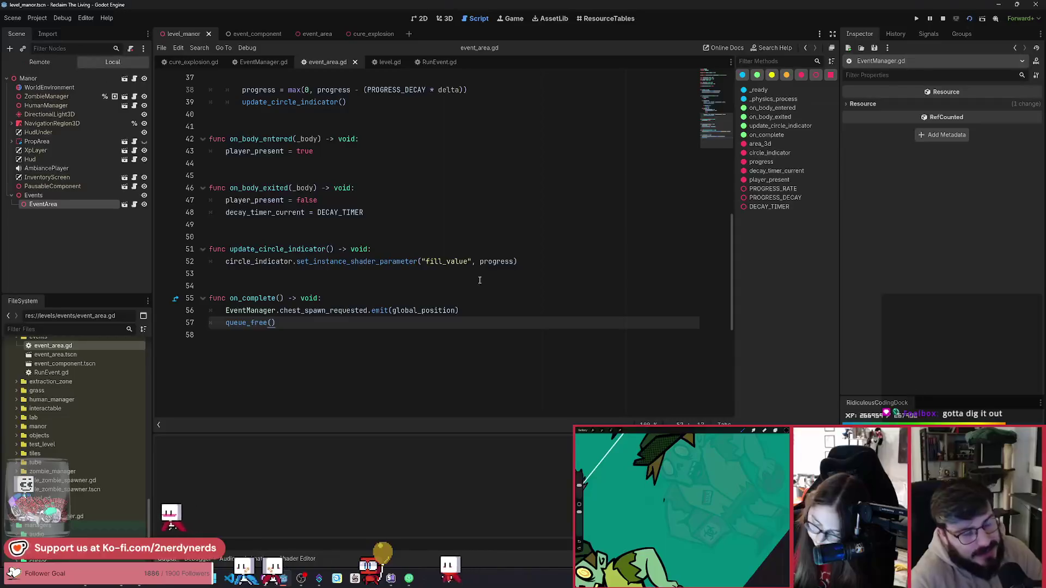
Relaunch the game with F5, dismiss the welcome screen, and walk around the fountain.
{"action": "key", "text": "F5"}
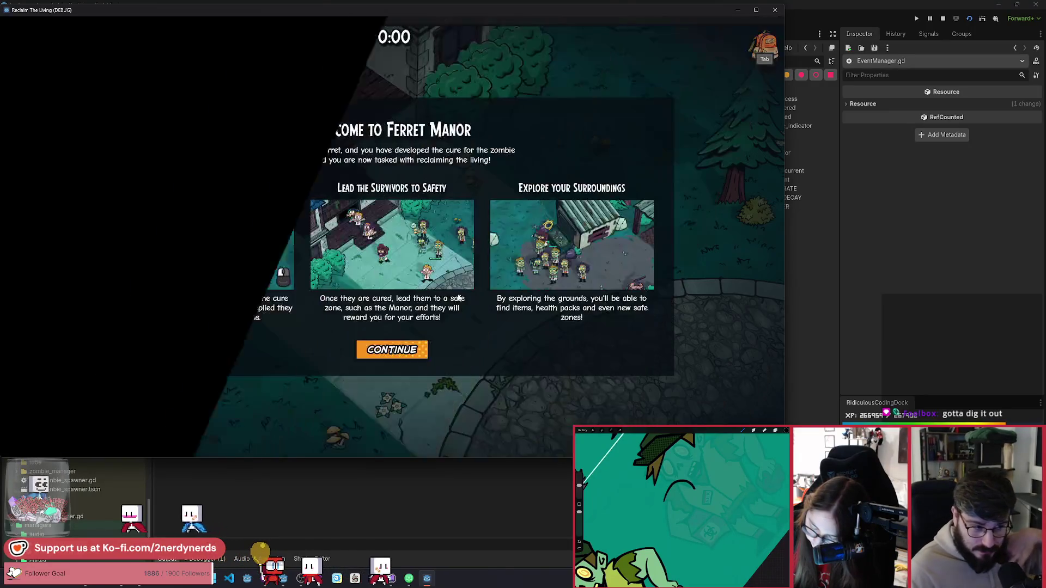
{"action": "left_click", "coordinate": [410, 358]}
{"action": "key", "text": "d"}
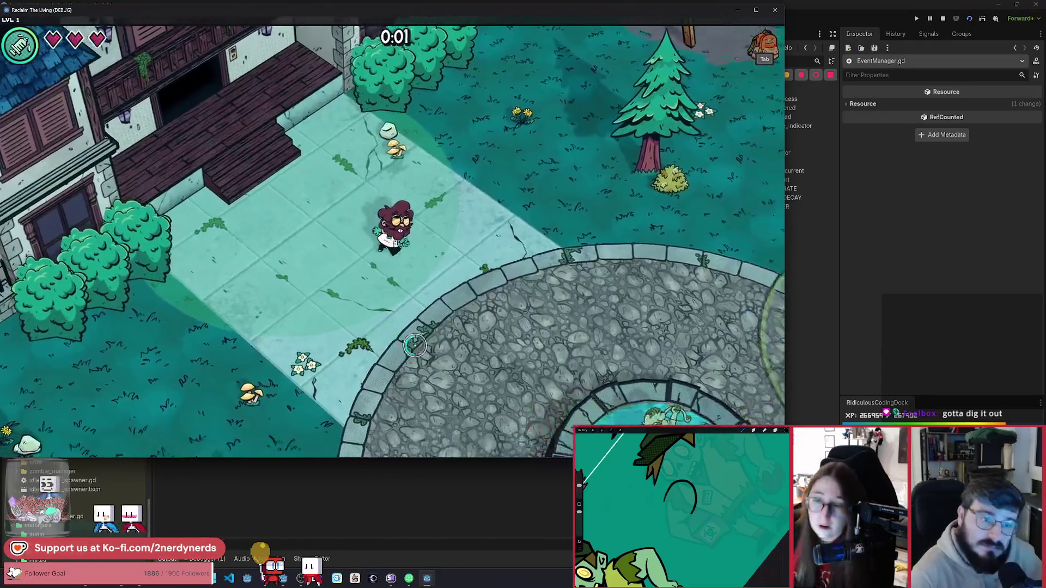
{"action": "key", "text": "w"}
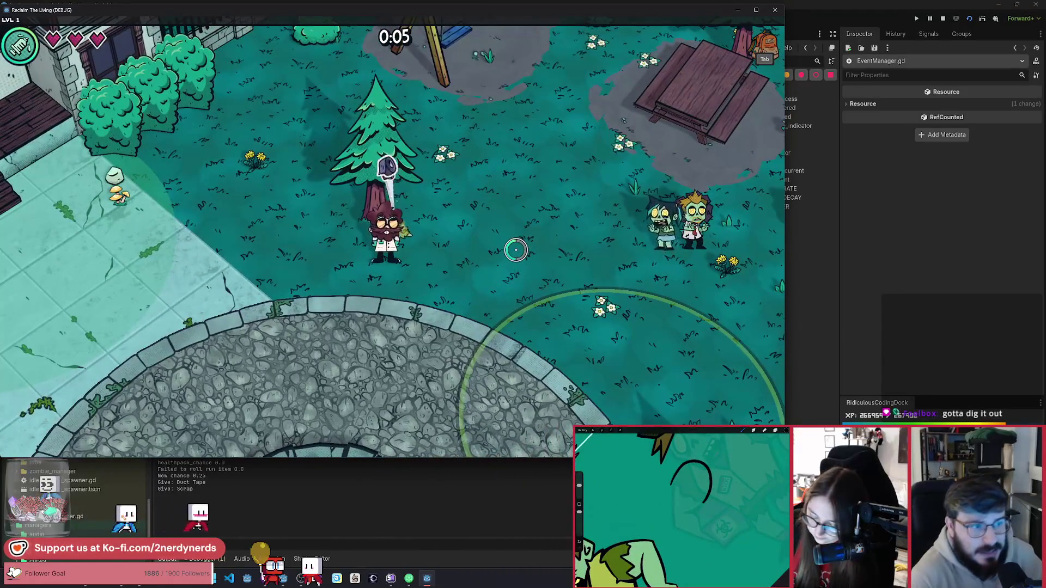
{"action": "key", "text": "s"}
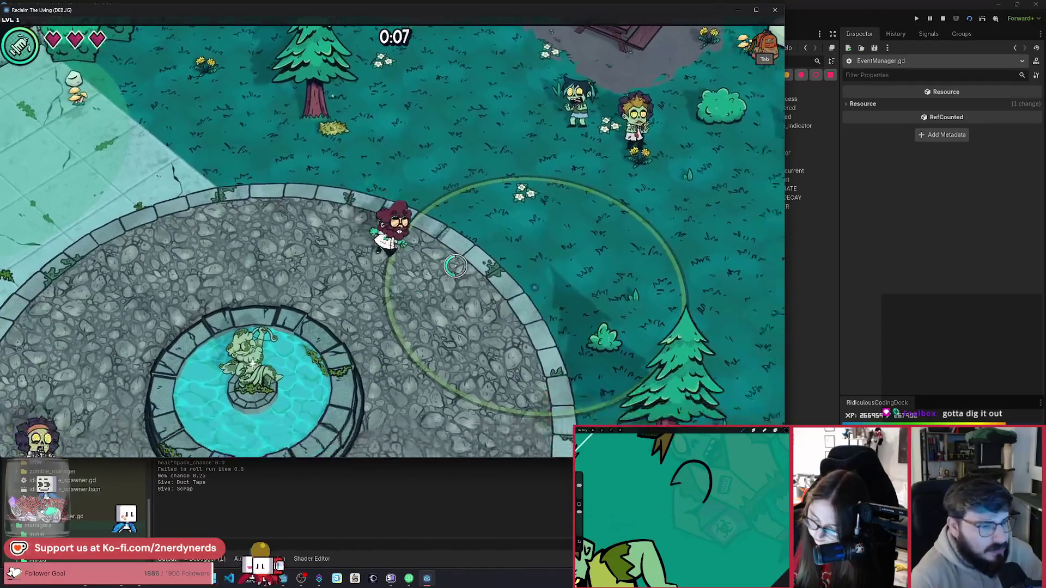
{"action": "key", "text": "a"}
{"action": "key", "text": "w"}
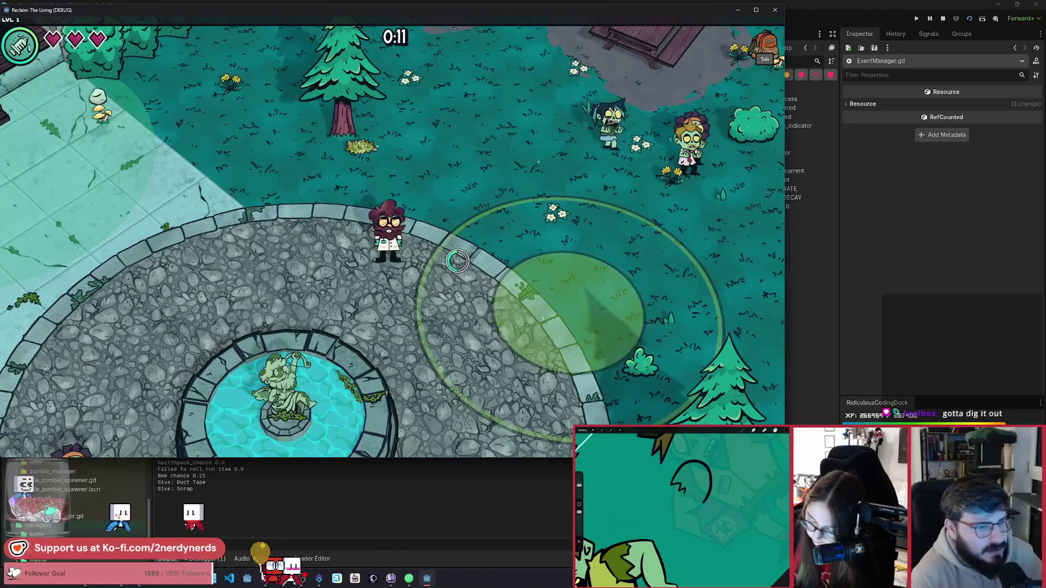
Fill the event circle, open the spawned Finders, Keepers... chest, then stop the game with F8.
{"action": "key", "text": "s"}
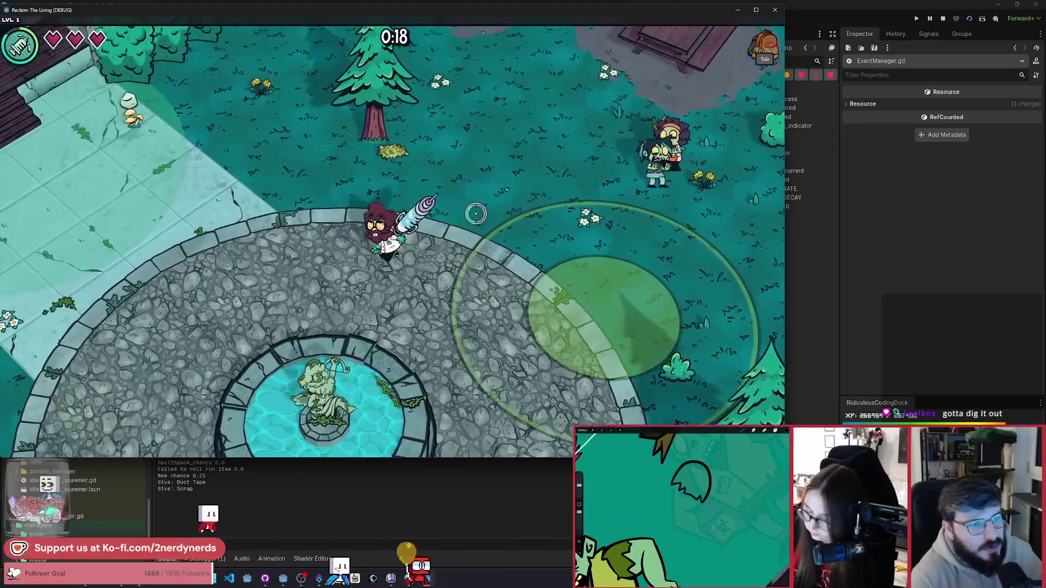
{"action": "key", "text": "w"}
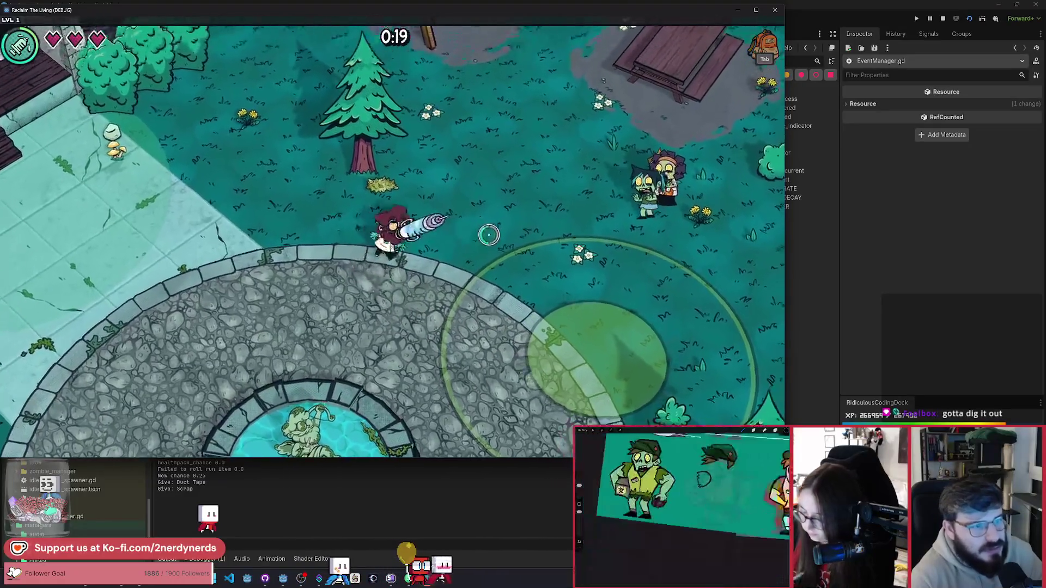
{"action": "key", "text": "a"}
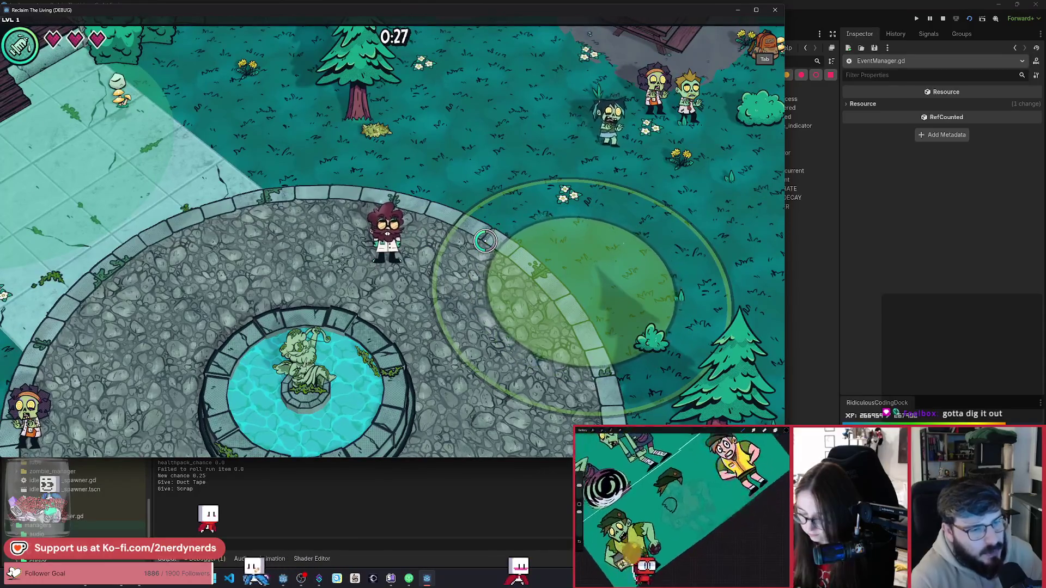
{"action": "key", "text": "d"}
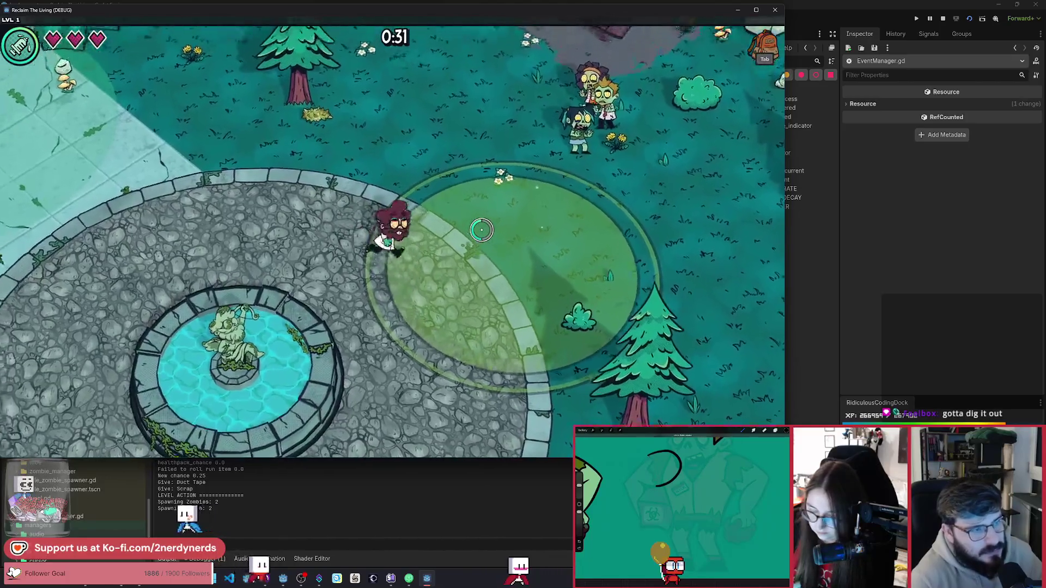
{"action": "key", "text": "d"}
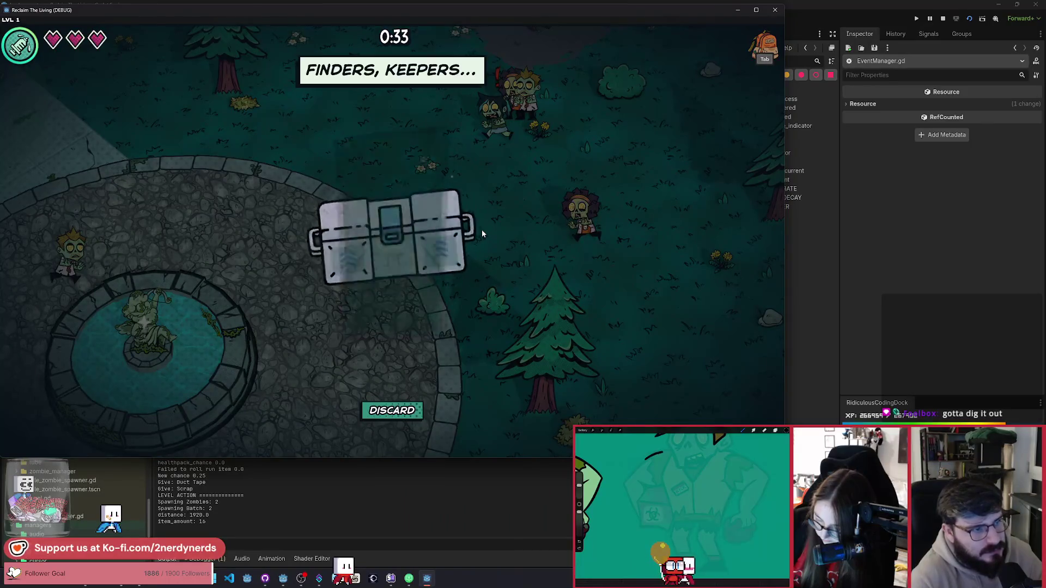
{"action": "left_click", "coordinate": [402, 357]}
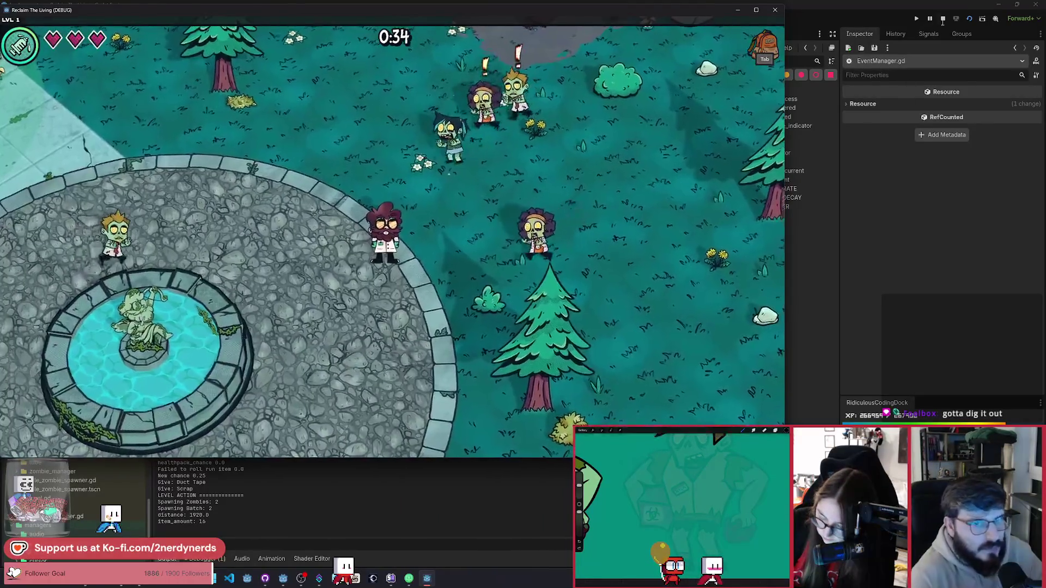
{"action": "key", "text": "F8"}
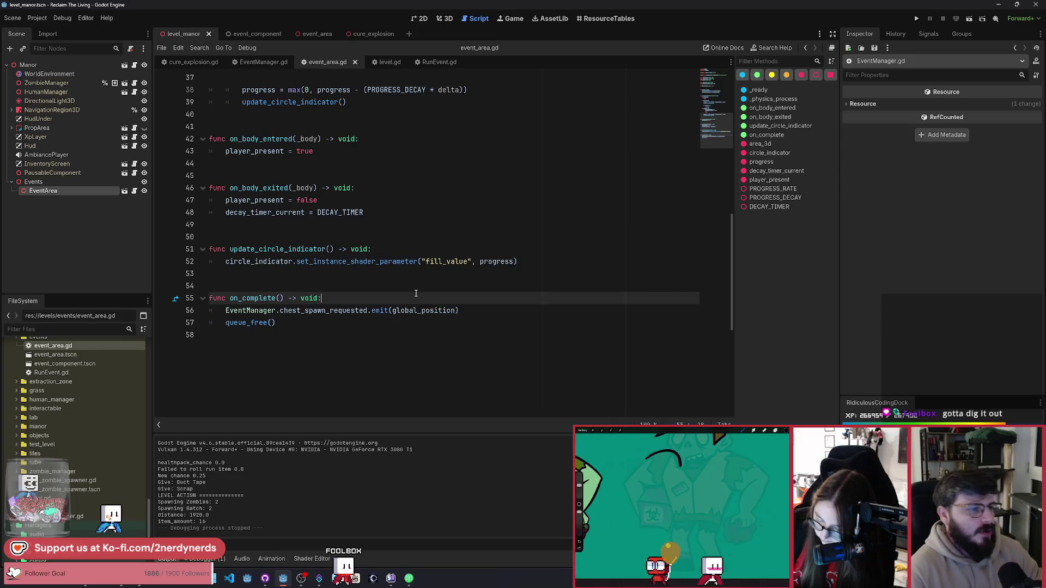
{"action": "left_click", "coordinate": [414, 288]}
{"action": "scroll", "coordinate": [412, 286], "scroll_direction": "up", "scroll_amount": 9}
{"action": "scroll", "coordinate": [411, 285], "scroll_direction": "up", "scroll_amount": 3}
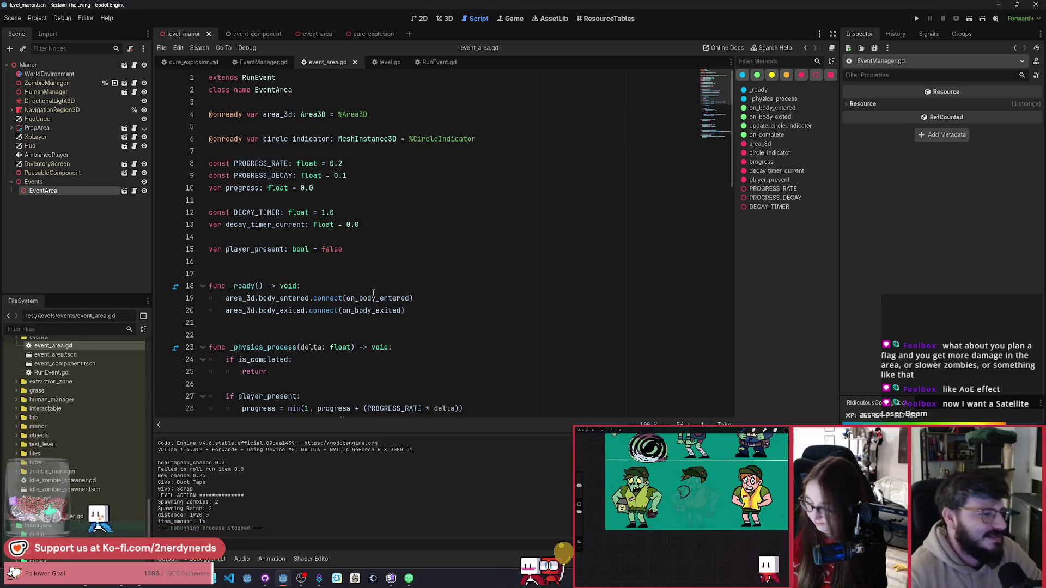
{"action": "left_click", "coordinate": [345, 285]}
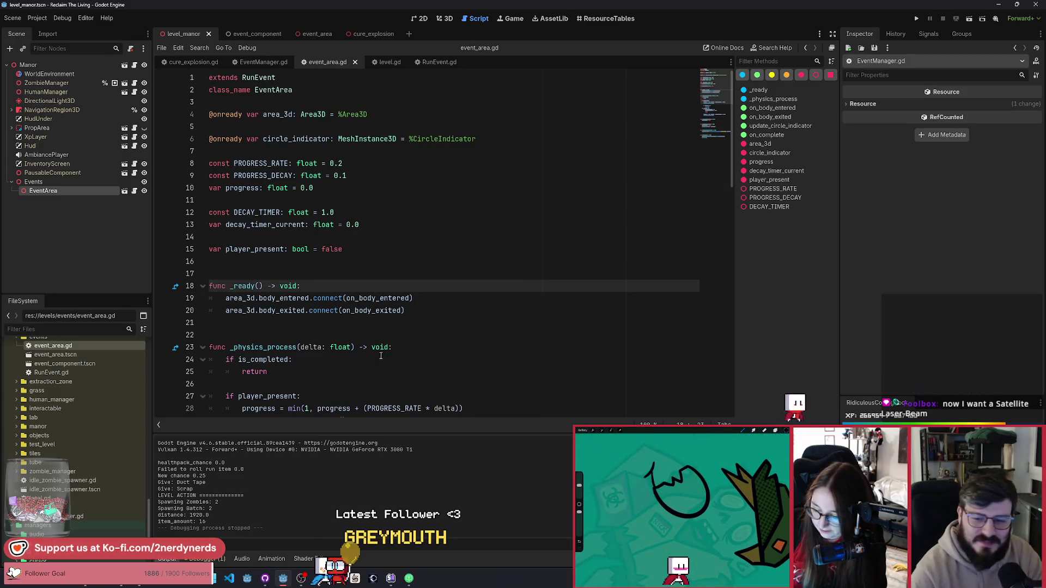
{"action": "key", "text": "Down"}
{"action": "key", "text": "Down"}
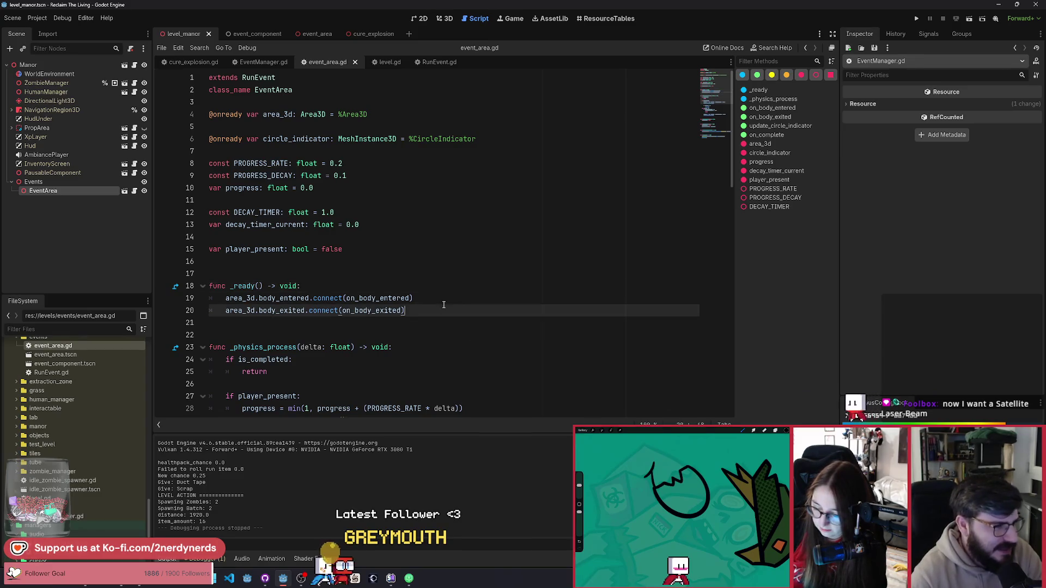
{"action": "scroll", "coordinate": [728, 139], "scroll_direction": "down", "scroll_amount": 8}
{"action": "scroll", "coordinate": [727, 143], "scroll_direction": "down", "scroll_amount": 2}
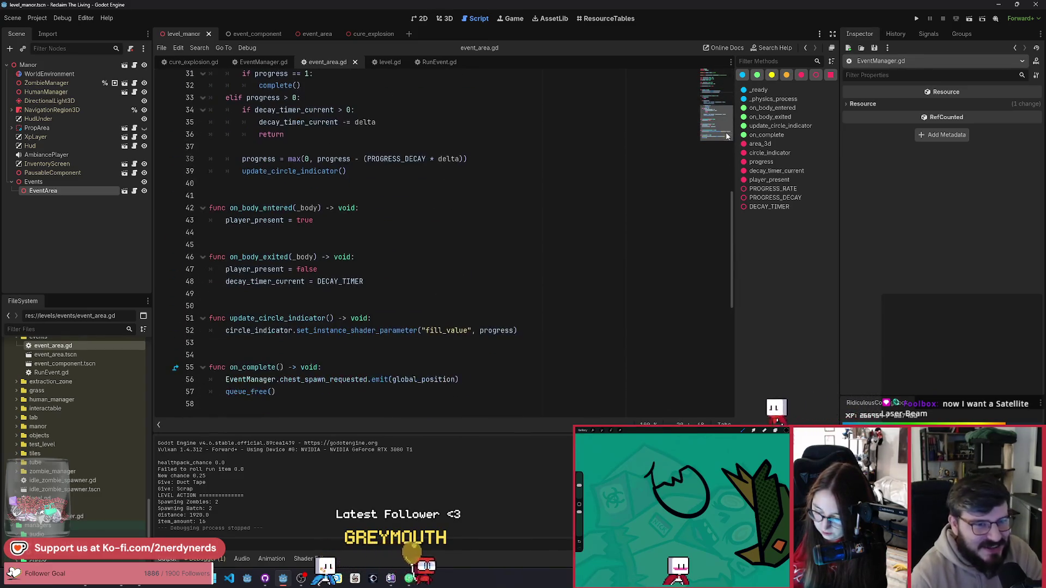
{"action": "scroll", "coordinate": [534, 339], "scroll_direction": "down", "scroll_amount": 2}
{"action": "scroll", "coordinate": [534, 338], "scroll_direction": "up", "scroll_amount": 2}
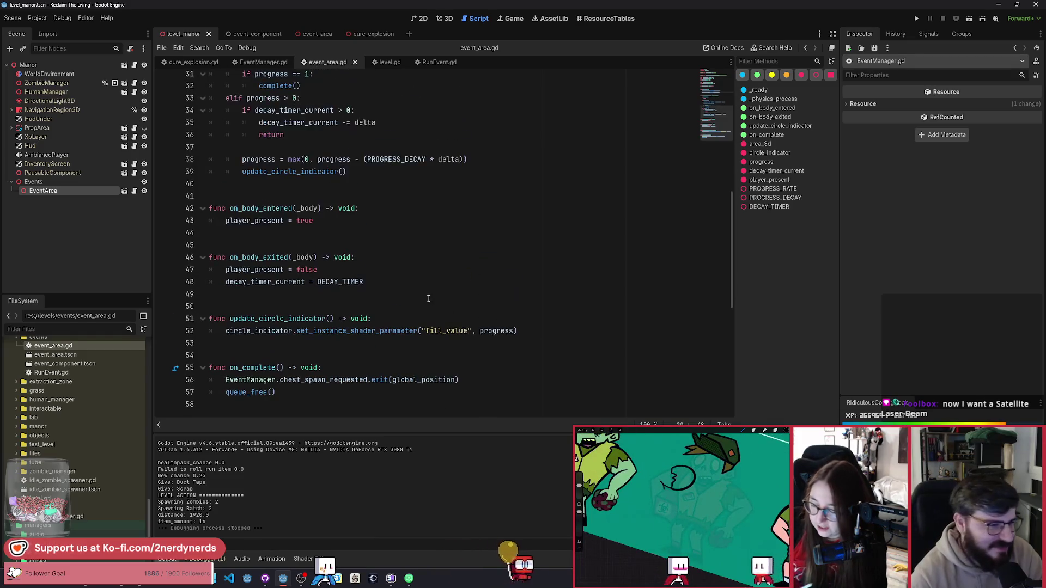
{"action": "left_click", "coordinate": [382, 274]}
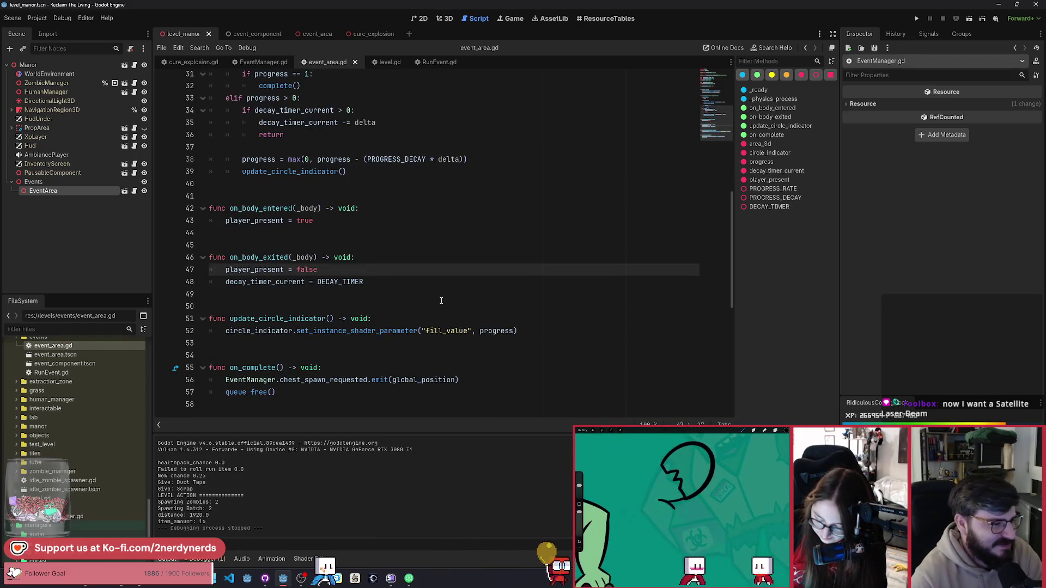
{"action": "scroll", "coordinate": [442, 301], "scroll_direction": "down", "scroll_amount": 1}
{"action": "left_click", "coordinate": [491, 342]}
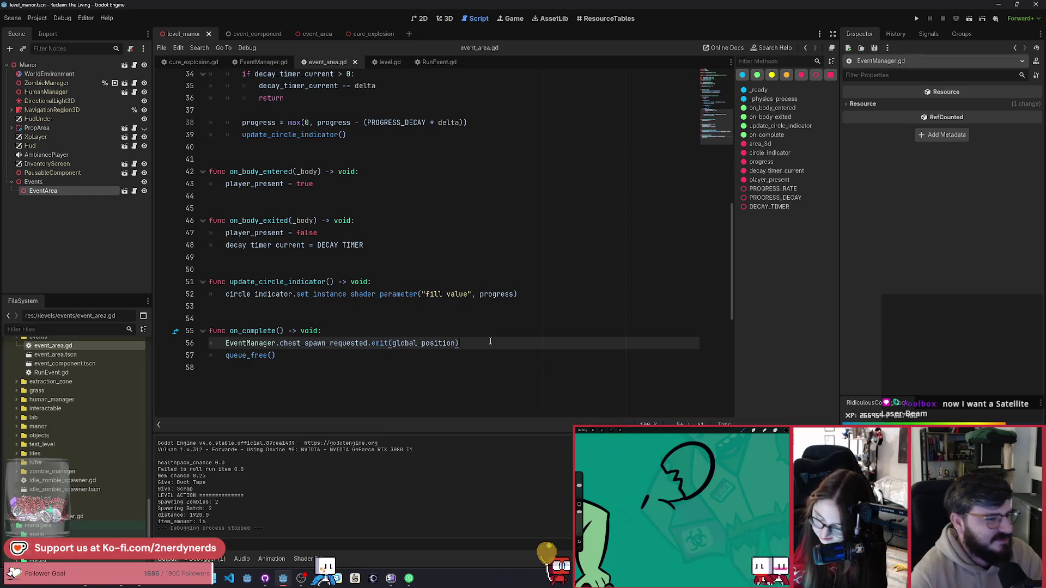
{"action": "left_click", "coordinate": [543, 293]}
{"action": "left_click", "coordinate": [426, 279]}
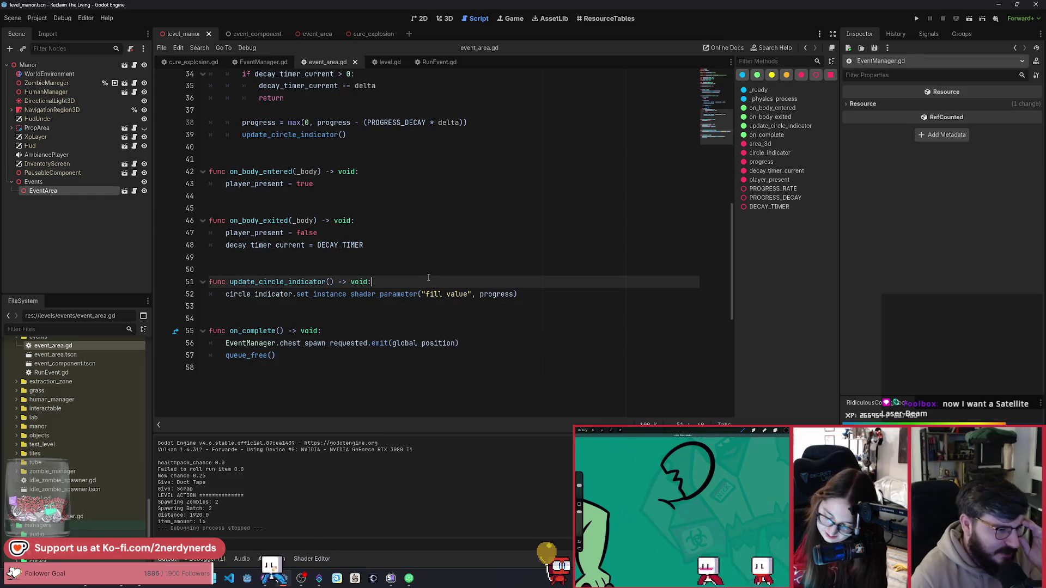
{"action": "left_click", "coordinate": [387, 246]}
{"action": "left_click", "coordinate": [381, 221]}
{"action": "left_click", "coordinate": [382, 172]}
{"action": "scroll", "coordinate": [416, 278], "scroll_direction": "up", "scroll_amount": 1}
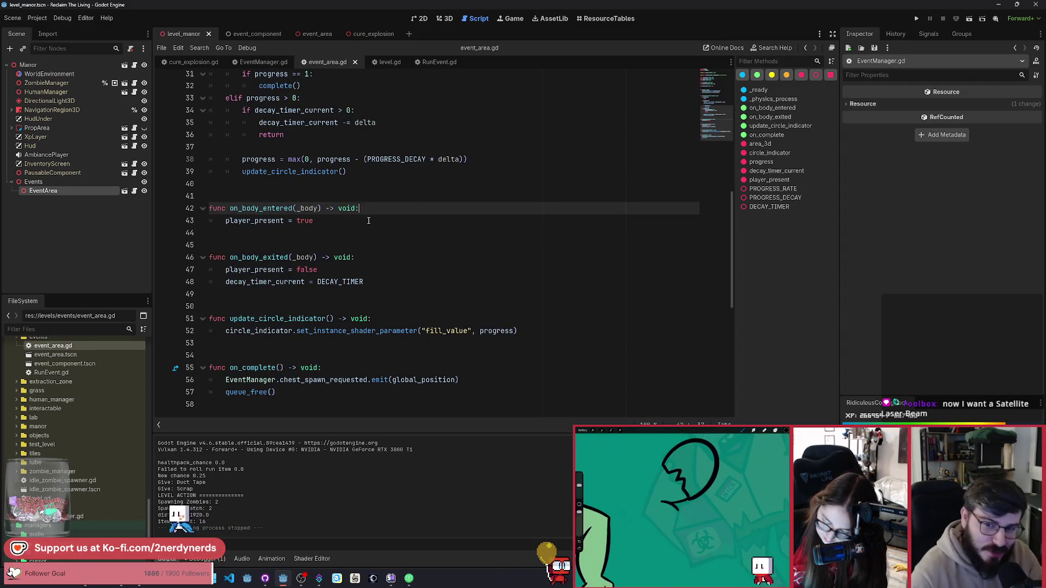
{"action": "scroll", "coordinate": [441, 297], "scroll_direction": "down", "scroll_amount": 1}
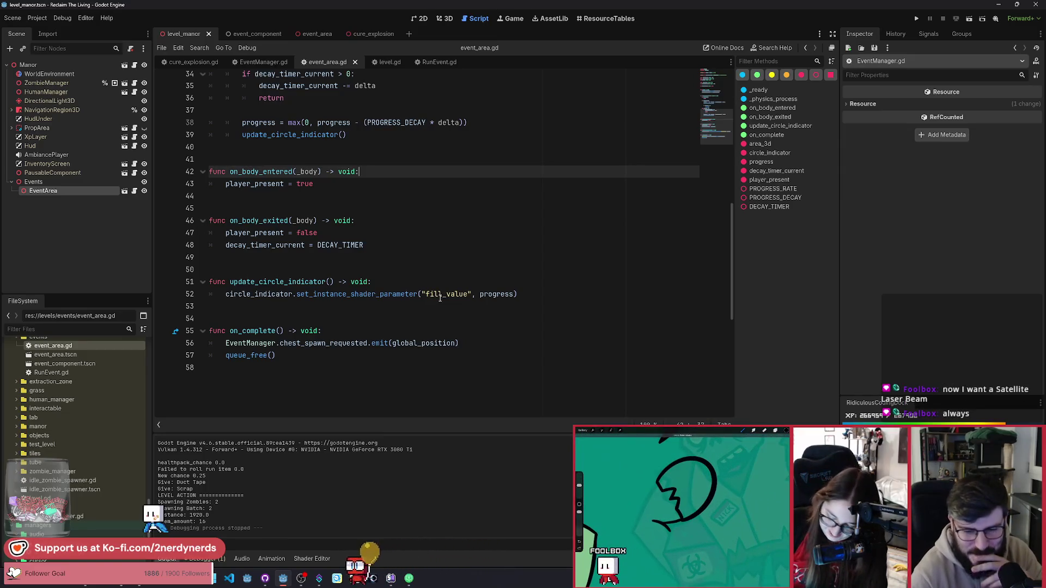
{"action": "left_click", "coordinate": [437, 297]}
{"action": "scroll", "coordinate": [437, 299], "scroll_direction": "up", "scroll_amount": 1}
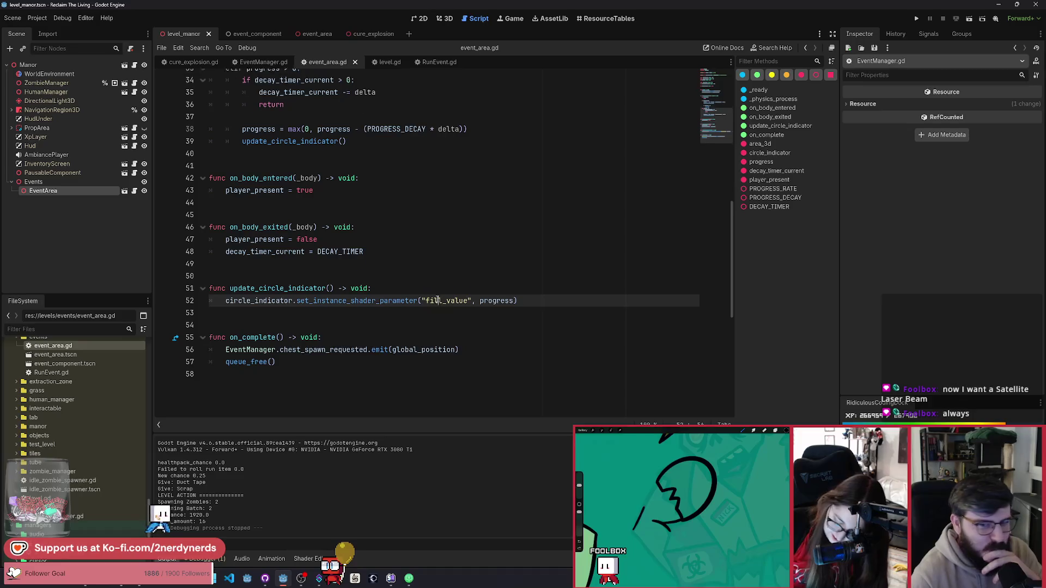
{"action": "scroll", "coordinate": [437, 300], "scroll_direction": "up", "scroll_amount": 1}
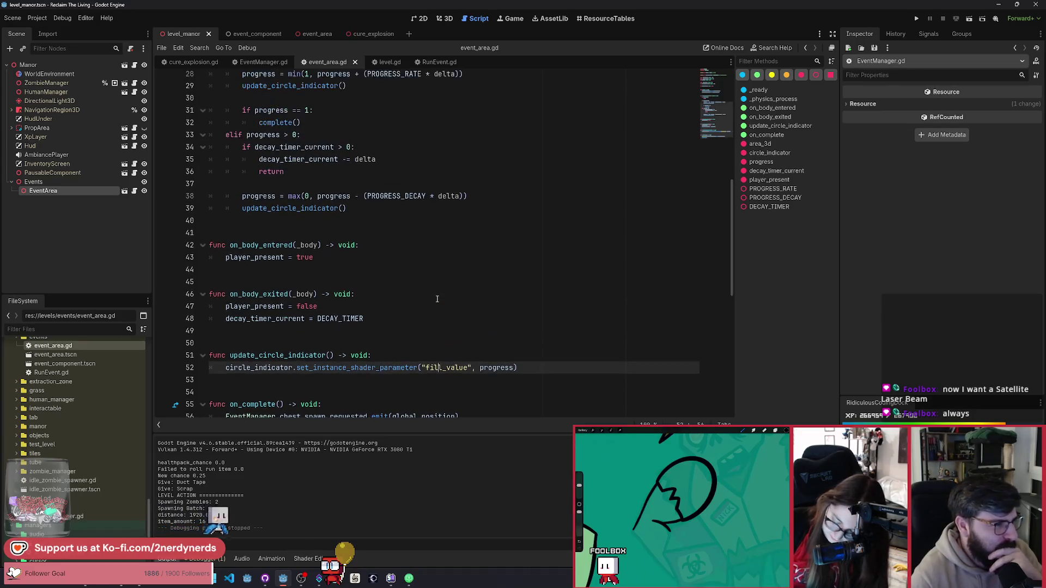
{"action": "scroll", "coordinate": [437, 300], "scroll_direction": "down", "scroll_amount": 3}
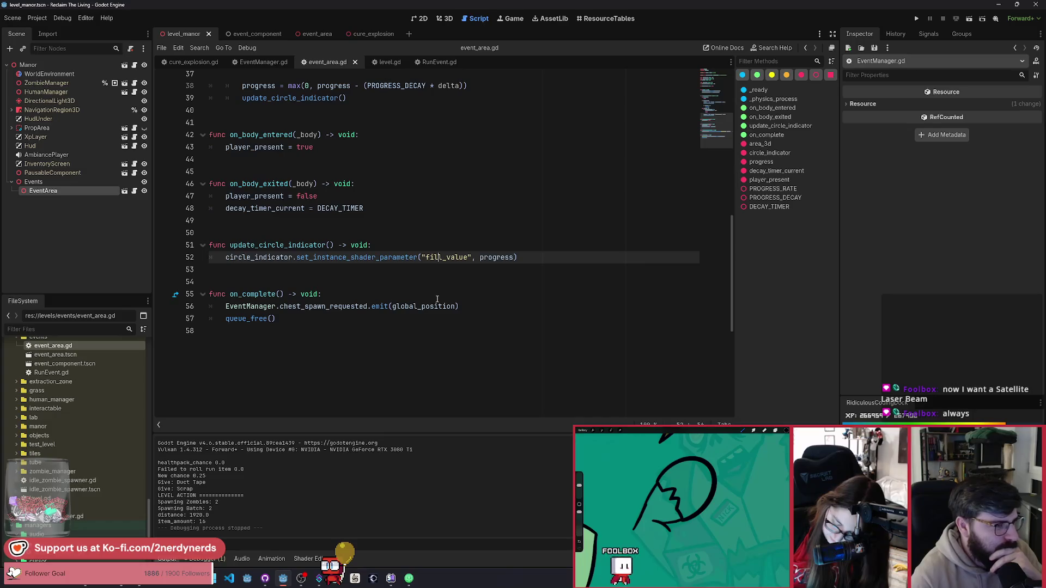
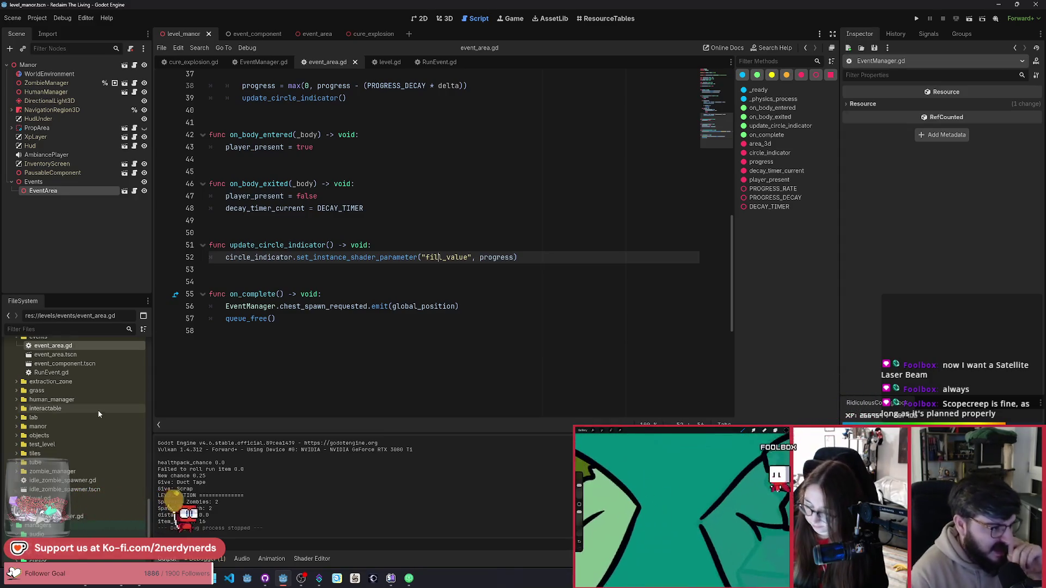
Create a run_event_spawner.tscn scene in the events folder with a RunEventSpawner root node.
{"action": "scroll", "coordinate": [87, 400], "scroll_direction": "up", "scroll_amount": 1}
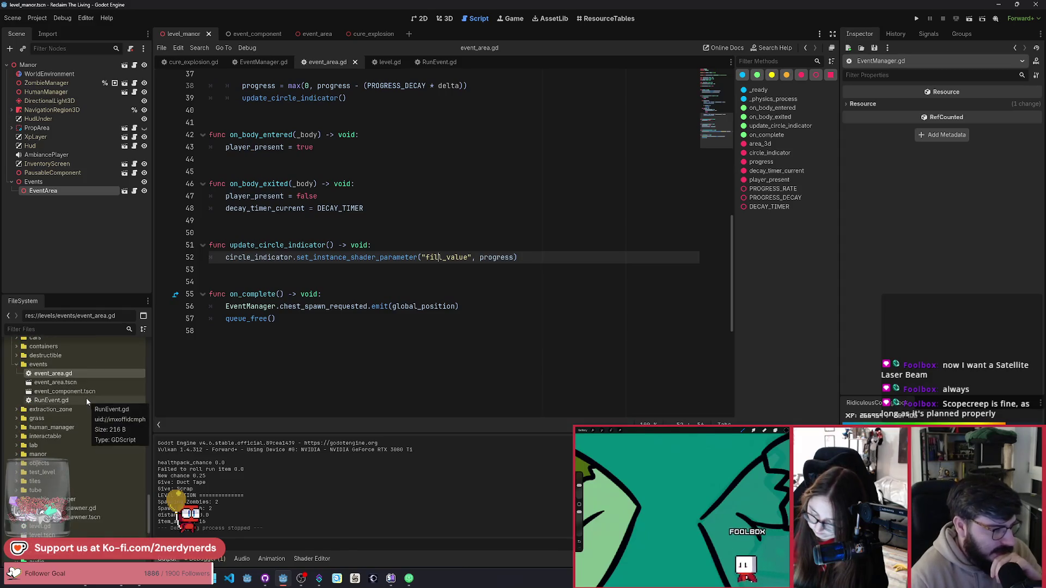
{"action": "right_click", "coordinate": [50, 369]}
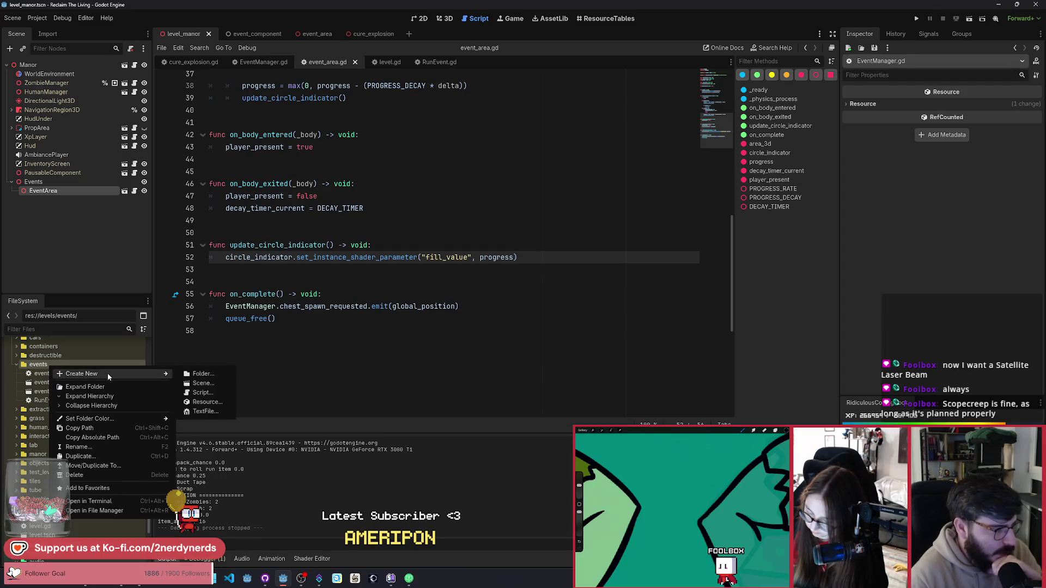
{"action": "left_click", "coordinate": [201, 384]}
{"action": "type", "text": "run"}
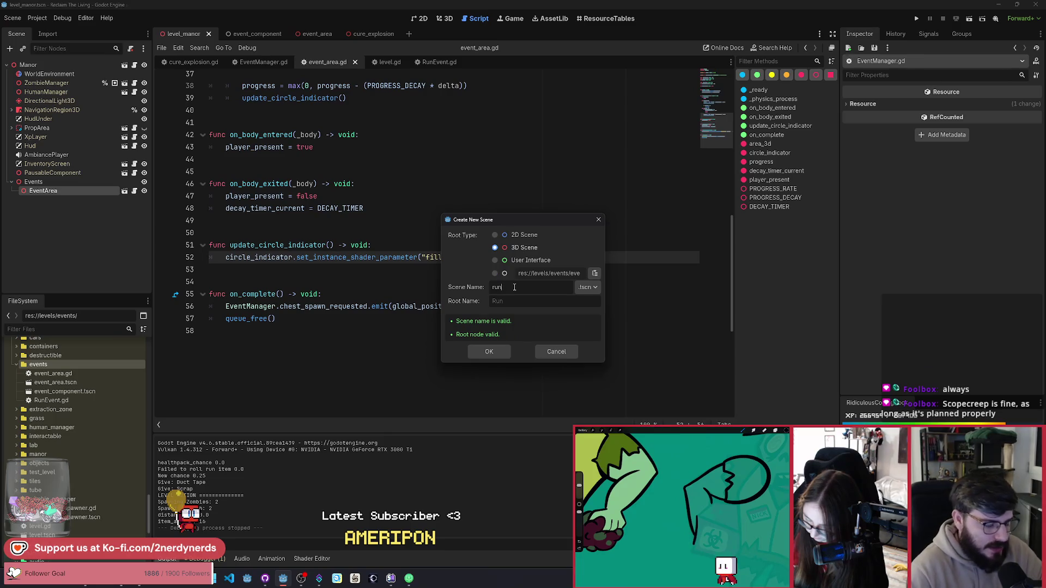
{"action": "type", "text": "_ev"}
{"action": "type", "text": "ent_spawner"}
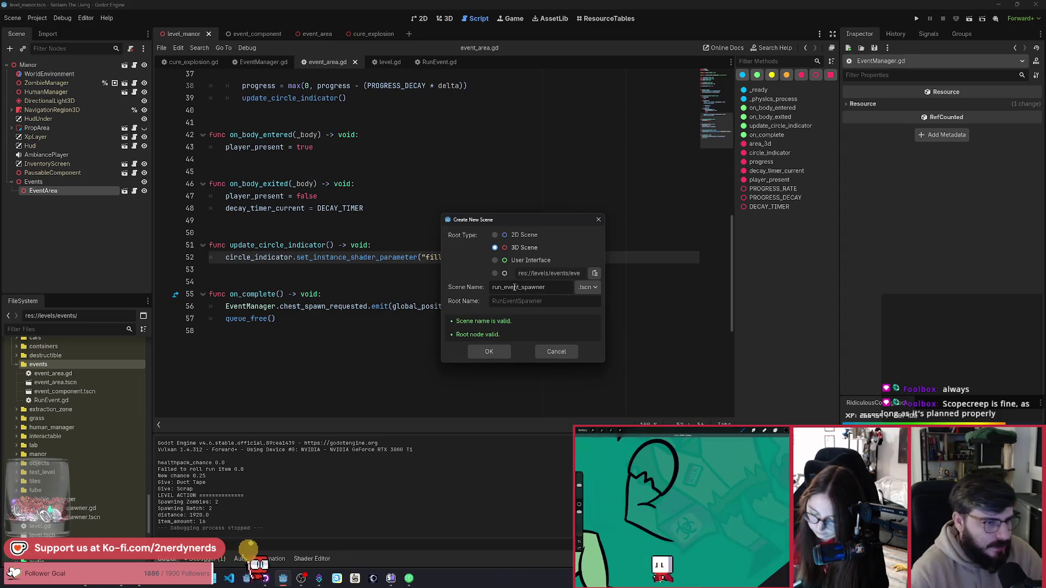
{"action": "left_click", "coordinate": [489, 352]}
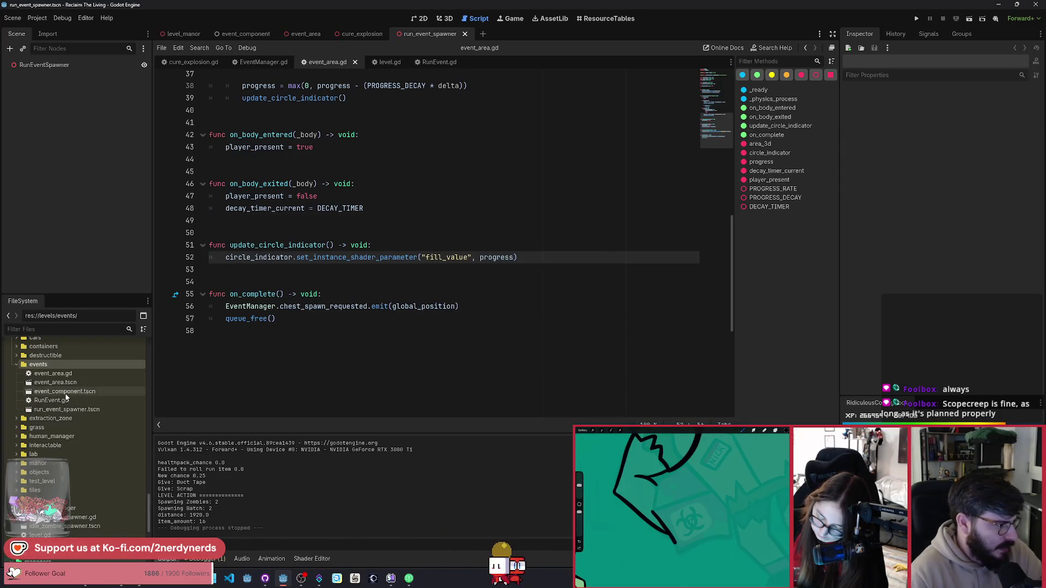
Change the class name to RunEventArea and rename event_area.tscn to run_event_area.tscn.
{"action": "scroll", "coordinate": [360, 326], "scroll_direction": "up", "scroll_amount": 12}
{"action": "left_click", "coordinate": [254, 90]}
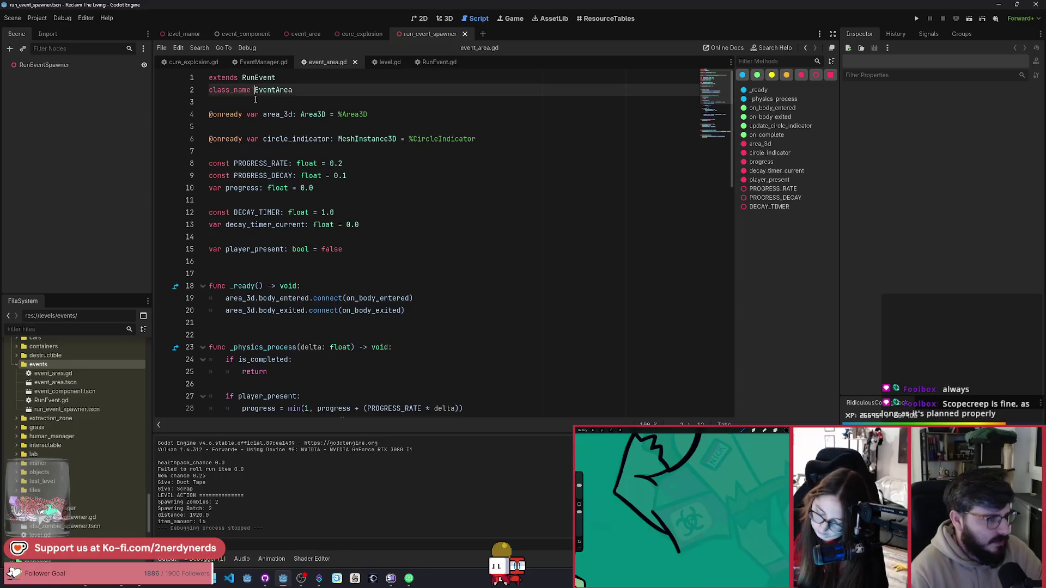
{"action": "type", "text": "Run"}
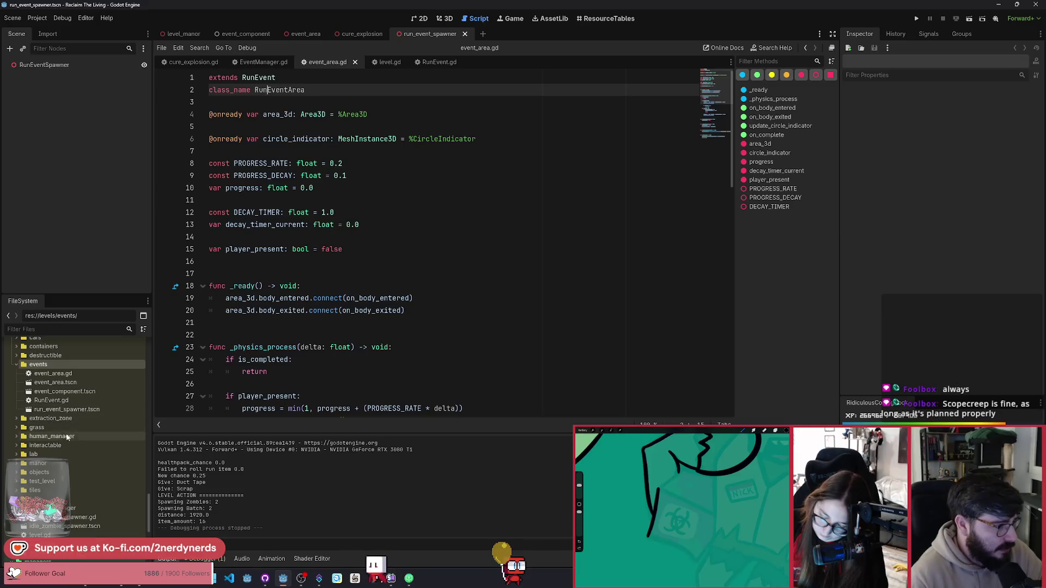
{"action": "left_click", "coordinate": [57, 383]}
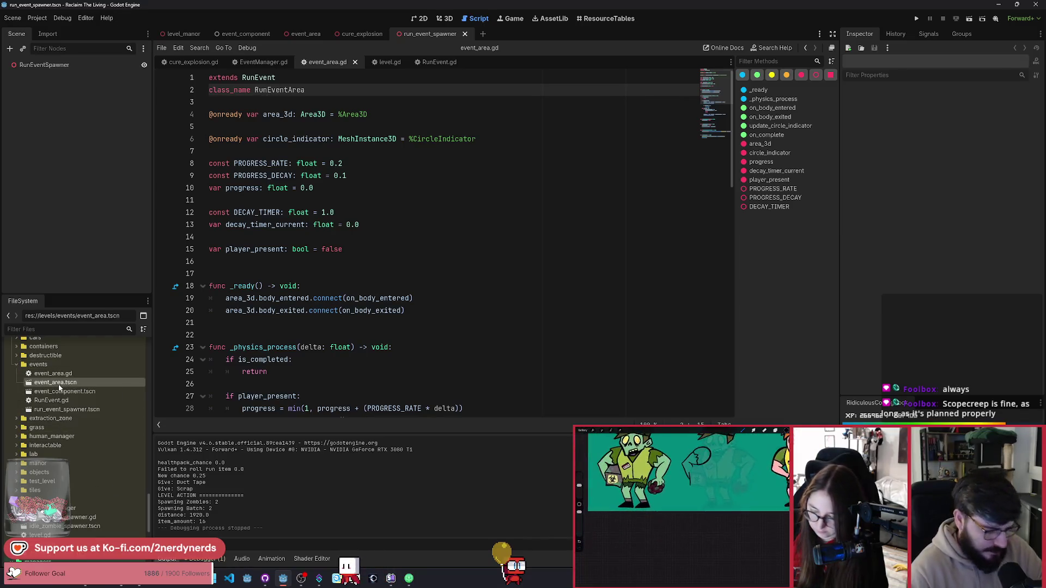
{"action": "key", "text": "F2"}
{"action": "key", "text": "Escape"}
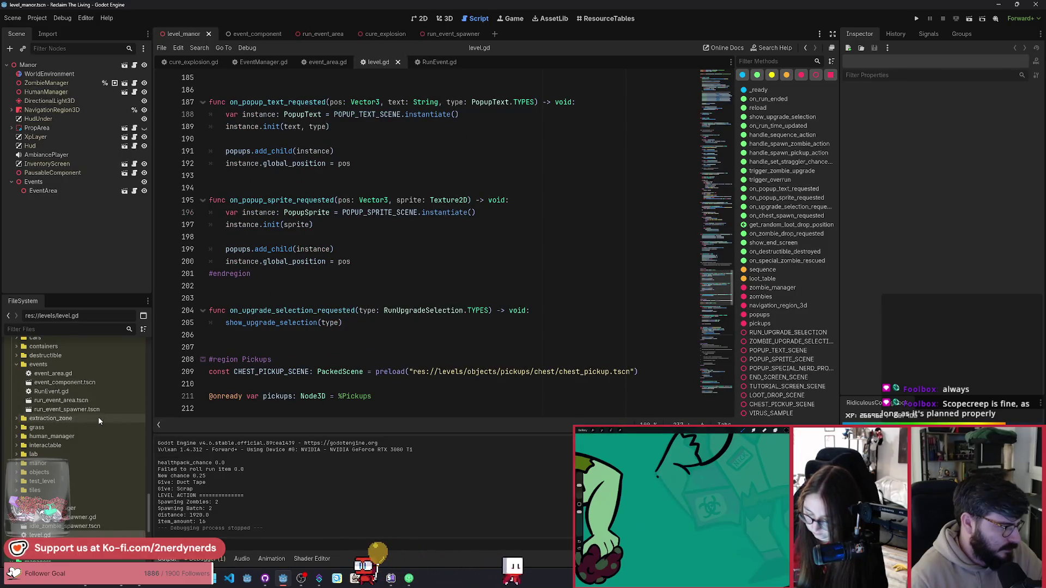
Delete event_component.tscn from the events folder.
{"action": "left_click", "coordinate": [97, 384]}
{"action": "key", "text": "Delete"}
{"action": "key", "text": "Return"}
Rename event_area.gd to run_event_area.gd and reopen the run_event_spawner scene.
{"action": "left_click", "coordinate": [54, 375]}
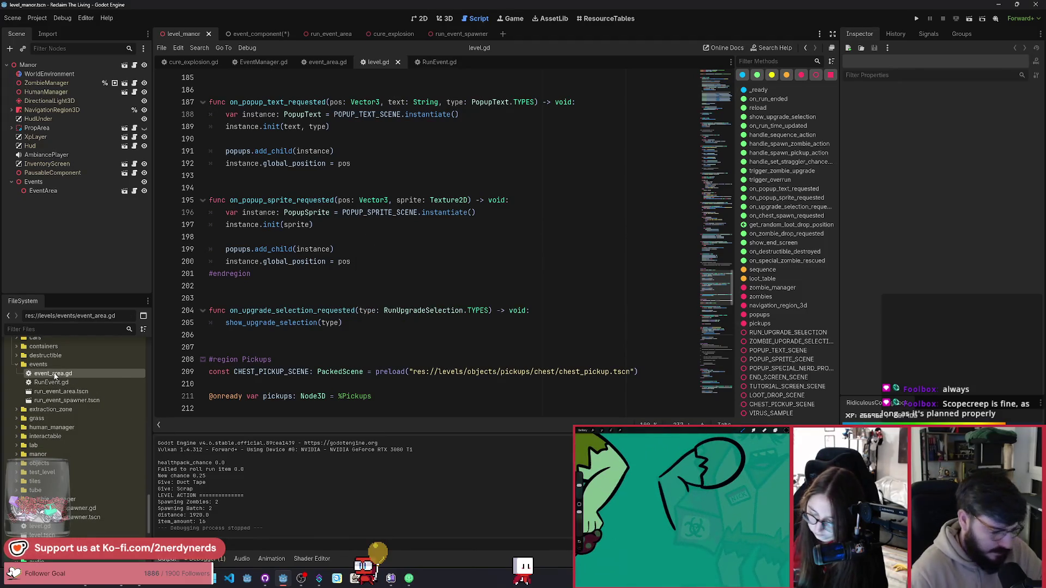
{"action": "left_click", "coordinate": [55, 375]}
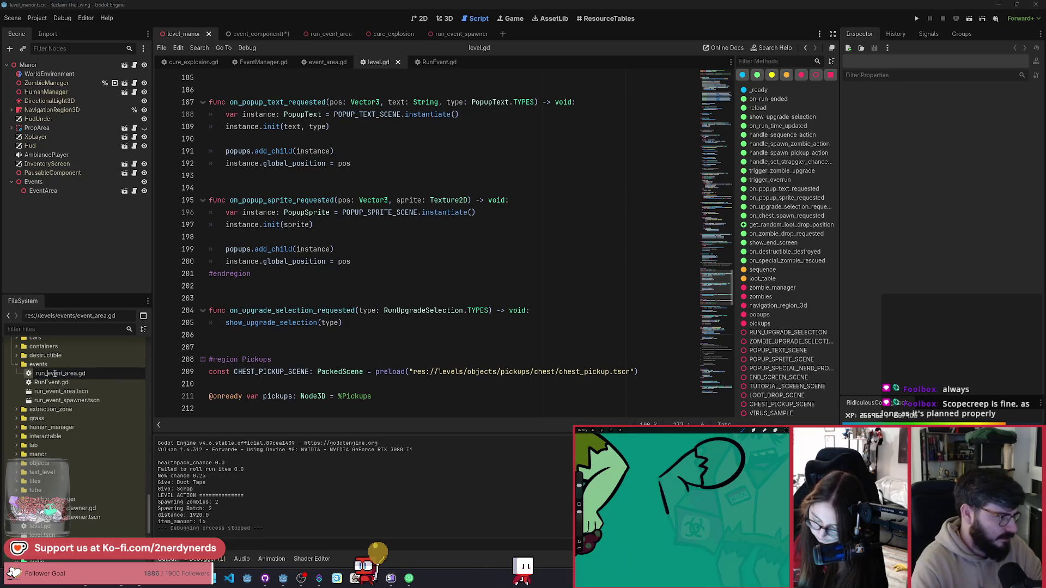
{"action": "key", "text": "Escape"}
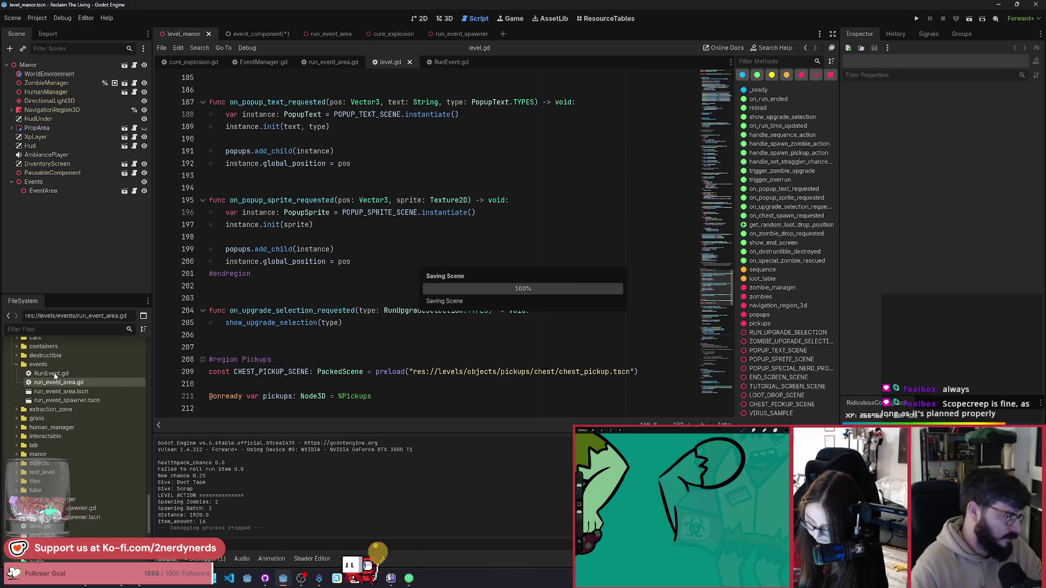
{"action": "double_click", "coordinate": [101, 403]}
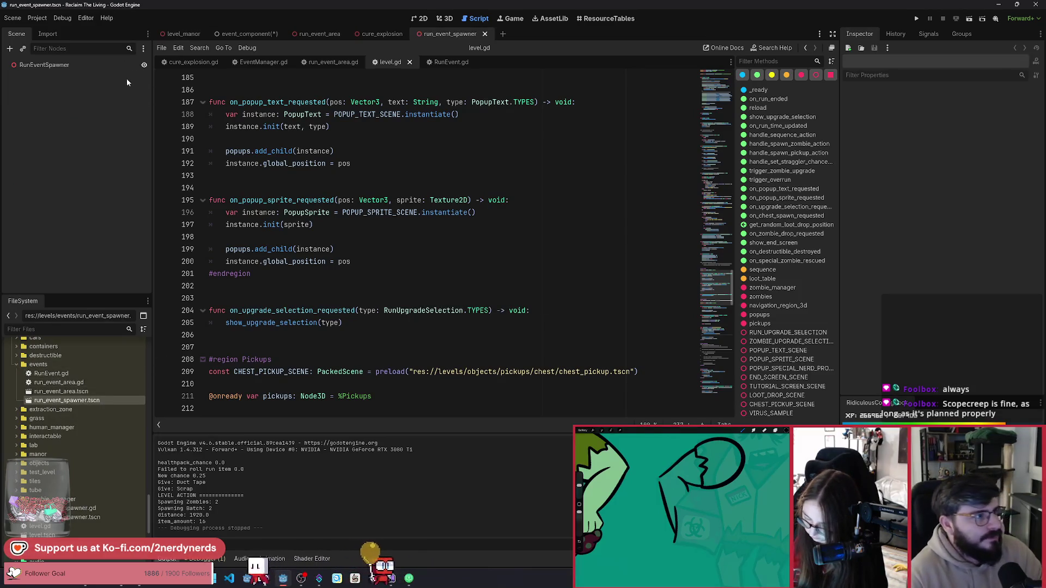
Attach a new run_event_spawner.gd script to RunEventSpawner and declare class_name RunEventSpawner.
{"action": "left_click", "coordinate": [129, 65]}
{"action": "left_click", "coordinate": [131, 49]}
{"action": "left_click", "coordinate": [479, 362]}
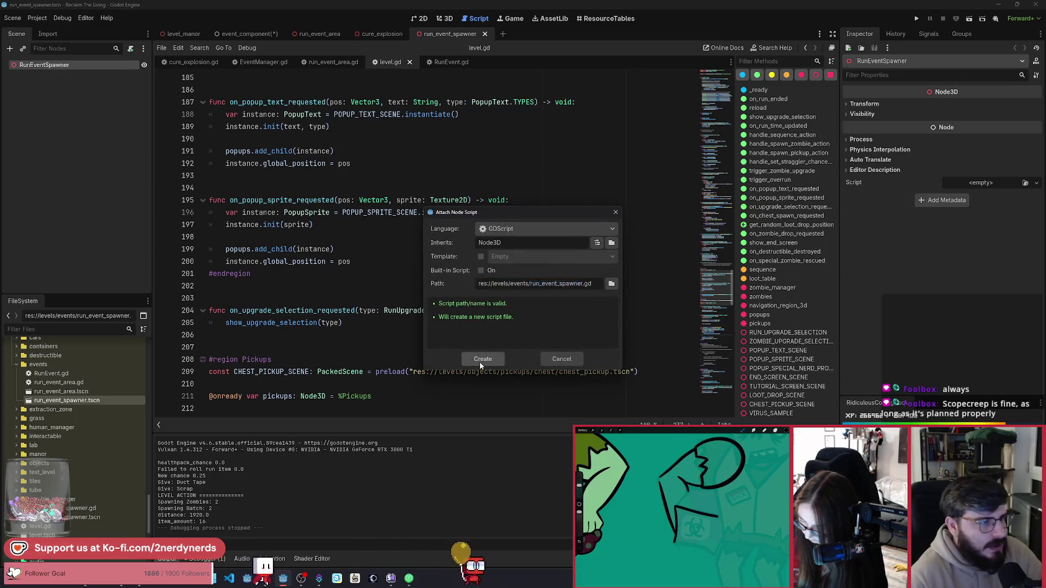
{"action": "left_click", "coordinate": [262, 89]}
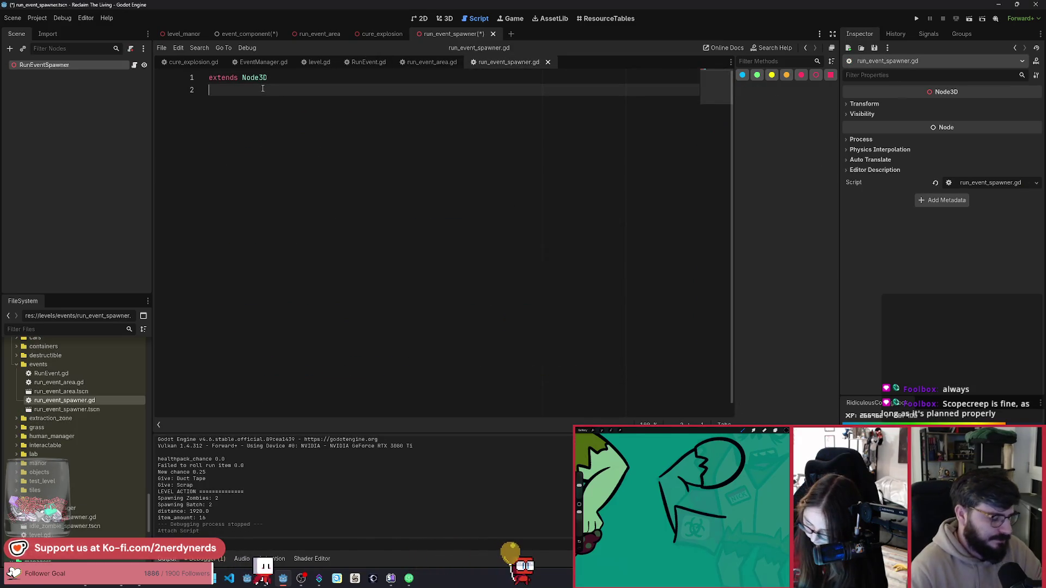
{"action": "type", "text": "class_name RunEventSpawner"}
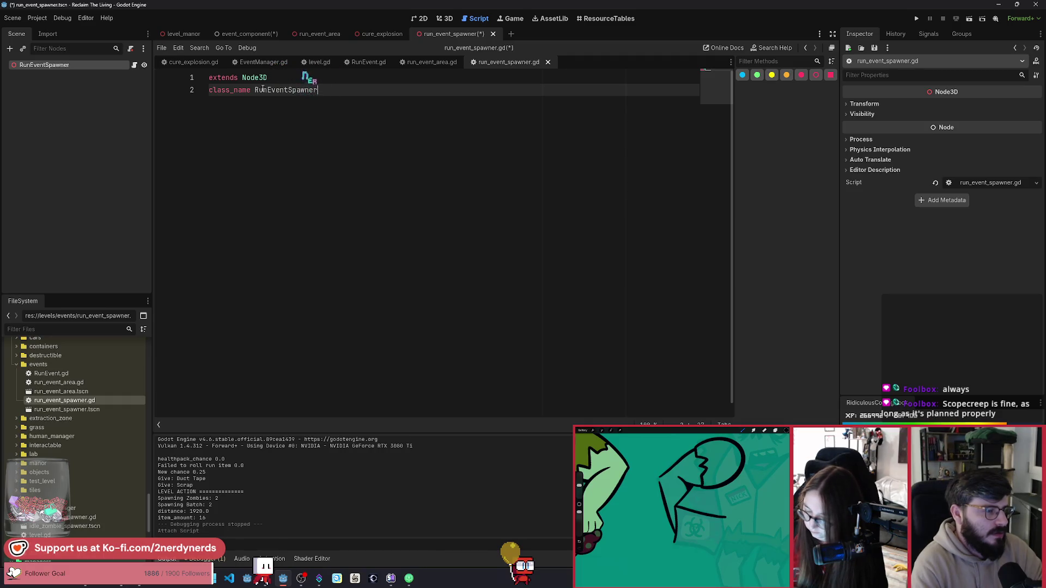
{"action": "key", "text": "Return"}
{"action": "key", "text": "Return"}
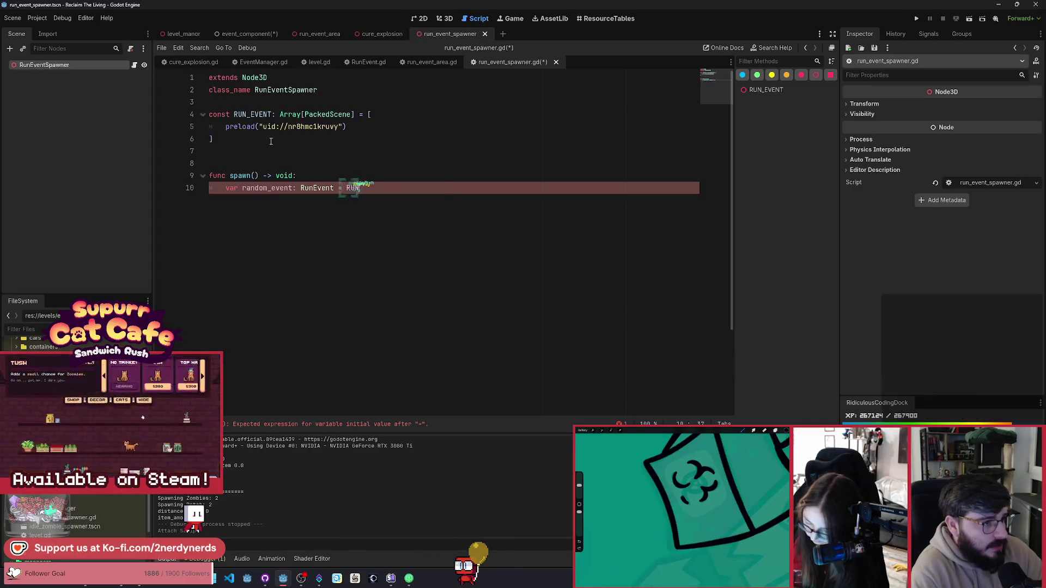
Rename the constant to RUN_EVENTS and have spawn() pick a random entry from it.
{"action": "type", "text": "RUN"}
{"action": "key", "text": "Return"}
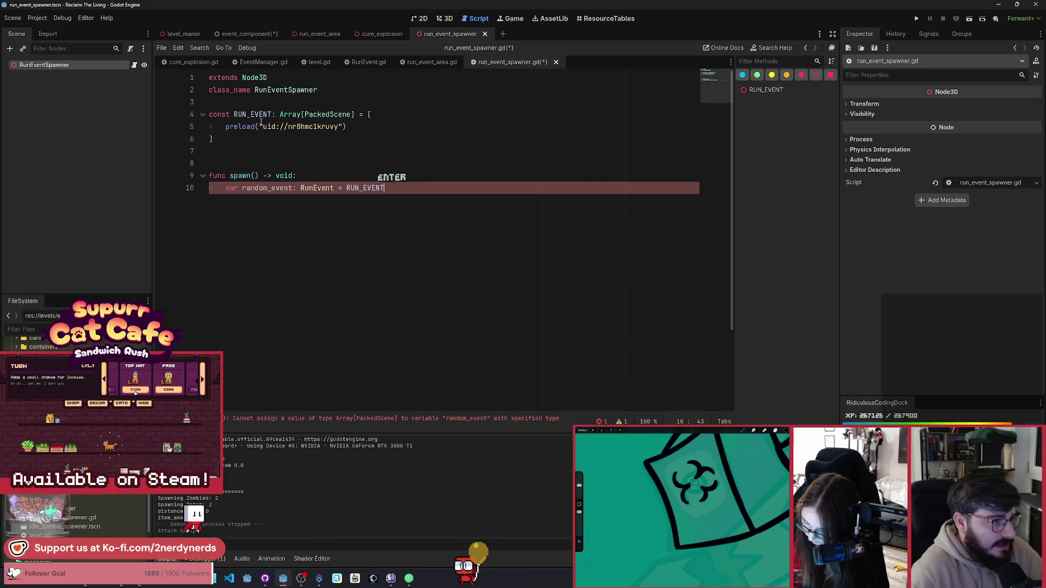
{"action": "left_click", "coordinate": [272, 115]}
{"action": "type", "text": "S"}
{"action": "left_click", "coordinate": [444, 196]}
{"action": "type", "text": "S.pi"}
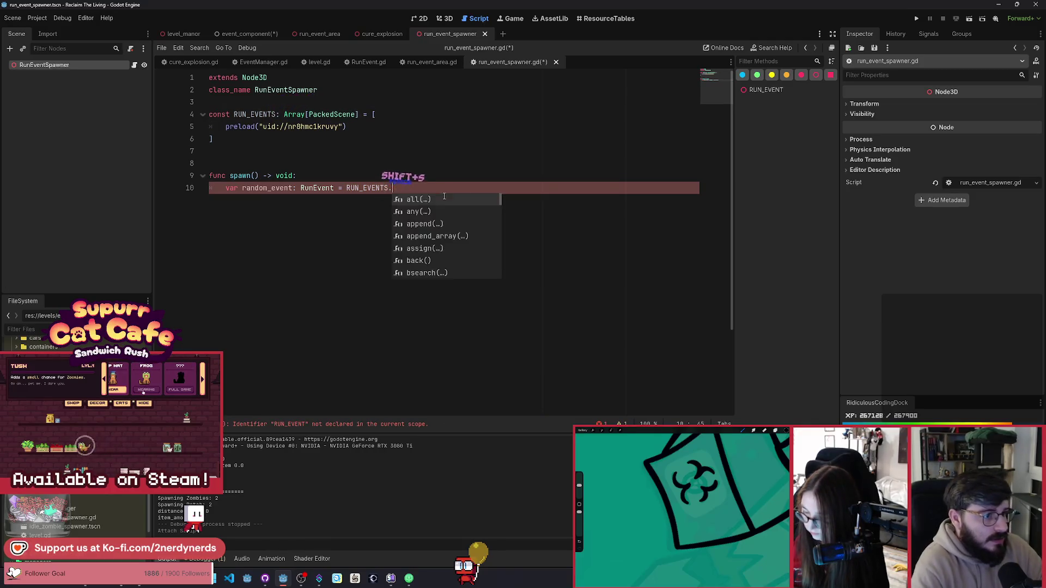
{"action": "key", "text": "Return"}
{"action": "type", "text": ".ins"}
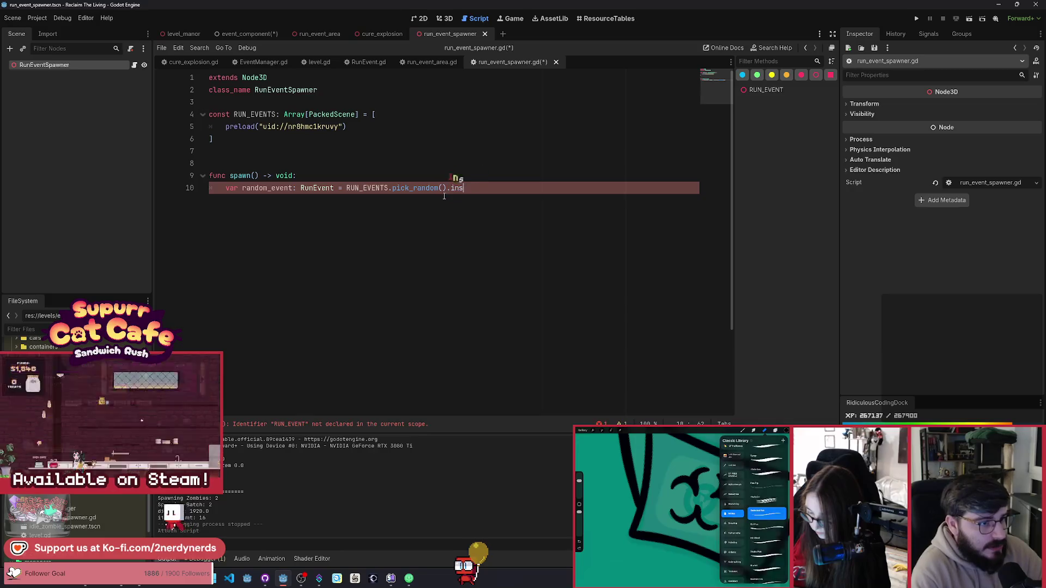
{"action": "type", "text": "tantiate("}
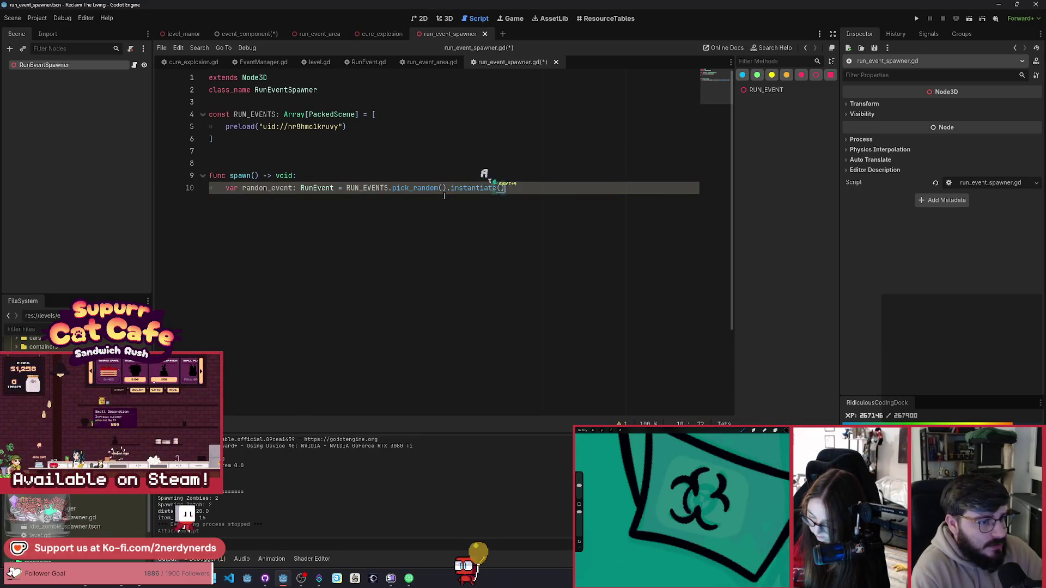
{"action": "key", "text": "Return"}
{"action": "key", "text": "Up"}
{"action": "mouse_move", "coordinate": [411, 185]}
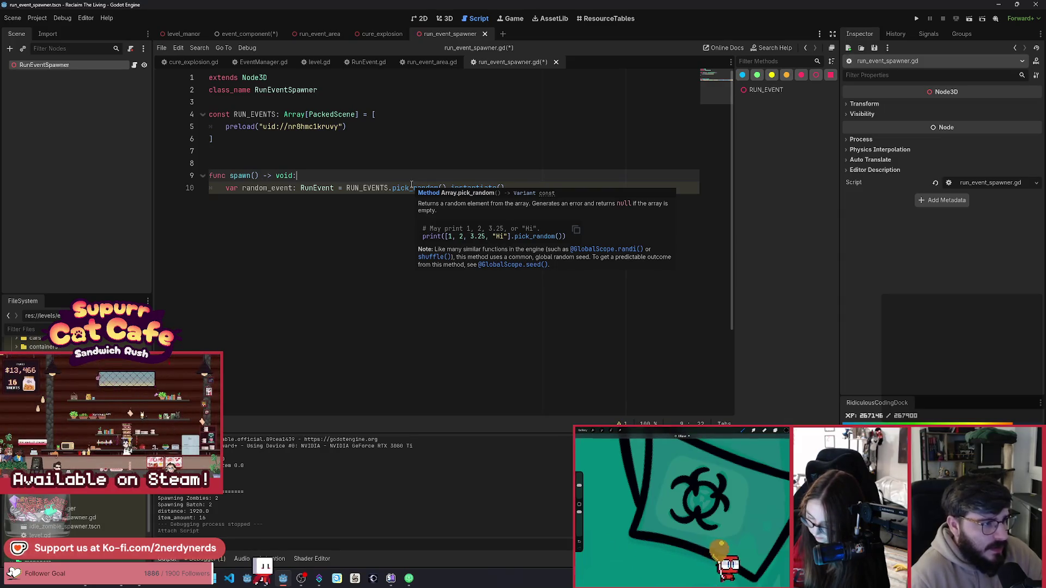
Store the pick as random_event_scene: PackedScene and instantiate it into var event: RunEvent.
{"action": "left_click", "coordinate": [295, 188]}
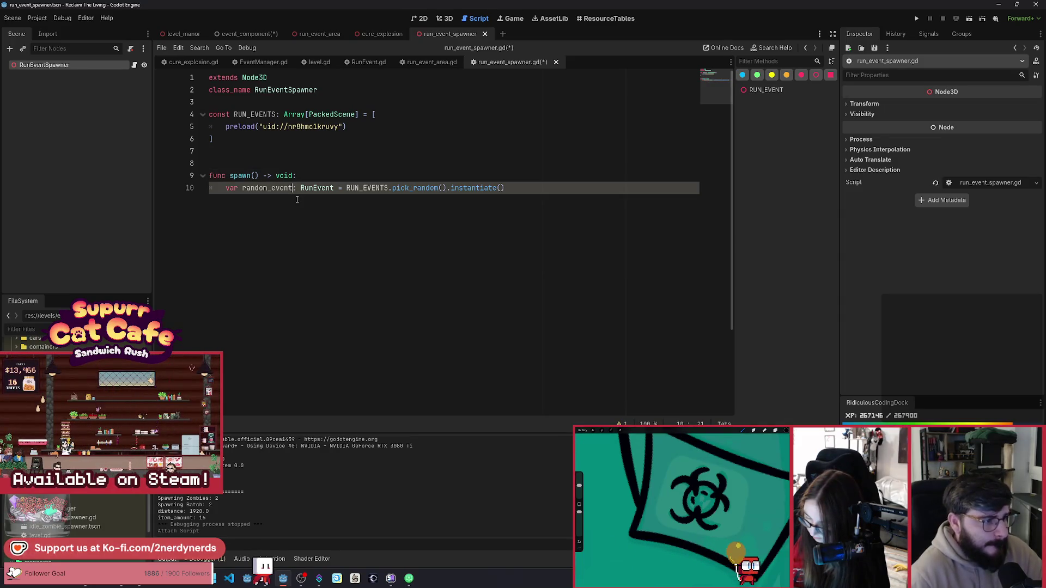
{"action": "type", "text": "_scene"}
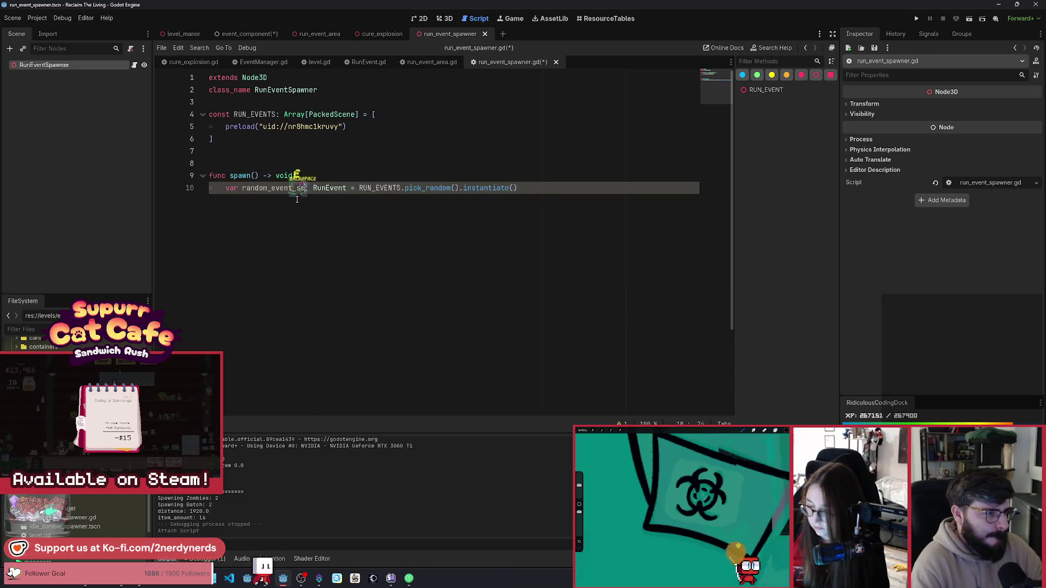
{"action": "key", "text": "Right"}
{"action": "key", "text": "Right"}
{"action": "key", "text": "ctrl+shift+Right"}
{"action": "type", "text": "PackedSce"}
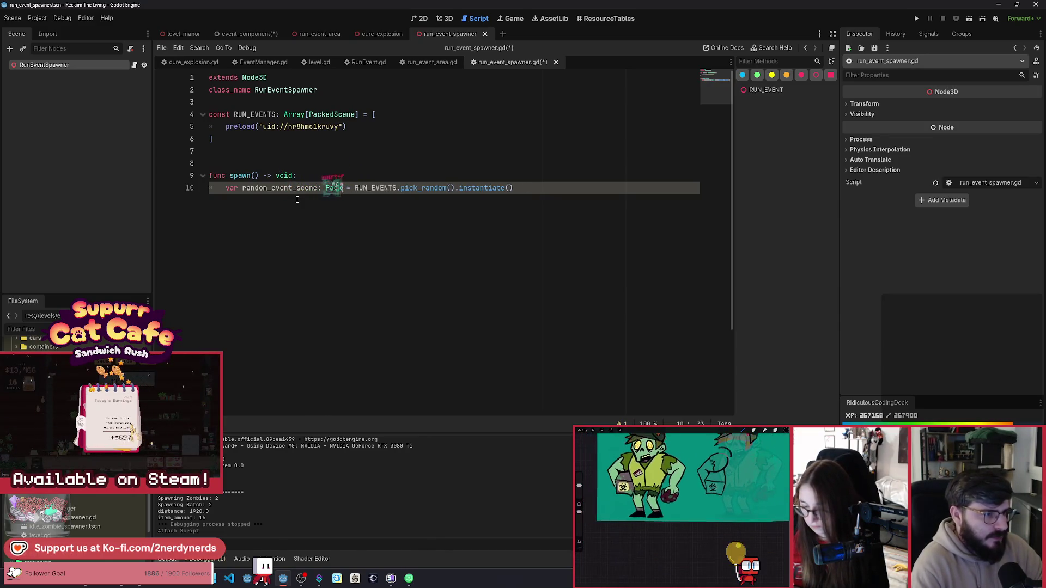
{"action": "key", "text": "Return"}
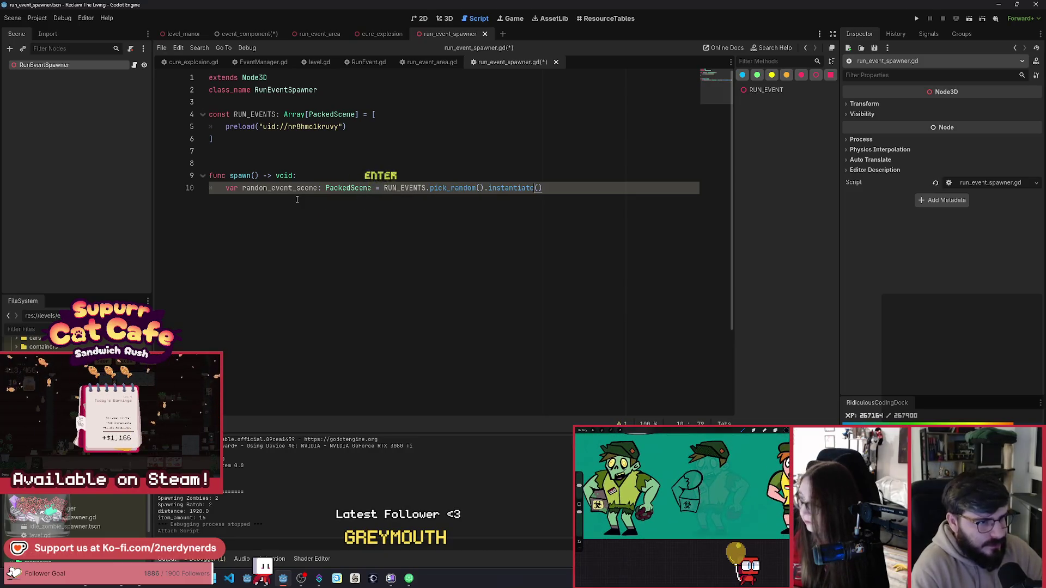
{"action": "key", "text": "ctrl+Right"}
{"action": "key", "text": "ctrl+Right"}
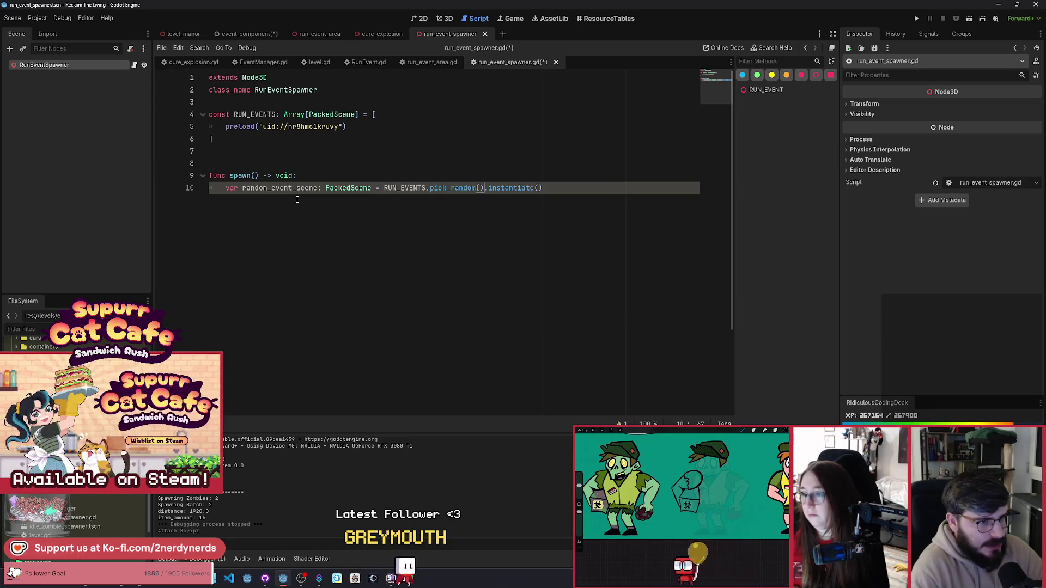
{"action": "key", "text": "shift+End"}
{"action": "key", "text": "Return"}
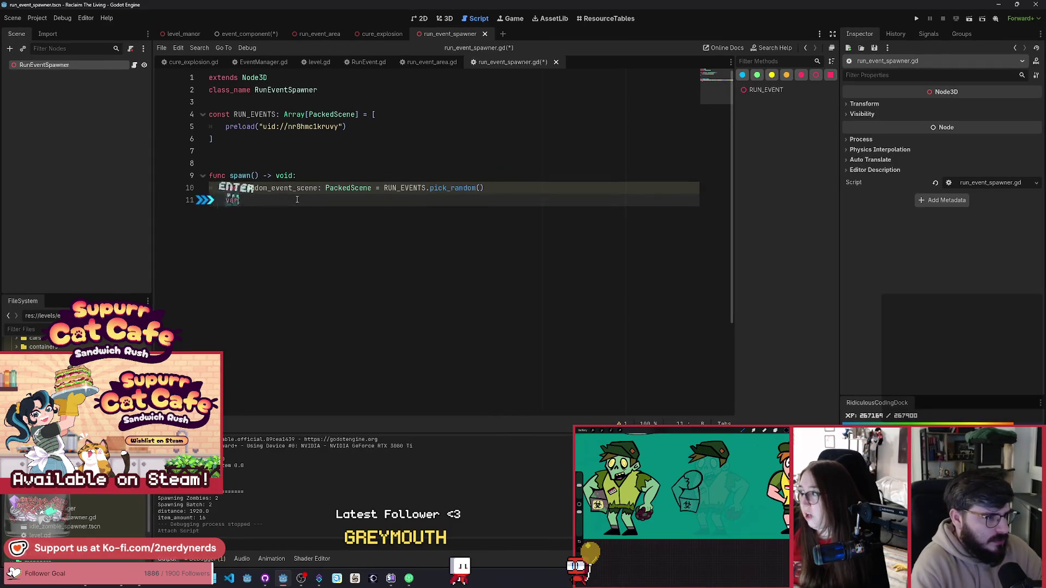
{"action": "type", "text": "Ru"}
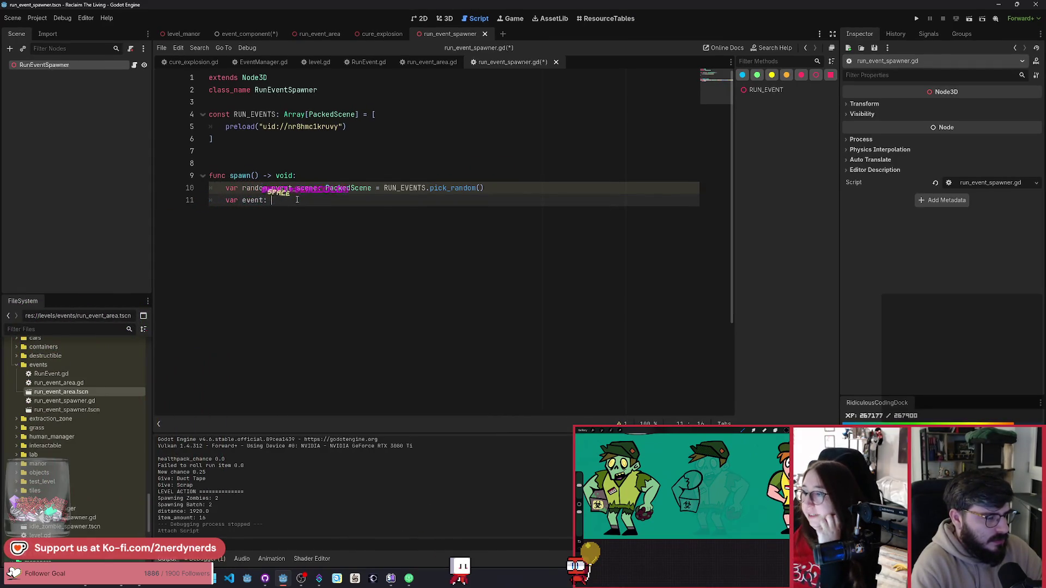
{"action": "type", "text": "nEvent "}
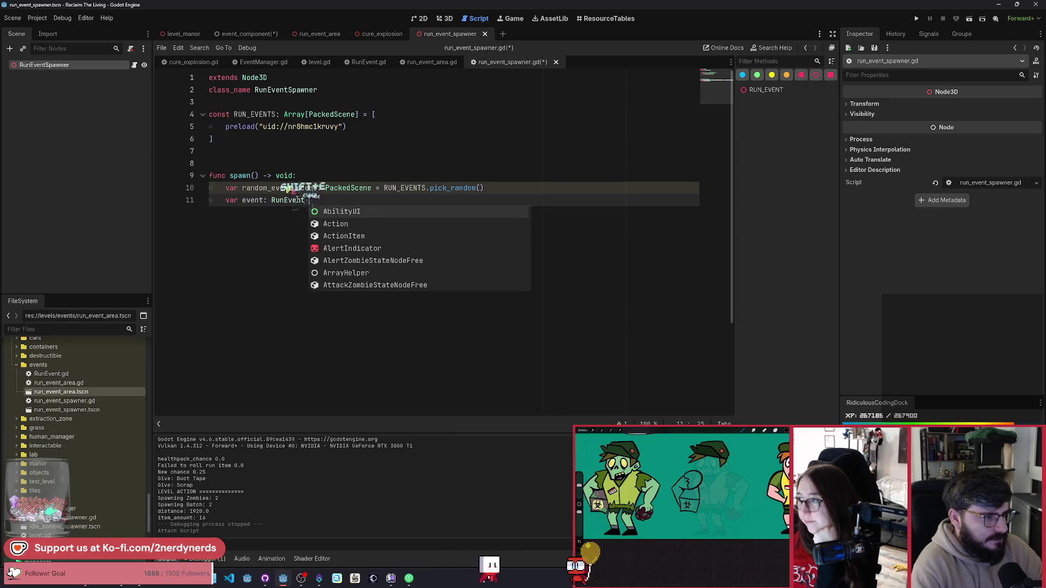
{"action": "type", "text": "= random"}
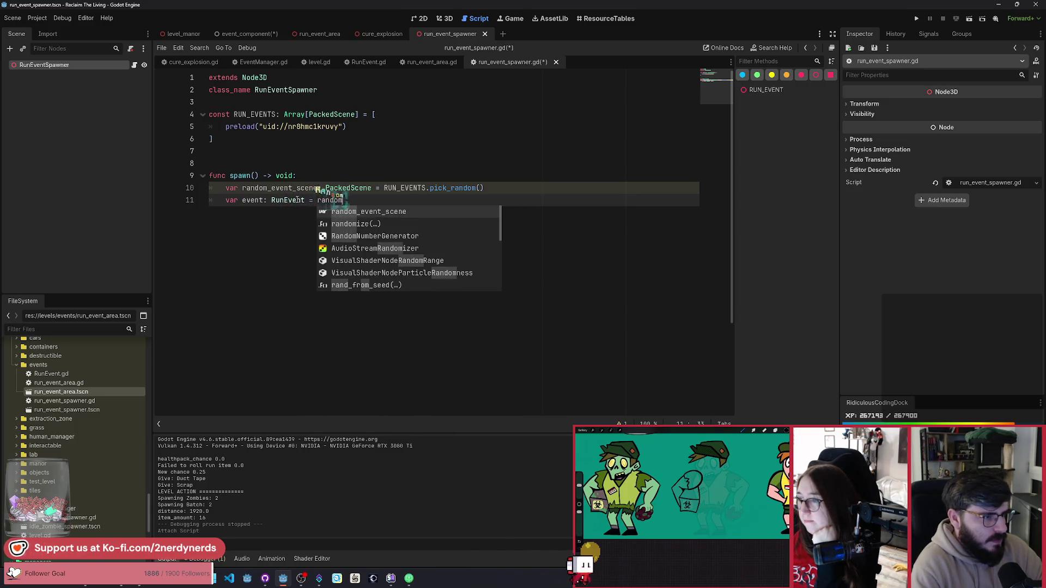
{"action": "key", "text": "Return"}
{"action": "type", "text": ".instantiate()"}
{"action": "key", "text": "ctrl+s"}
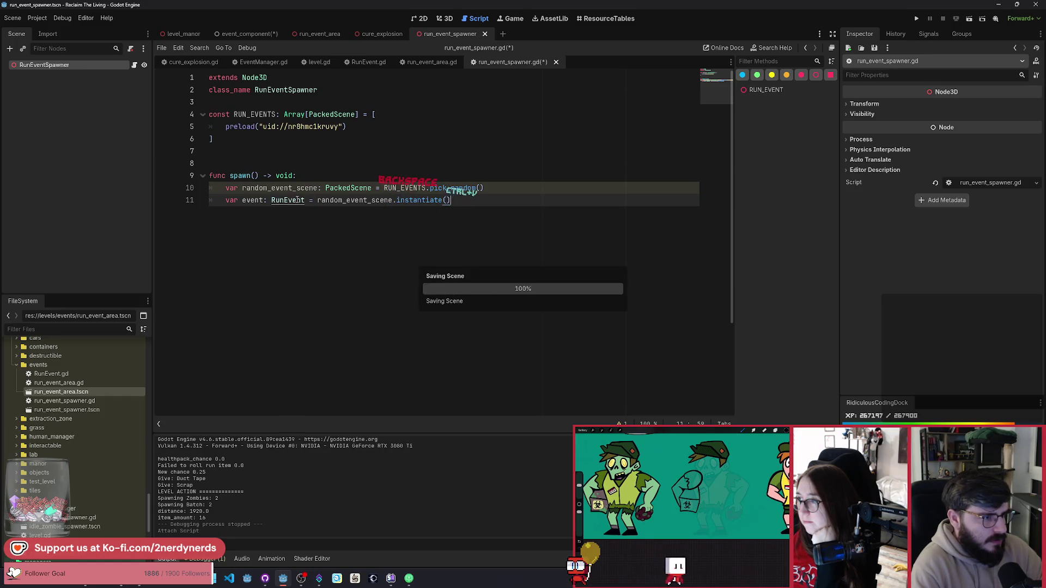
Add add_child(event) below the instantiate line and save the script.
{"action": "key", "text": "Return"}
{"action": "key", "text": "Return"}
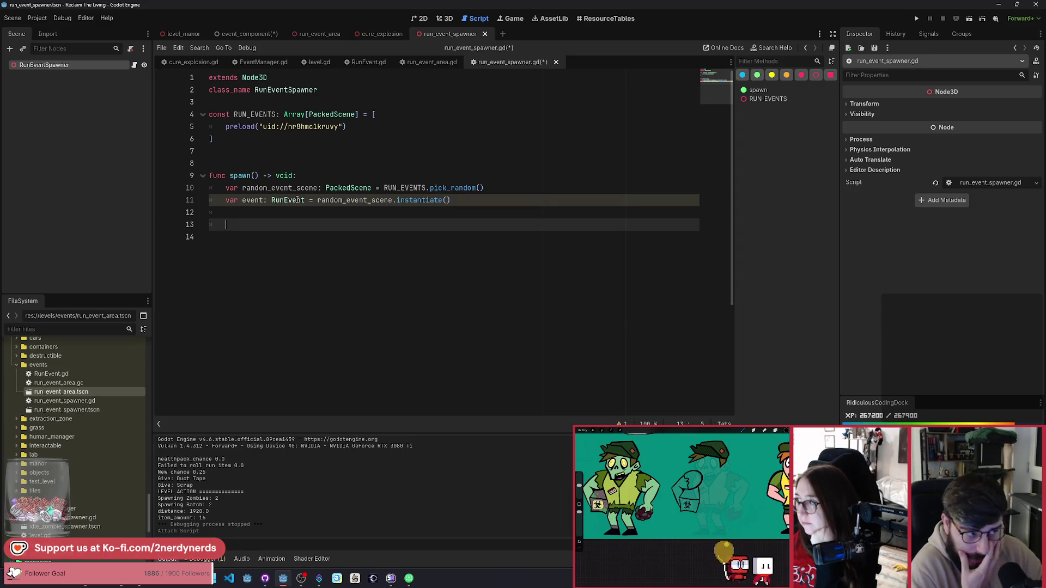
{"action": "type", "text": "add"}
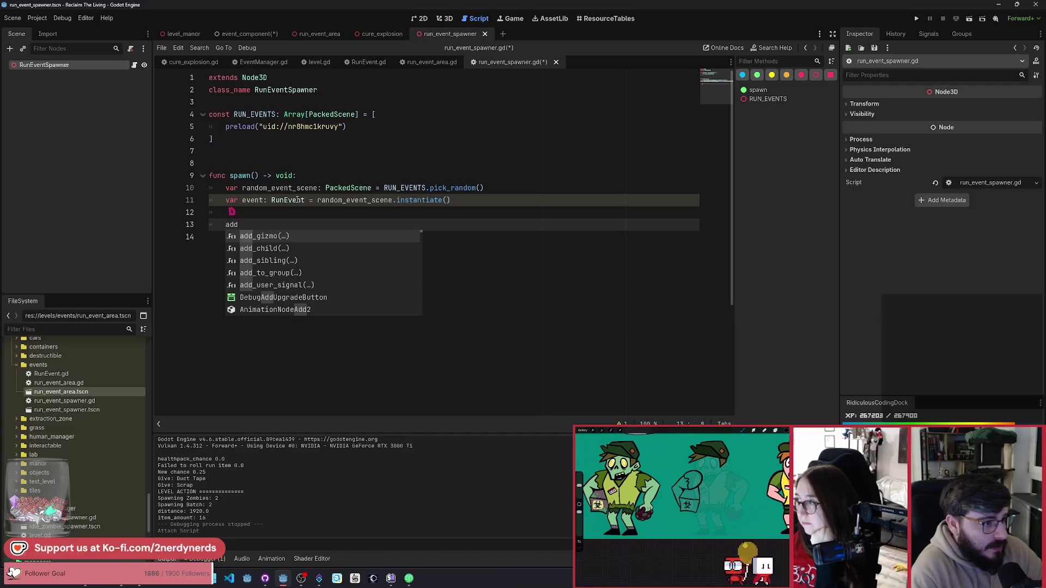
{"action": "key", "text": "Escape"}
{"action": "type", "text": "_"}
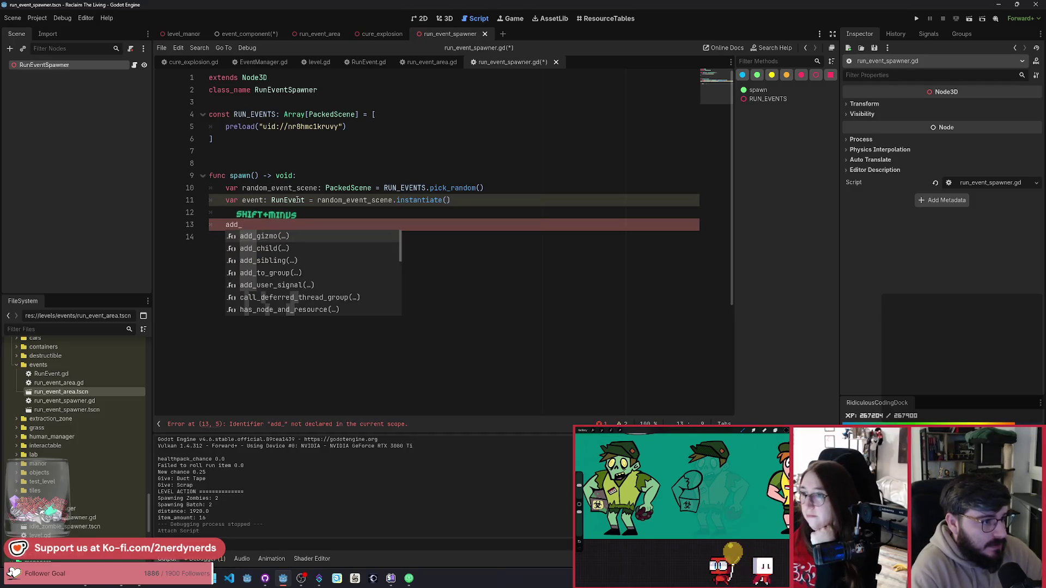
{"action": "type", "text": "c"}
{"action": "key", "text": "Return"}
{"action": "type", "text": "event"}
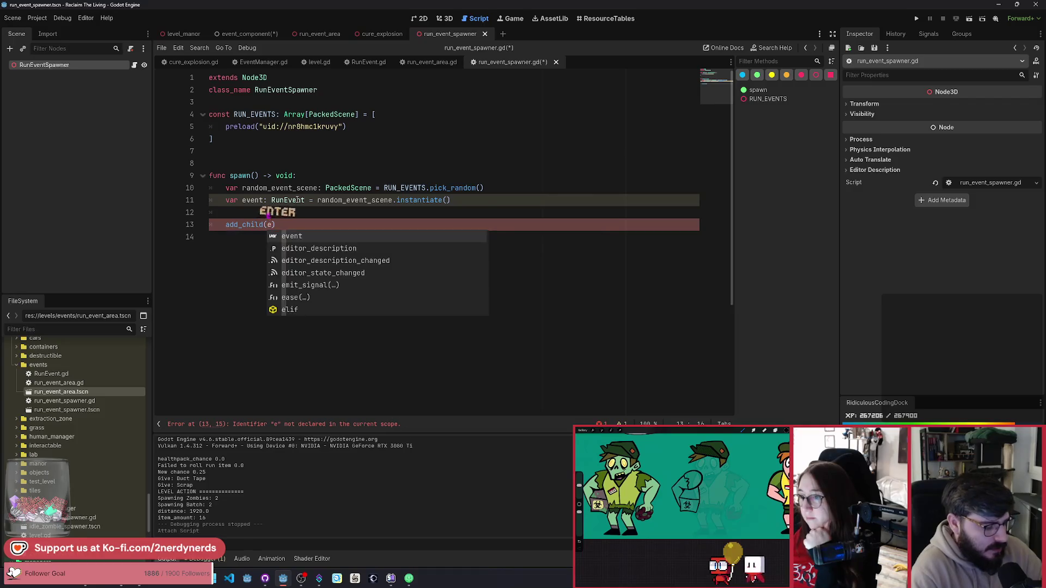
{"action": "type", "text": ")"}
{"action": "key", "text": "ctrl+s"}
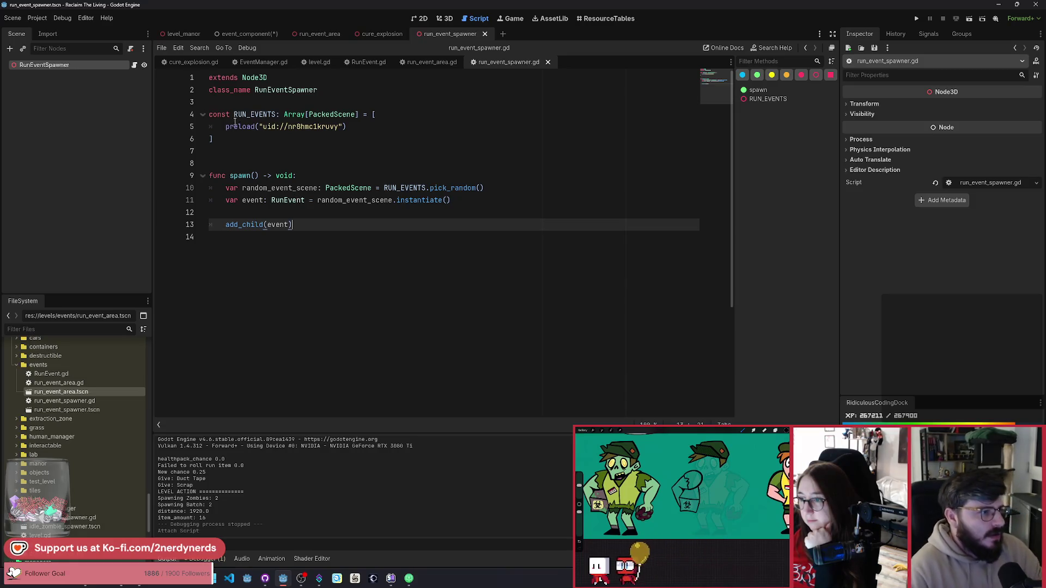
Declare var is_active: bool = false below the RUN_EVENTS array and save.
{"action": "left_click", "coordinate": [256, 139]}
{"action": "key", "text": "Return"}
{"action": "key", "text": "Return"}
{"action": "type", "text": "var "}
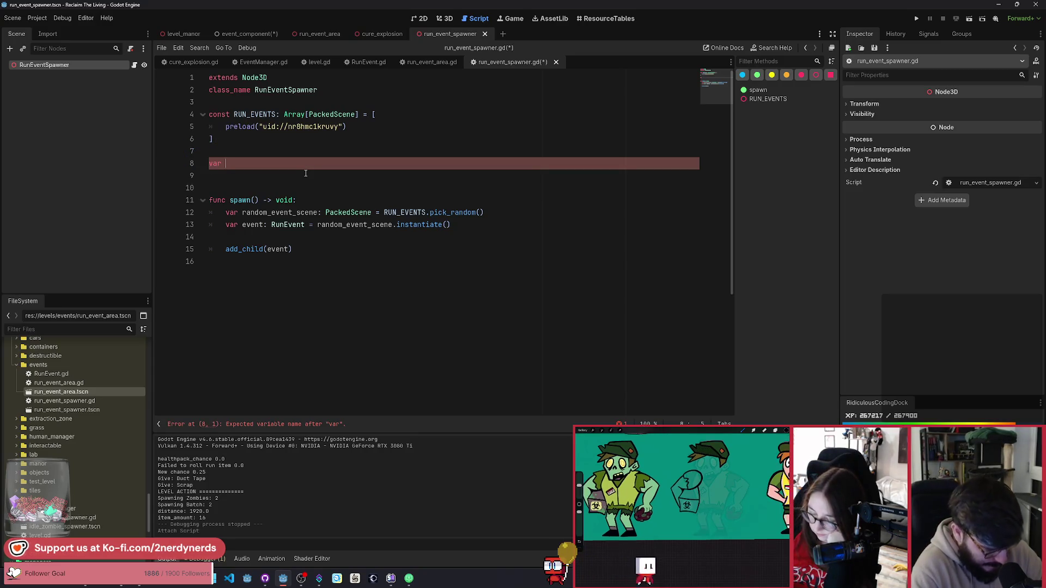
{"action": "type", "text": "active: bool"}
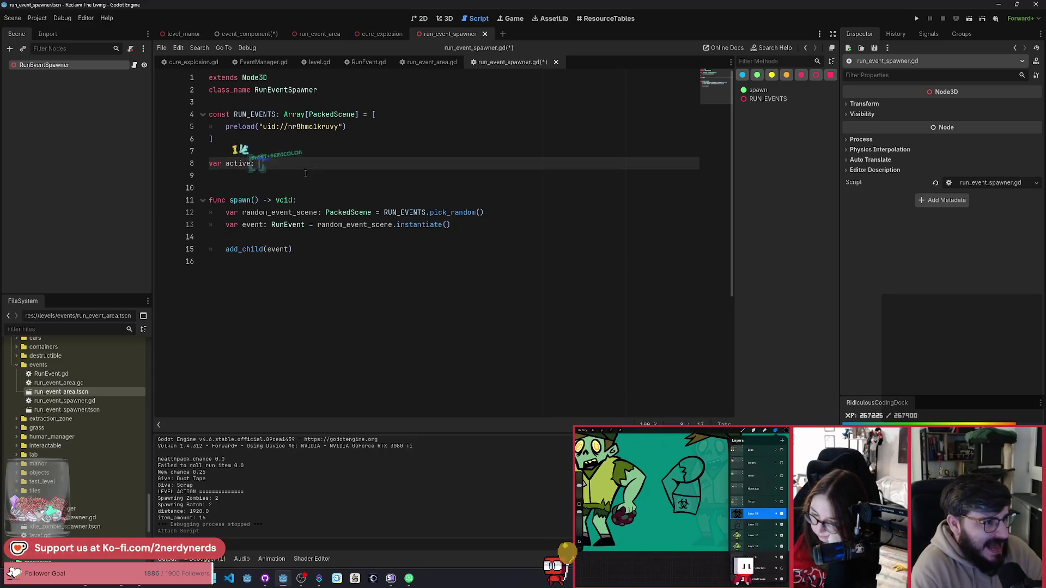
{"action": "key", "text": "ctrl+shift+Left"}
{"action": "key", "text": "ctrl+shift+Left"}
{"action": "key", "text": "ctrl+shift+Left"}
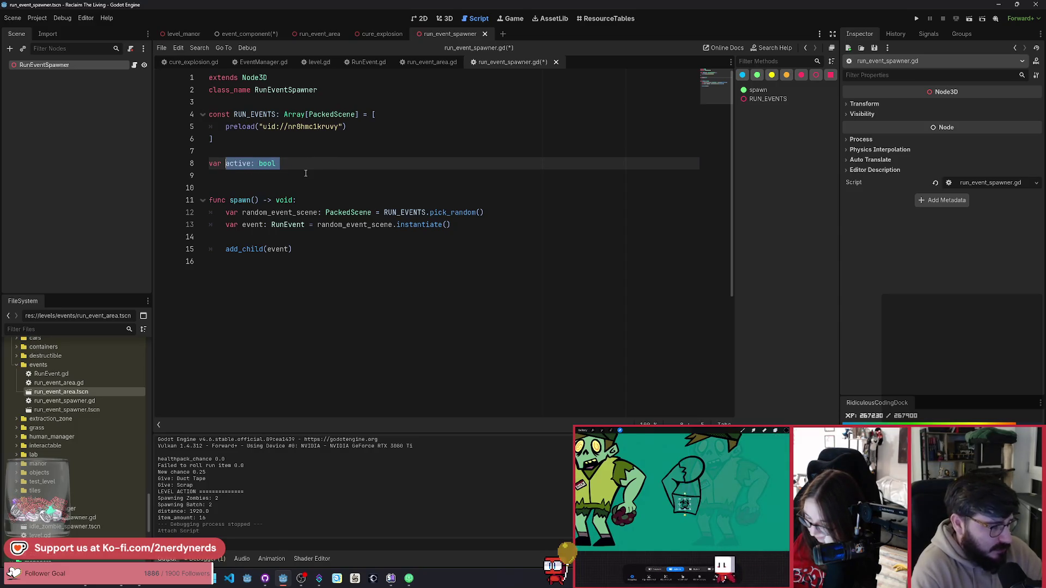
{"action": "key", "text": "BackSpace"}
{"action": "type", "text": "is_active"}
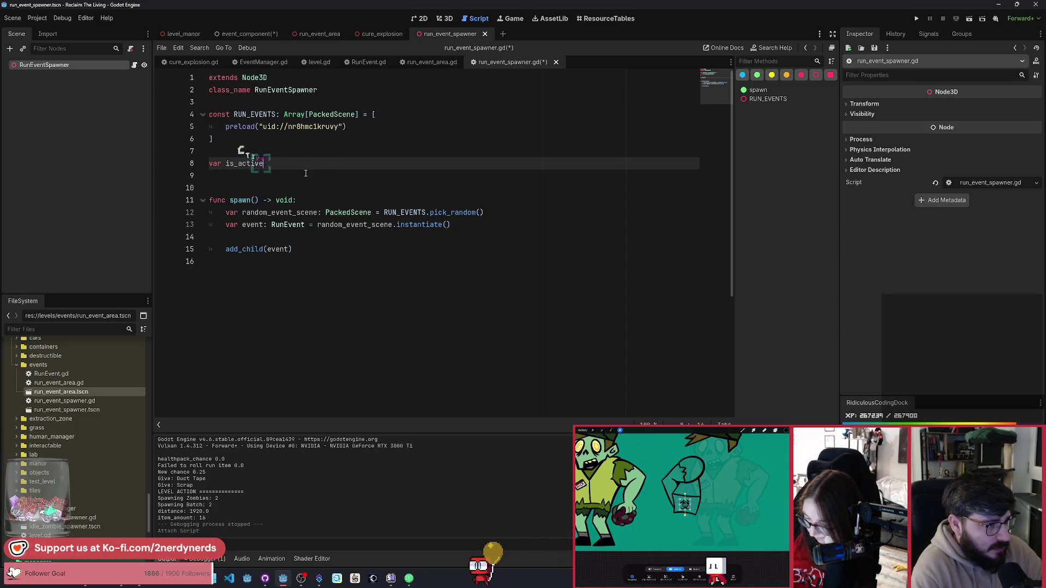
{"action": "type", "text": ": bool = false"}
{"action": "key", "text": "ctrl+s"}
Add 'if is_active: return' as the first lines of spawn() and save.
{"action": "left_click", "coordinate": [401, 251]}
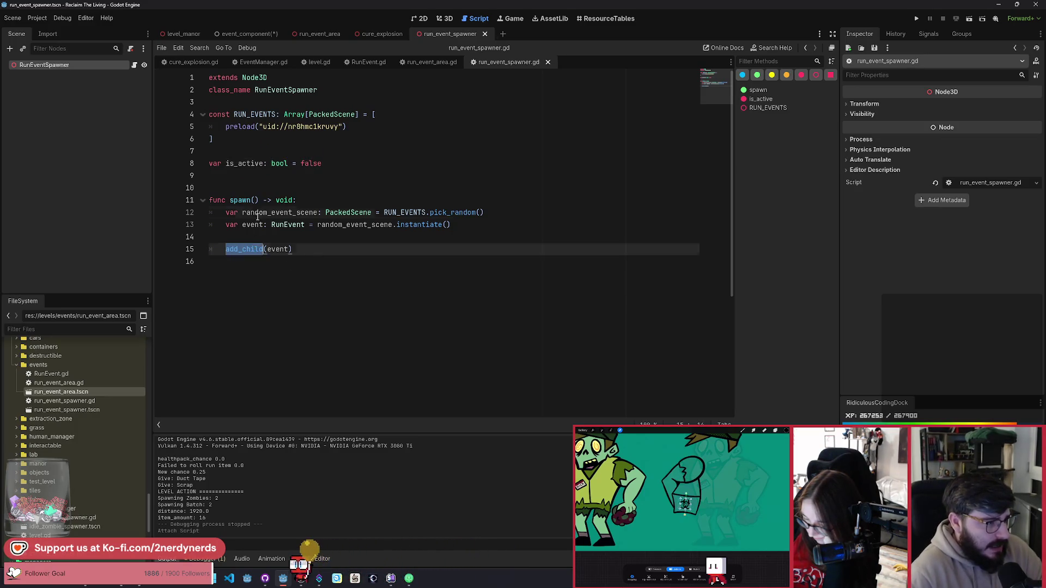
{"action": "left_click", "coordinate": [305, 202]}
{"action": "key", "text": "Return"}
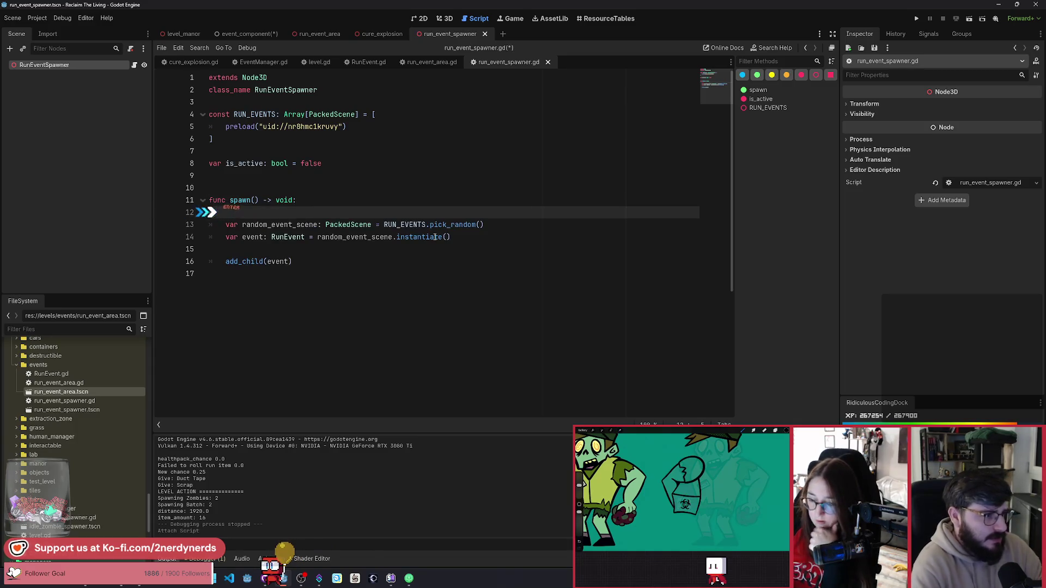
{"action": "type", "text": "if is"}
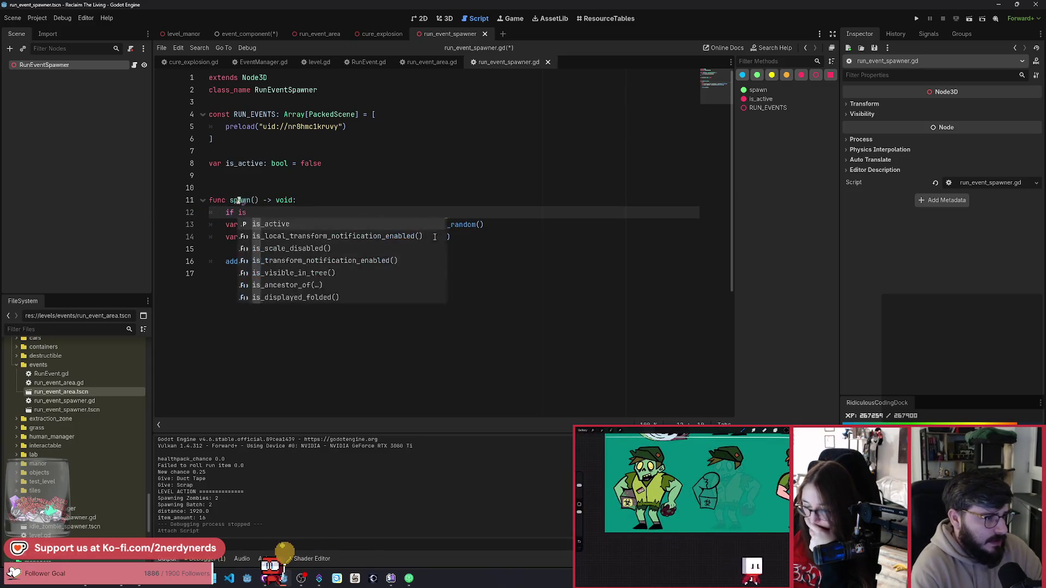
{"action": "key", "text": "Return"}
{"action": "type", "text": ":"}
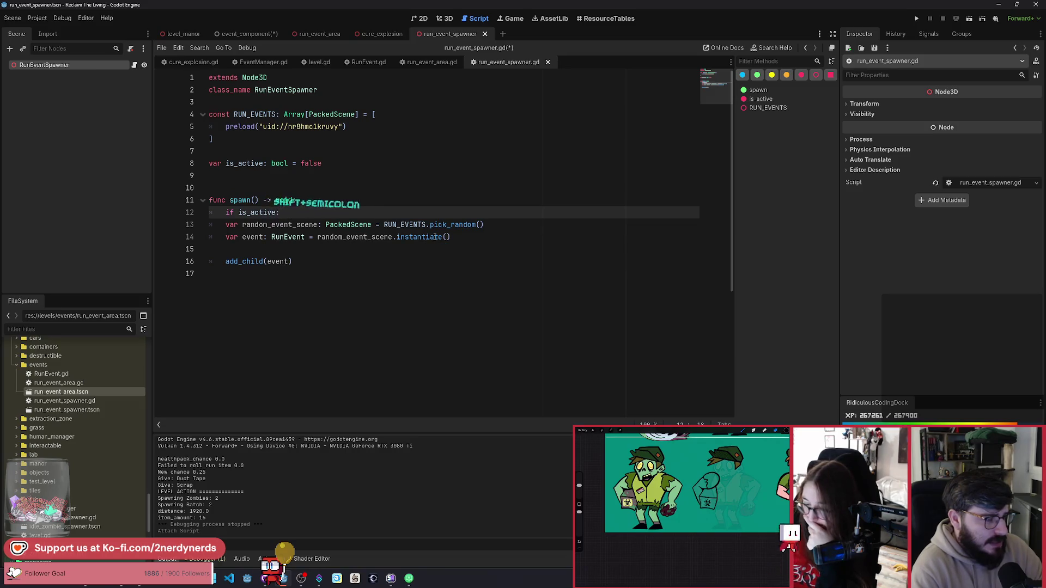
{"action": "key", "text": "Return"}
{"action": "type", "text": "n"}
{"action": "key", "text": "Return"}
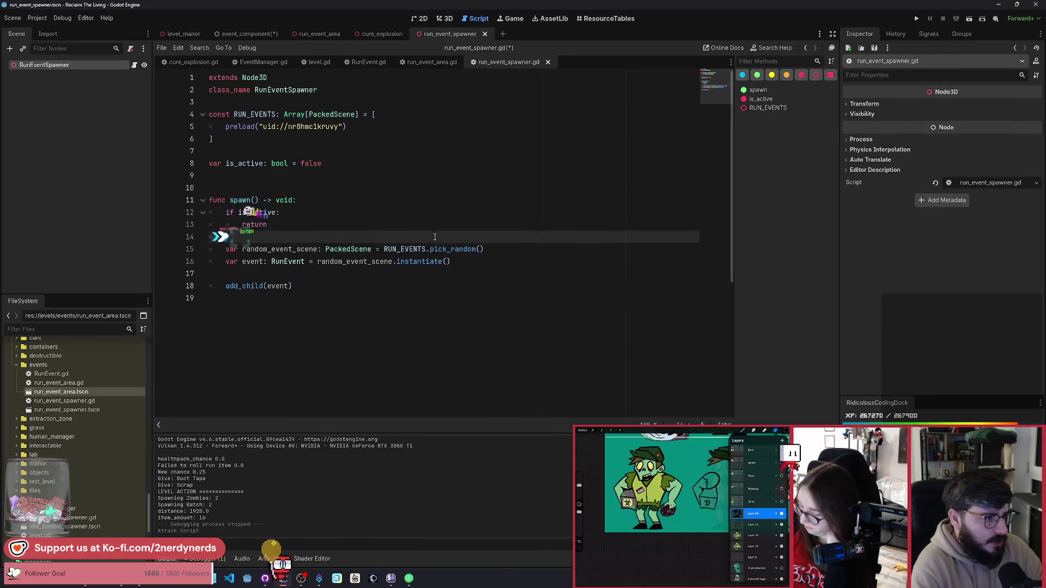
{"action": "key", "text": "ctrl+s"}
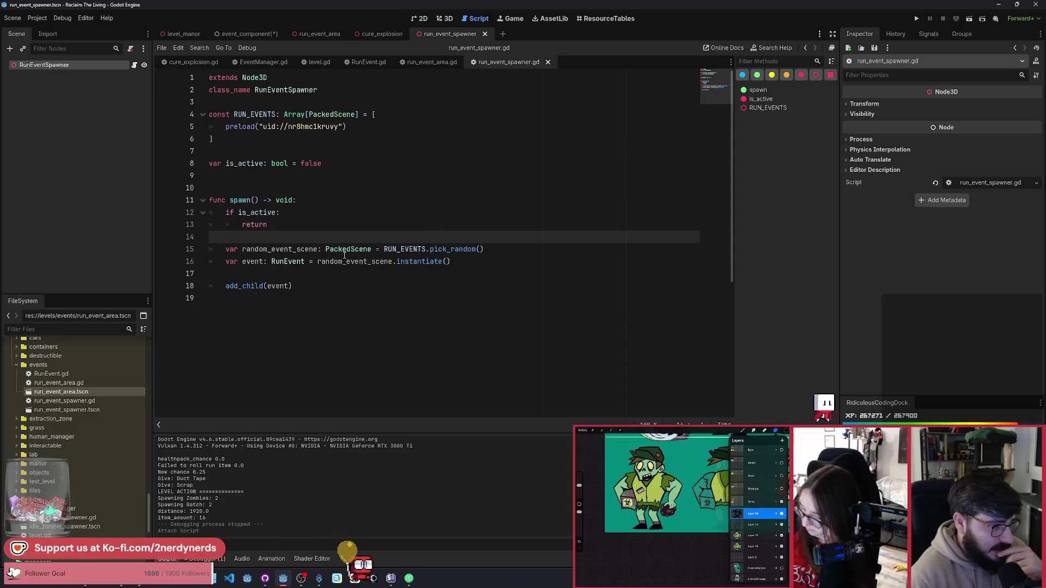
Set is_active = true after the guard and open a new line below add_child(event).
{"action": "key", "text": "Return"}
{"action": "key", "text": "Tab"}
{"action": "type", "text": "is"}
{"action": "key", "text": "Return"}
{"action": "type", "text": "true"}
{"action": "key", "text": "BackSpace"}
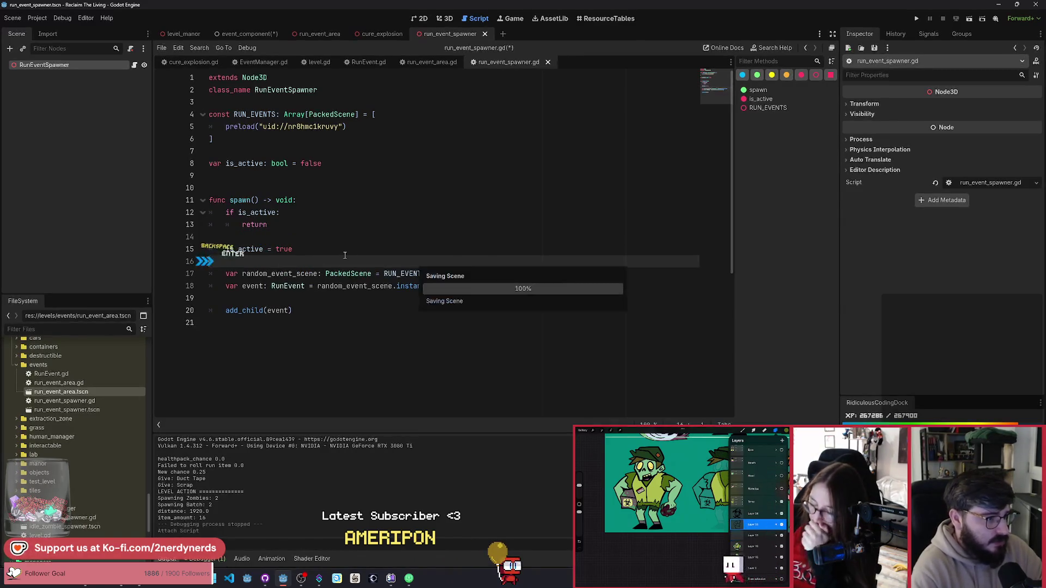
{"action": "key", "text": "Return"}
{"action": "left_click", "coordinate": [298, 311]}
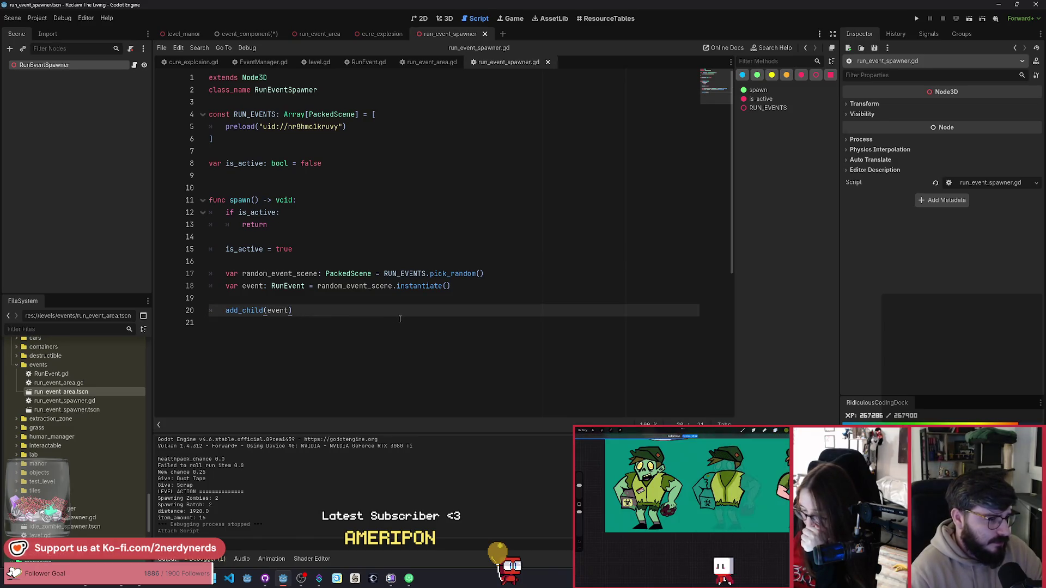
{"action": "key", "text": "Return"}
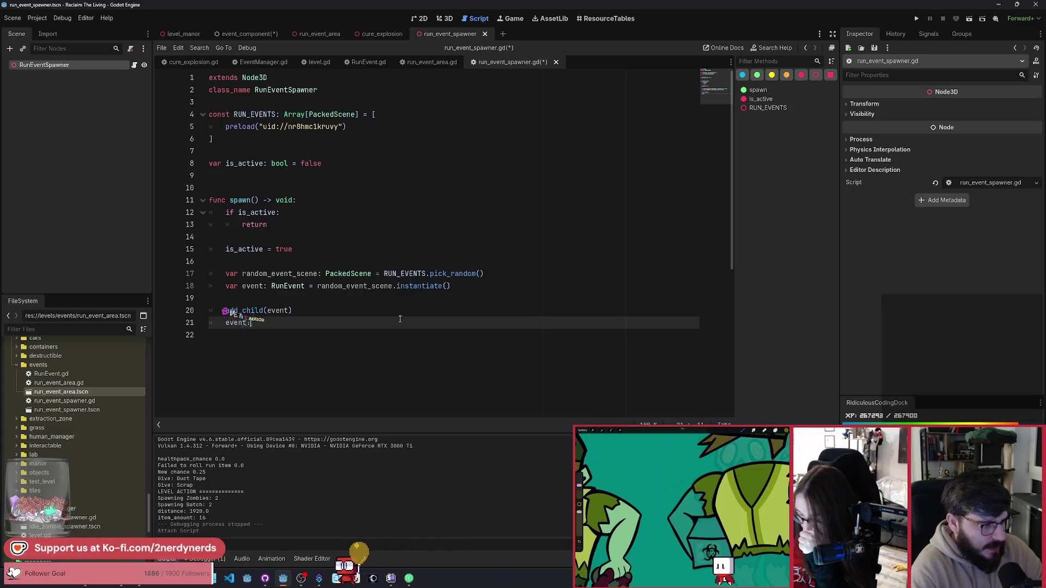
Connect event.completed to an on_event_completed callback.
{"action": "type", "text": "com"}
{"action": "key", "text": "Down"}
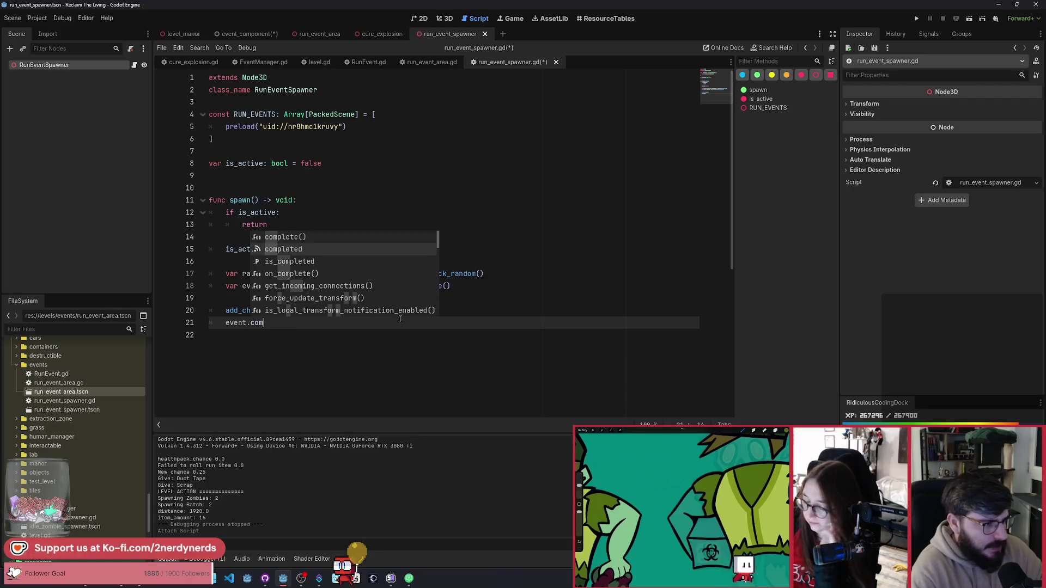
{"action": "key", "text": "Return"}
{"action": "type", "text": ".conn"}
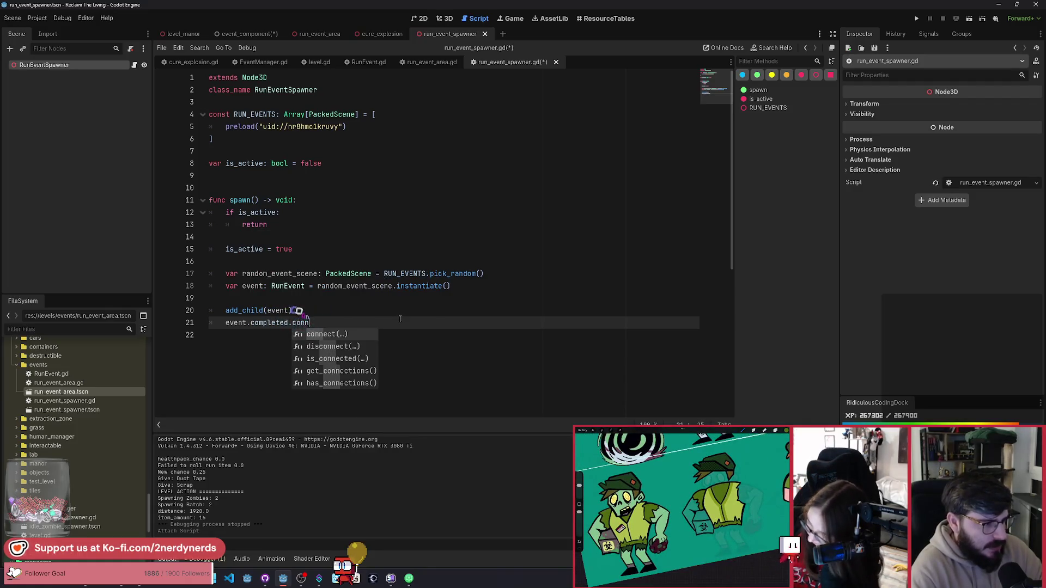
{"action": "key", "text": "Return"}
{"action": "type", "text": "t_"}
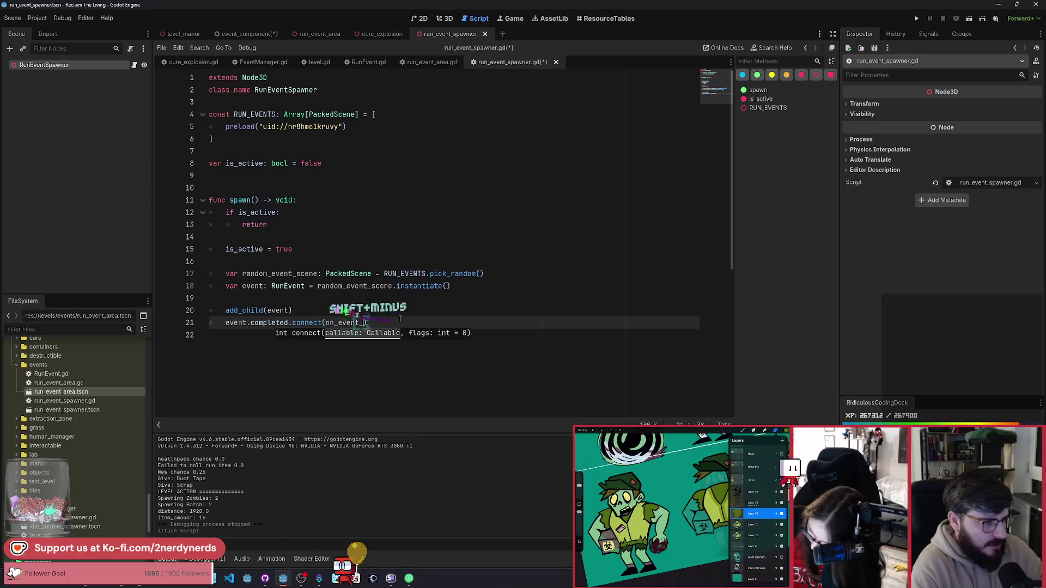
{"action": "type", "text": "et"}
{"action": "type", "text": "ed"}
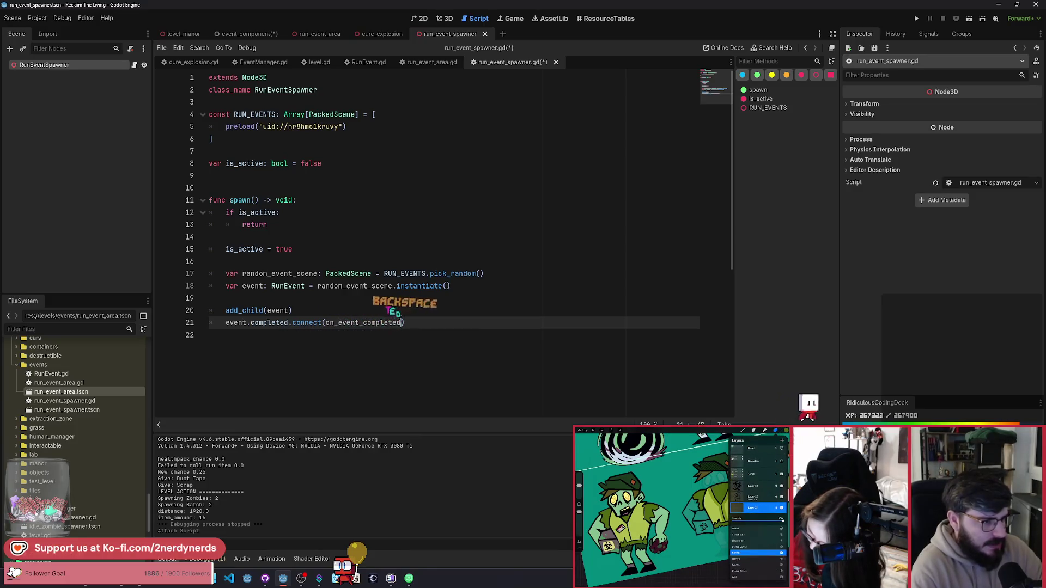
{"action": "key", "text": "ctrl+shift+Left"}
{"action": "key", "text": "ctrl+c"}
{"action": "key", "text": "Return"}
{"action": "key", "text": "Return"}
{"action": "key", "text": "Return"}
Define func on_event_completed() -> void that sets is_active = false, and save.
{"action": "type", "text": "func"}
{"action": "key", "text": "ctrl+v"}
{"action": "type", "text": "() -> void:"}
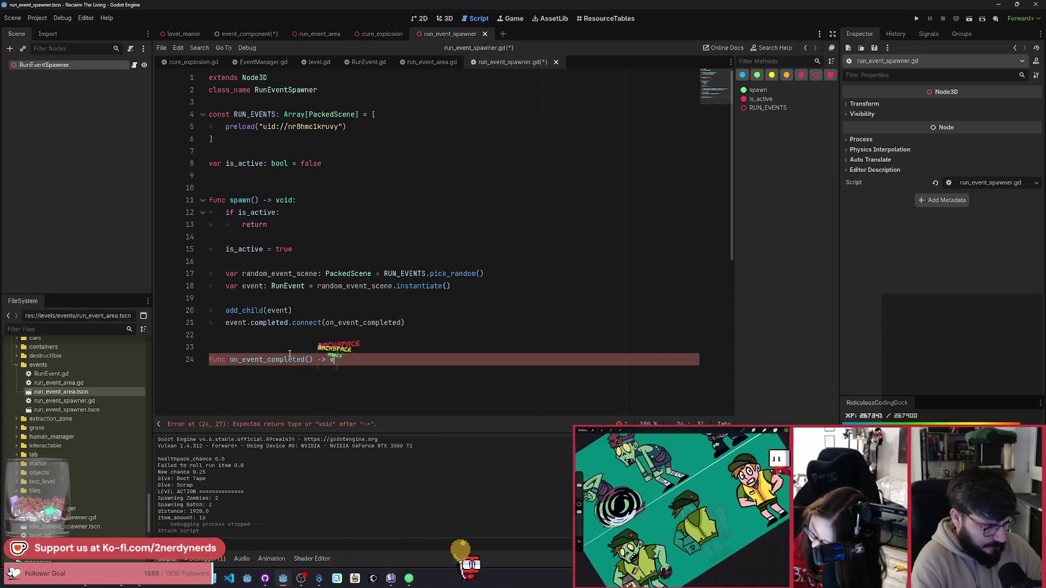
{"action": "key", "text": "Return"}
{"action": "scroll", "coordinate": [312, 350], "scroll_direction": "down", "scroll_amount": 2}
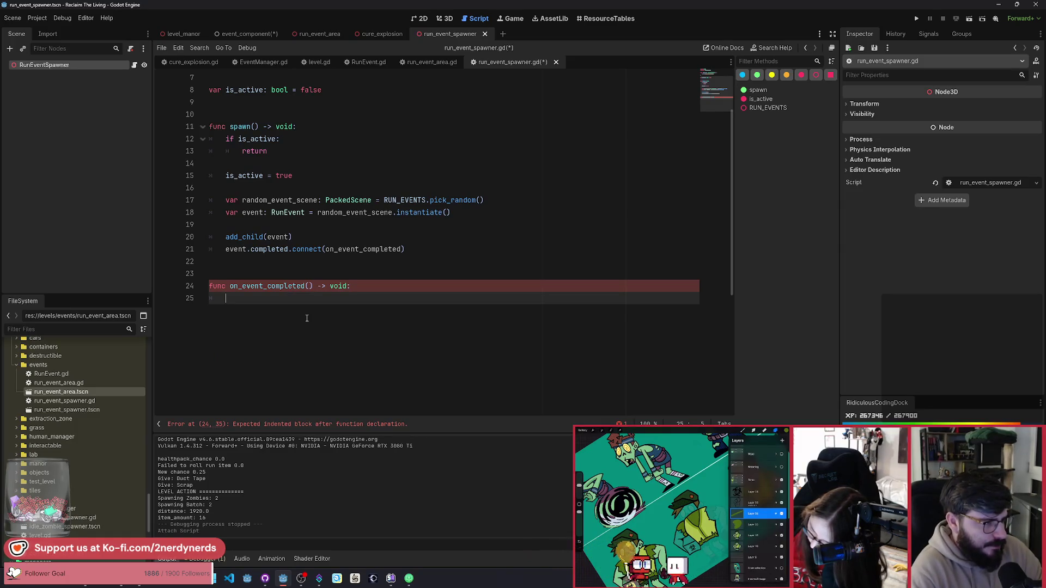
{"action": "type", "text": "is_"}
{"action": "key", "text": "Return"}
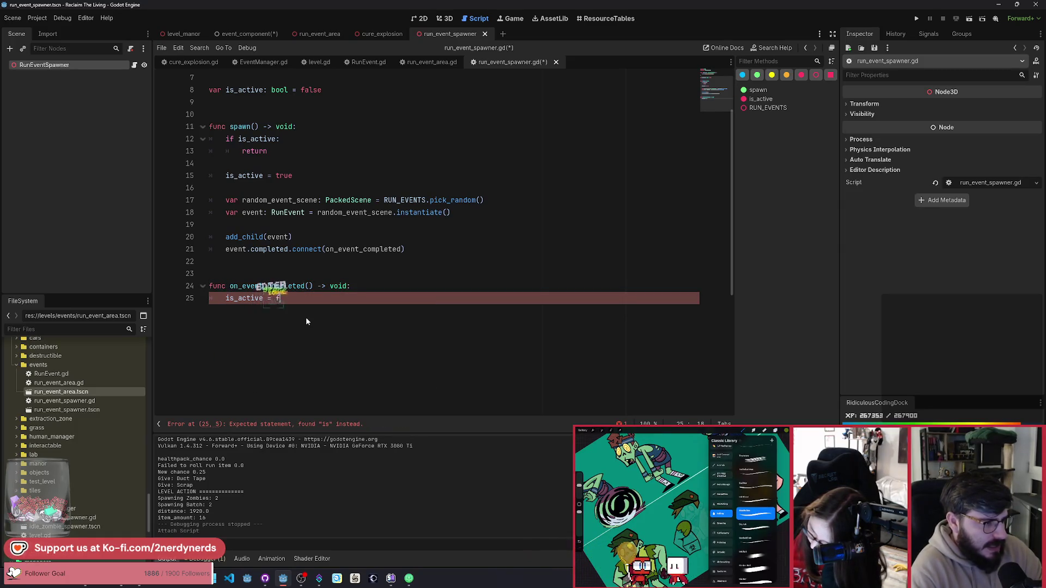
{"action": "type", "text": "= fal"}
{"action": "key", "text": "Return"}
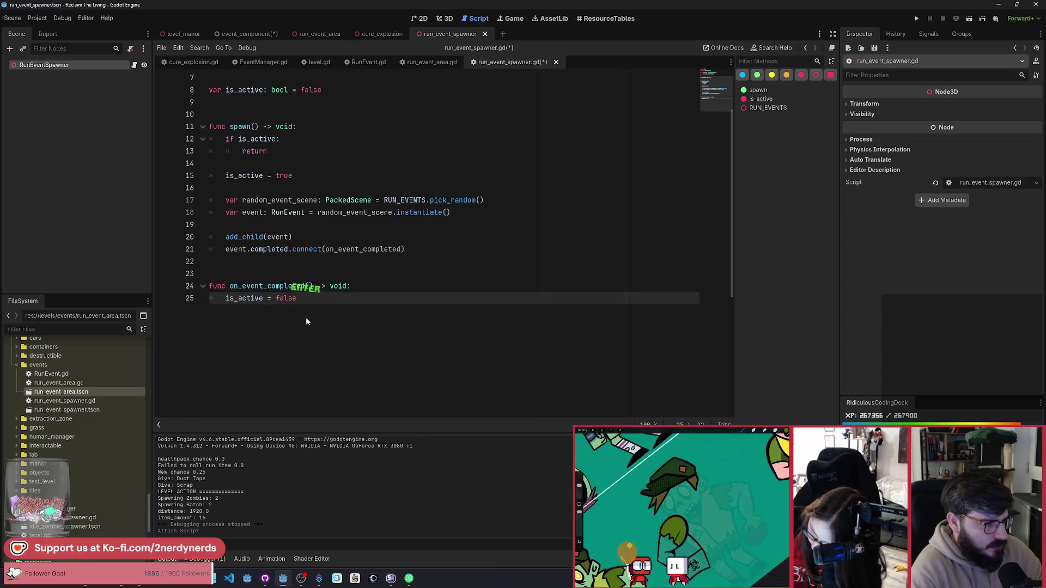
{"action": "key", "text": "ctrl+s"}
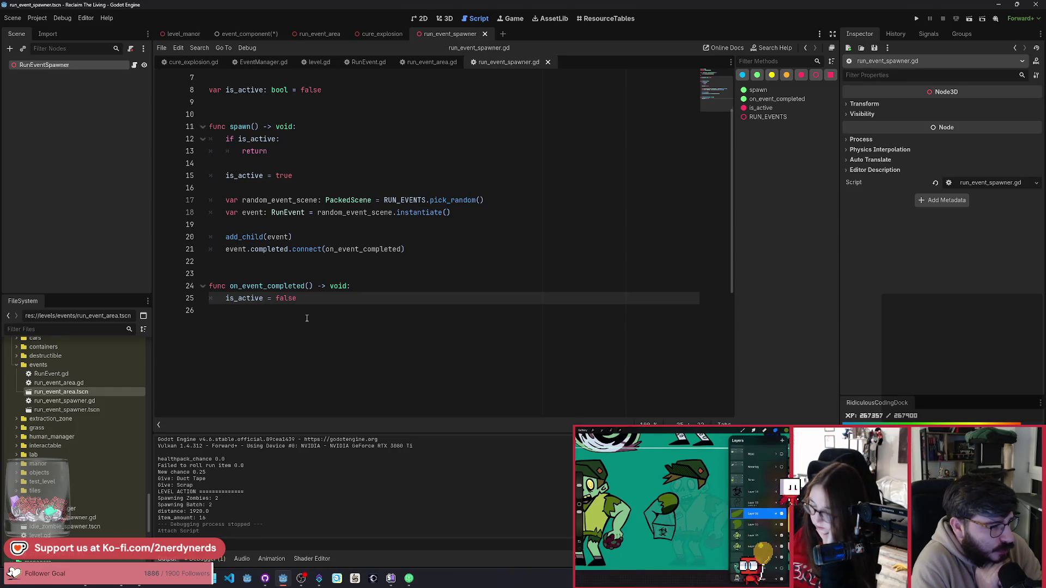
Start an event.com line in the callback, then select the is_active variable name.
{"action": "key", "text": "Return"}
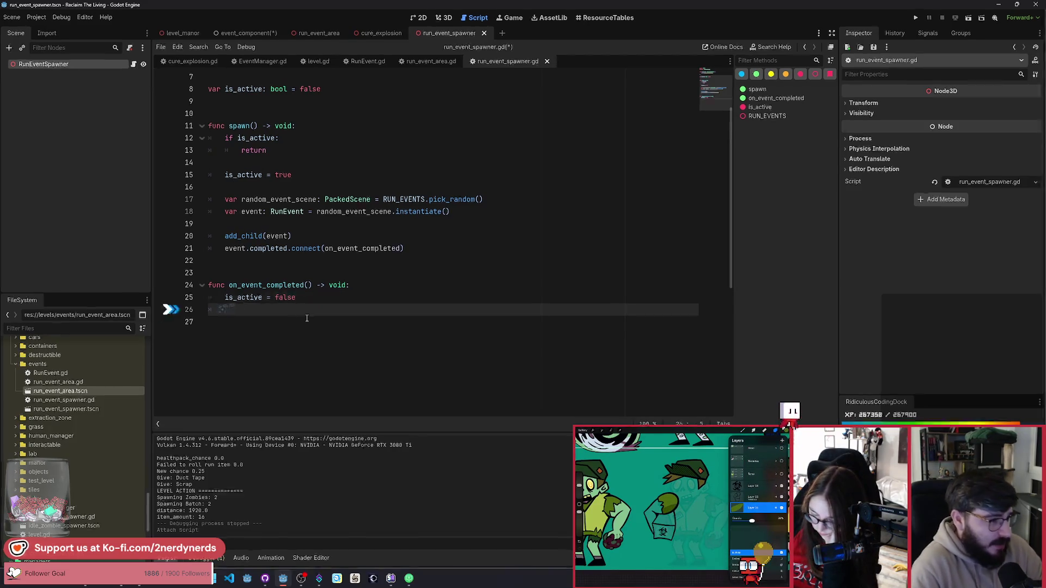
{"action": "type", "text": "even"}
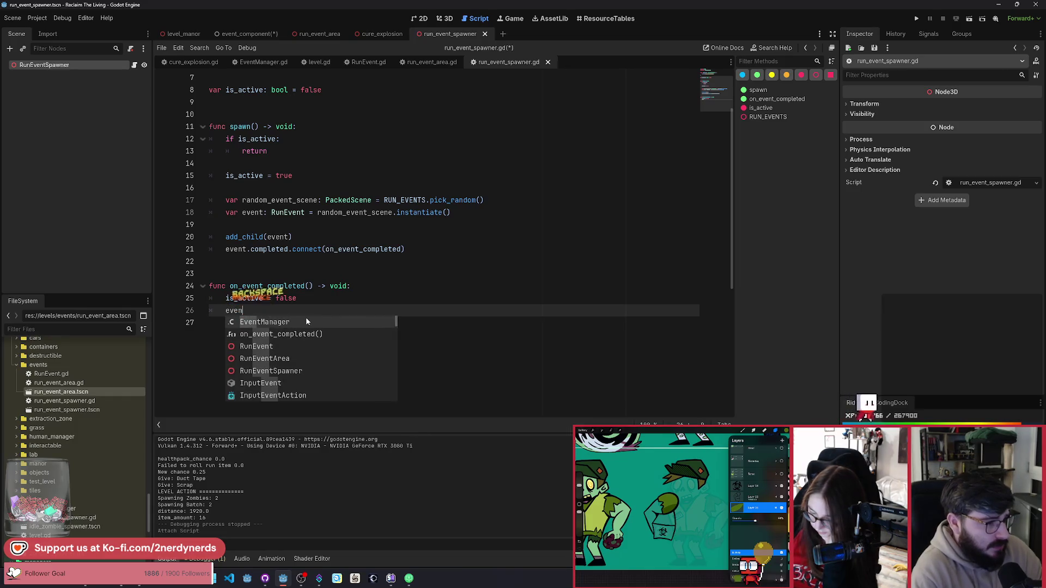
{"action": "type", "text": "t.com"}
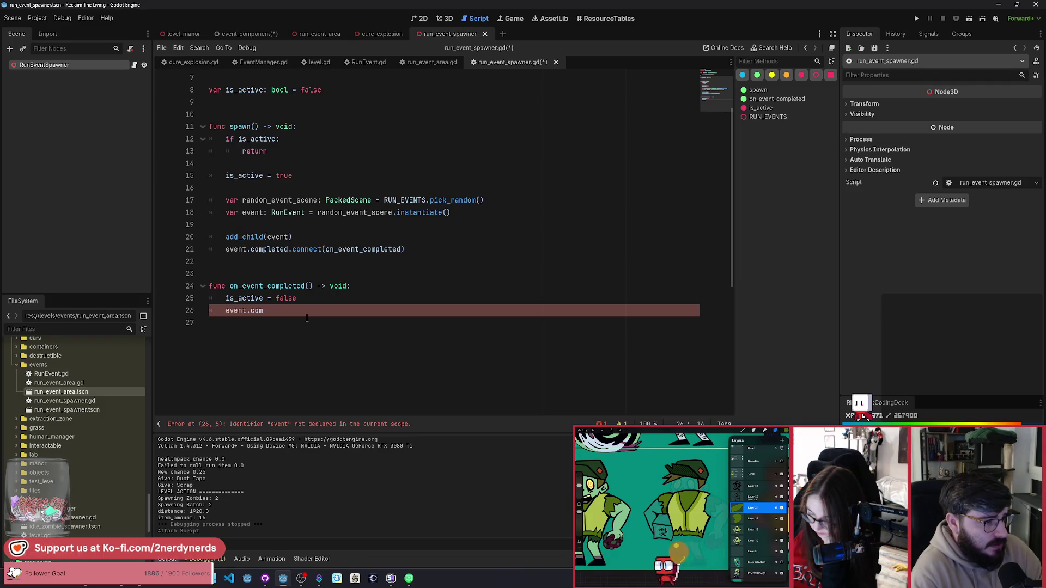
{"action": "key", "text": "ctrl+shift+Left"}
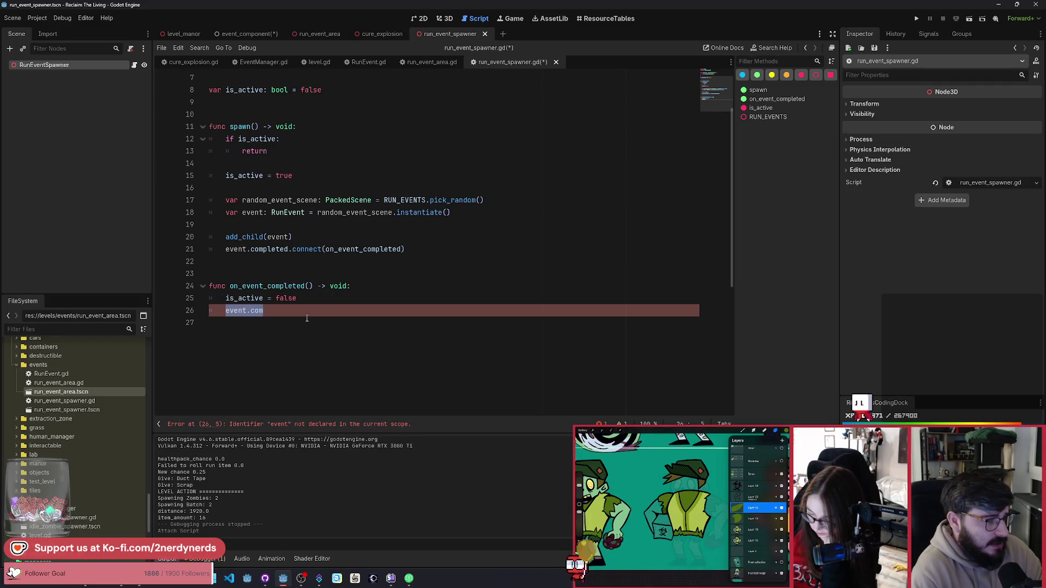
{"action": "scroll", "coordinate": [304, 315], "scroll_direction": "up", "scroll_amount": 2}
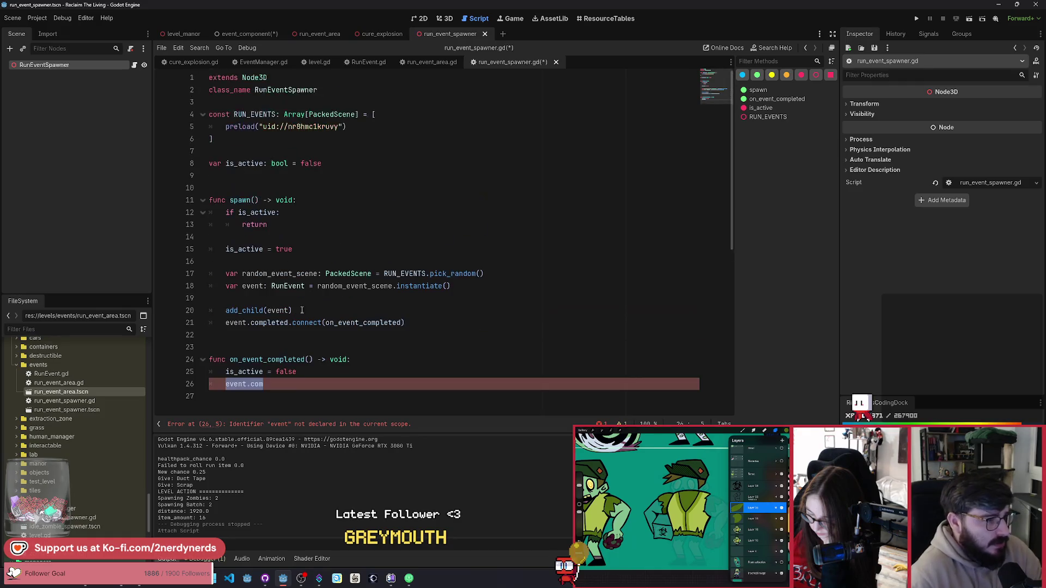
{"action": "double_click", "coordinate": [245, 164]}
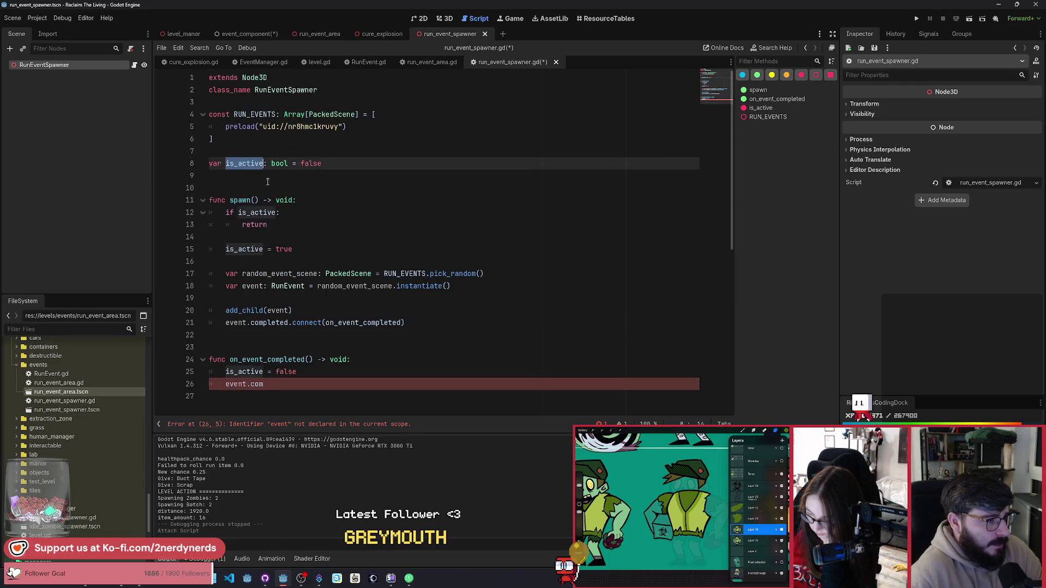
Rename is_active to event_current, typed RunEvent, and drop its false default.
{"action": "type", "text": "event"}
{"action": "type", "text": "_current"}
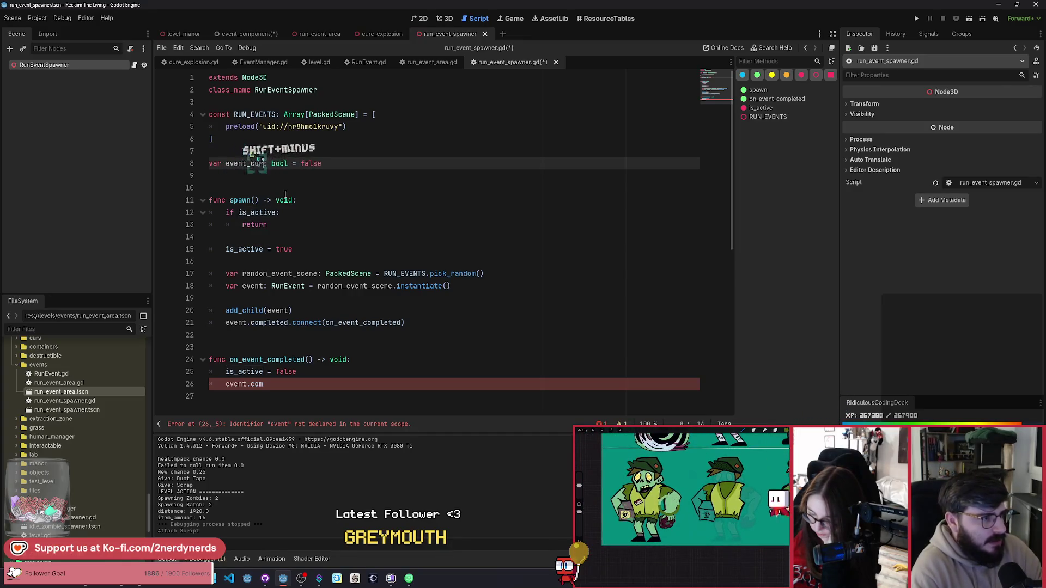
{"action": "key", "text": "ctrl+shift+Right"}
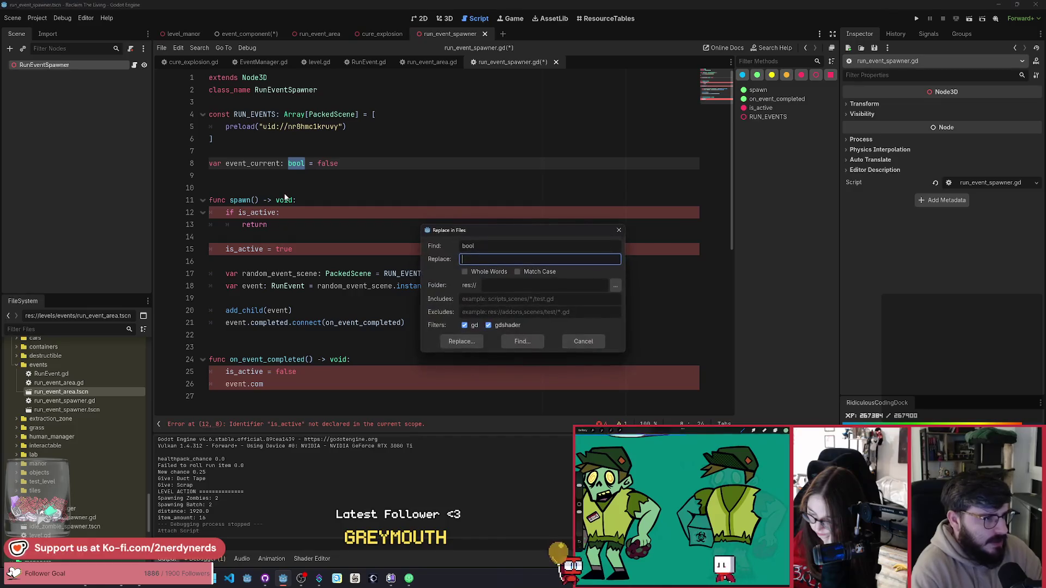
{"action": "type", "text": "RunEvent"}
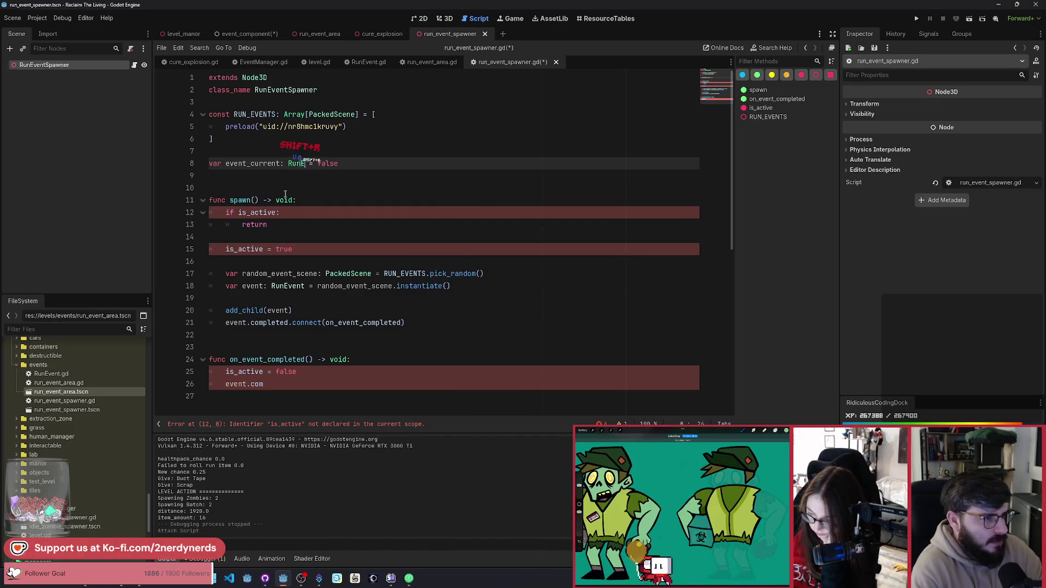
{"action": "key", "text": "shift+End"}
{"action": "key", "text": "BackSpace"}
{"action": "left_click", "coordinate": [314, 380]}
Make spawn check event_current, remove is_active = true, and store the instantiated event in event_current.
{"action": "left_click", "coordinate": [242, 212]}
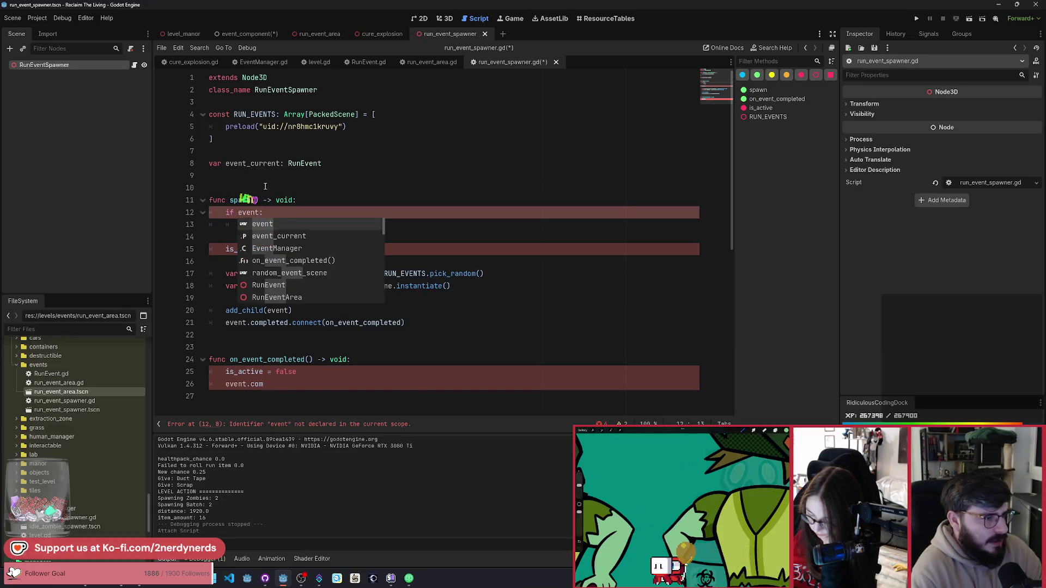
{"action": "key", "text": "Return"}
{"action": "left_click", "coordinate": [302, 252]}
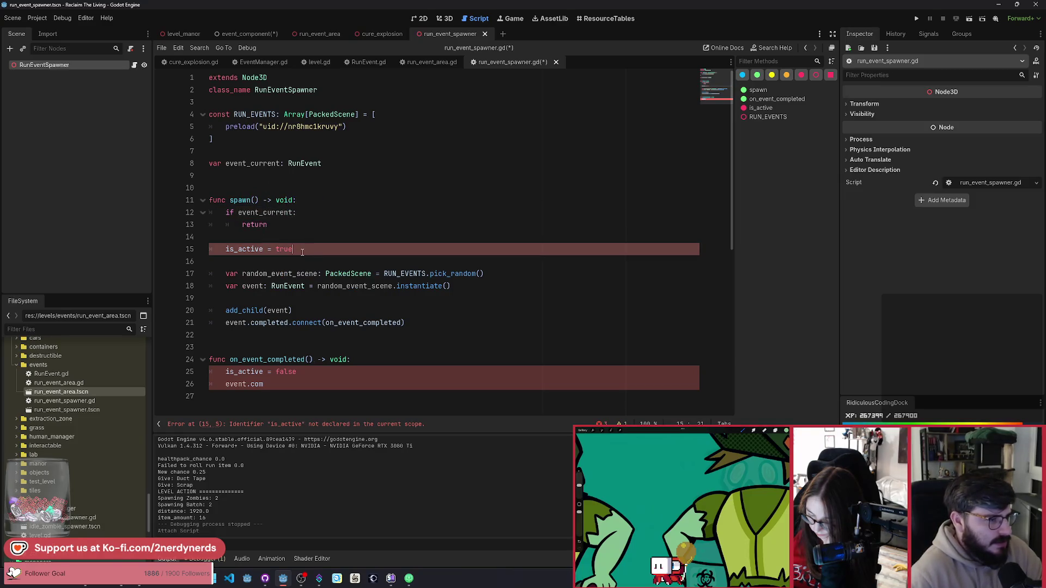
{"action": "key", "text": "ctrl+x"}
{"action": "key", "text": "ctrl+x"}
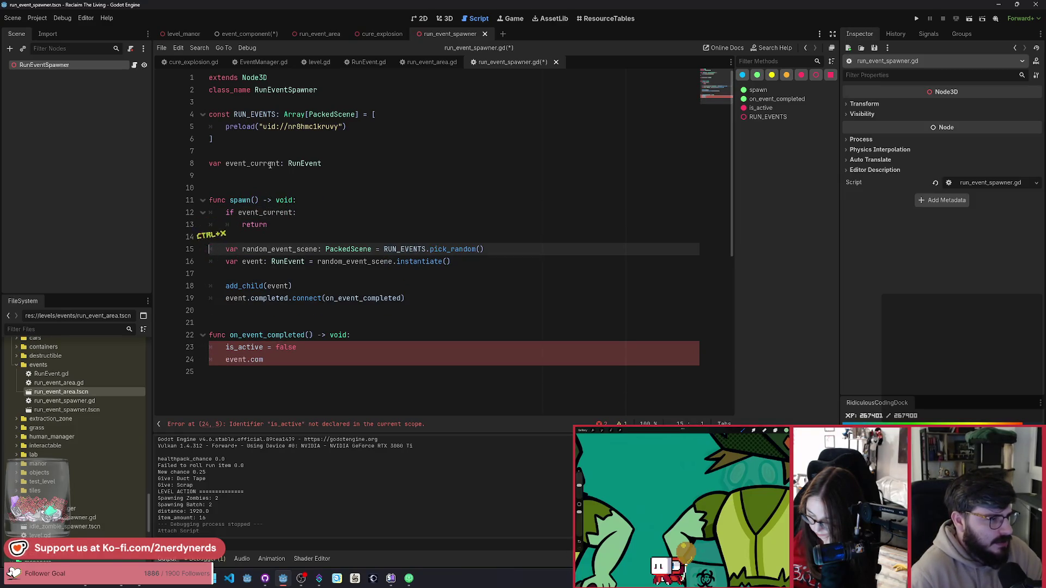
{"action": "left_click_drag", "start_coordinate": [264, 262], "coordinate": [253, 264]}
{"action": "type", "text": "event_current"}
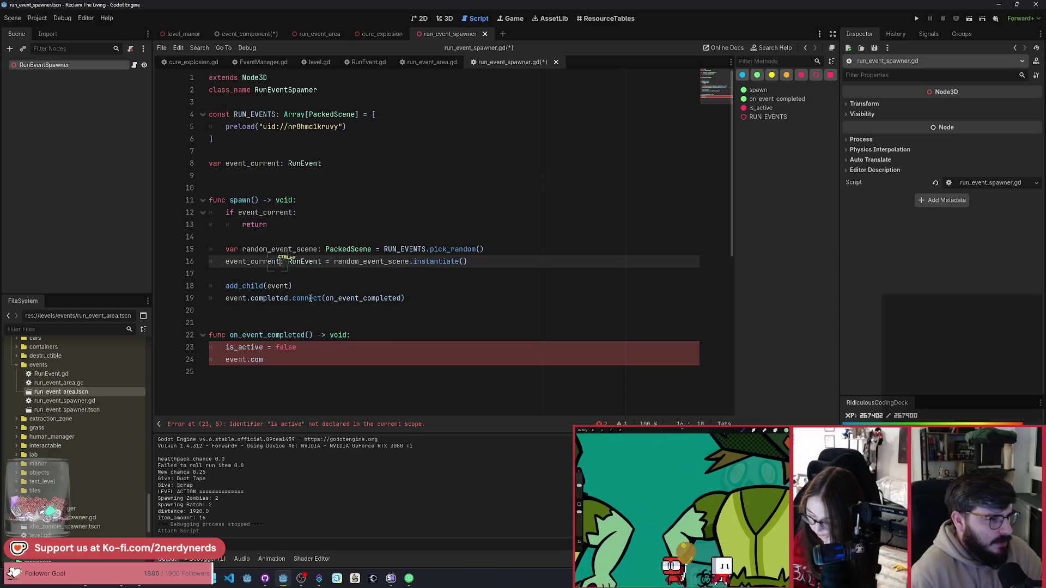
{"action": "key", "text": "ctrl+s"}
Use event_current in the add_child, connect and on_event_completed lines.
{"action": "left_click", "coordinate": [279, 286]}
{"action": "double_click", "coordinate": [280, 286]}
{"action": "key", "text": "ctrl+v"}
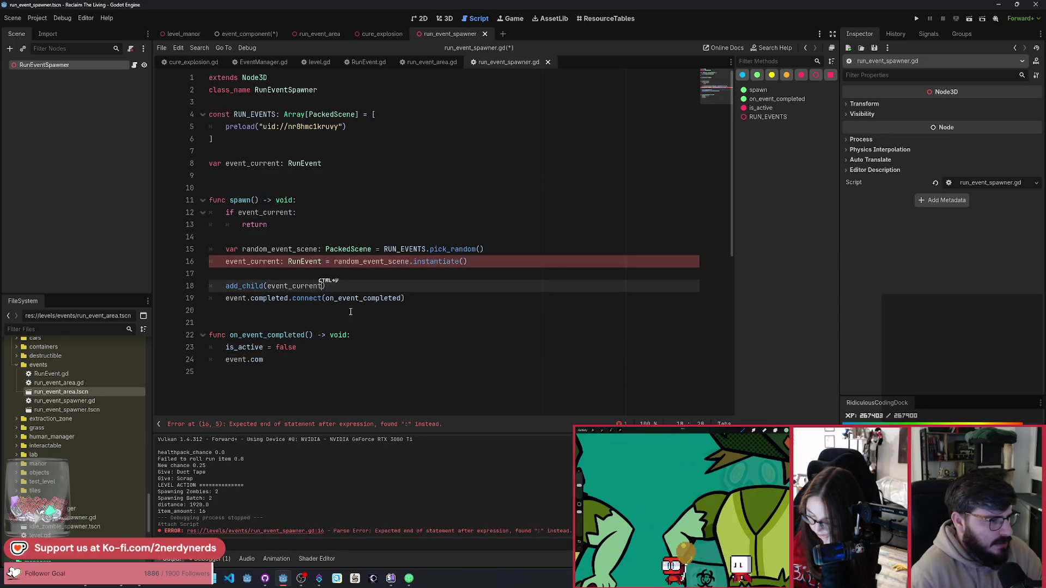
{"action": "double_click", "coordinate": [236, 298]}
{"action": "key", "text": "ctrl+v"}
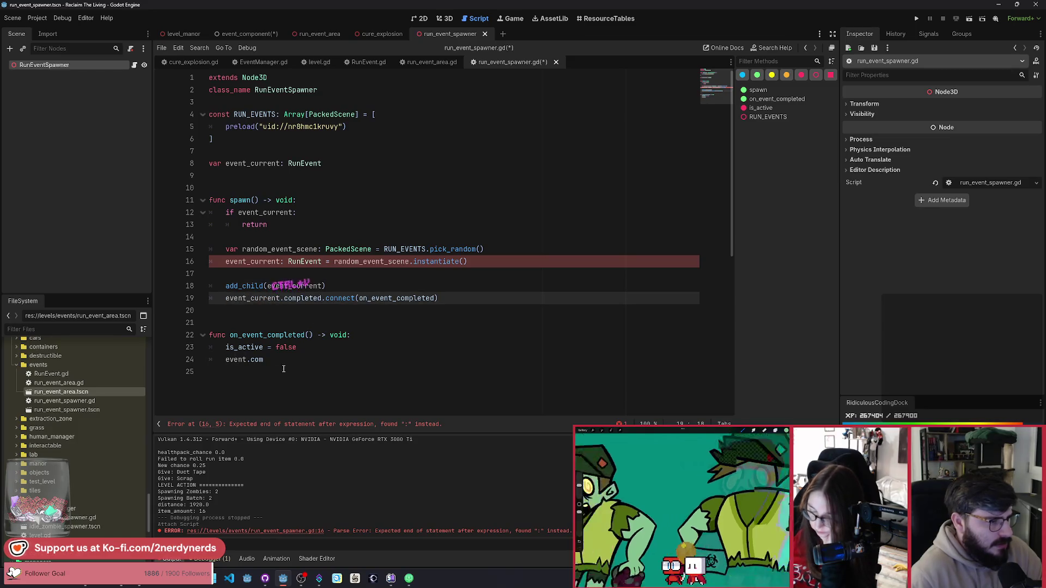
{"action": "double_click", "coordinate": [234, 359]}
{"action": "key", "text": "ctrl+v"}
Call event_current.completed.disconnect(on_event_completed) in on_event_completed and save.
{"action": "left_click", "coordinate": [326, 360]}
{"action": "type", "text": "ple"}
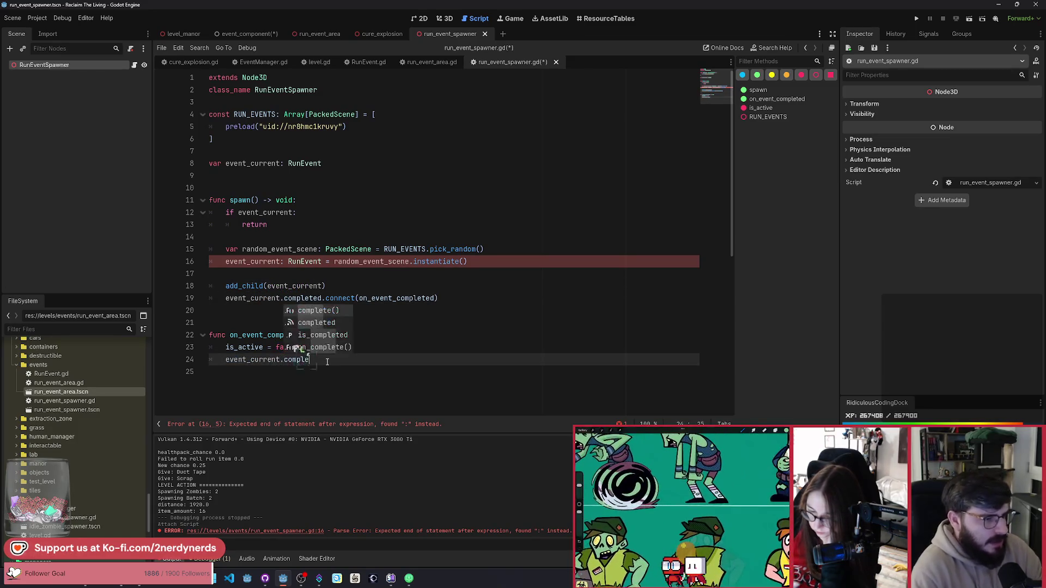
{"action": "type", "text": "ted."}
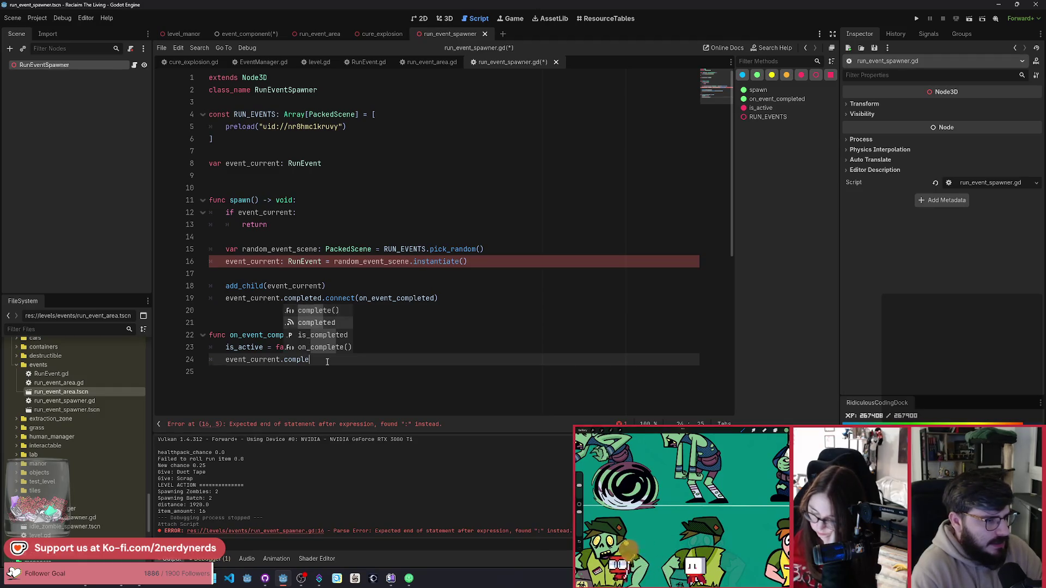
{"action": "type", "text": "dis"}
{"action": "key", "text": "Return"}
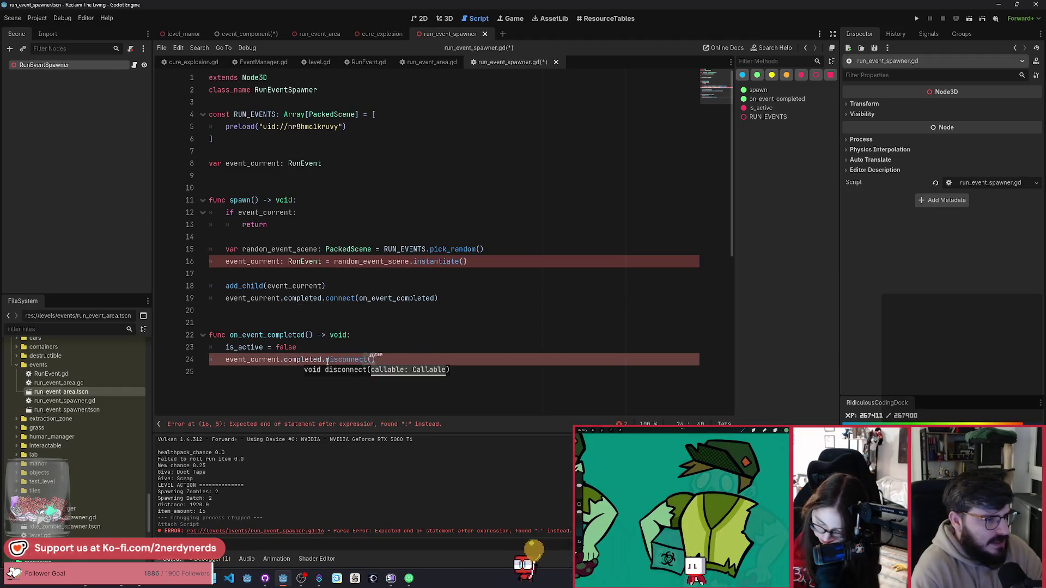
{"action": "left_click", "coordinate": [320, 347]}
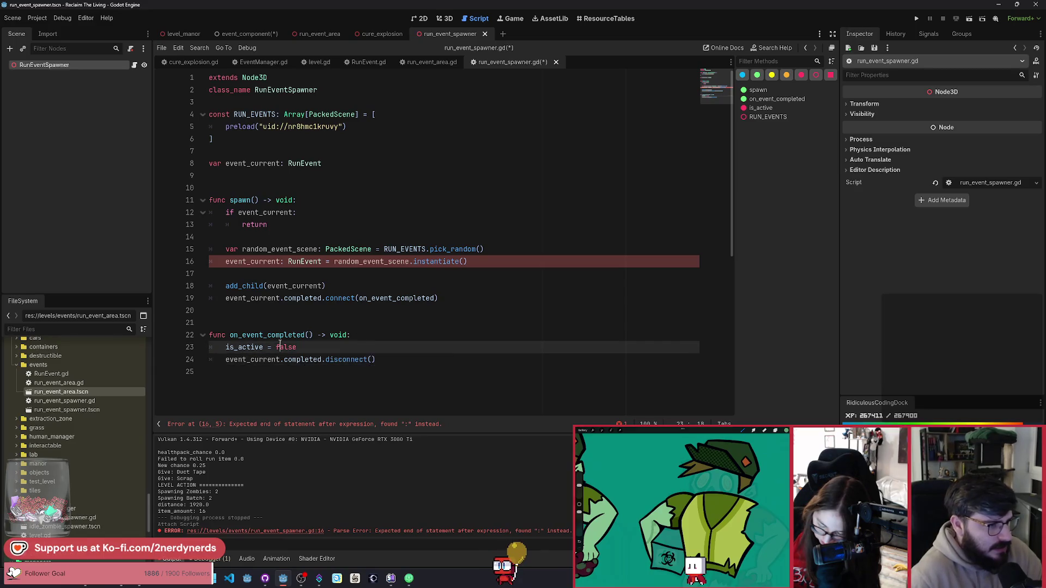
{"action": "double_click", "coordinate": [285, 335]}
{"action": "key", "text": "ctrl+c"}
{"action": "left_click", "coordinate": [373, 360]}
{"action": "key", "text": "ctrl+v"}
{"action": "key", "text": "ctrl+s"}
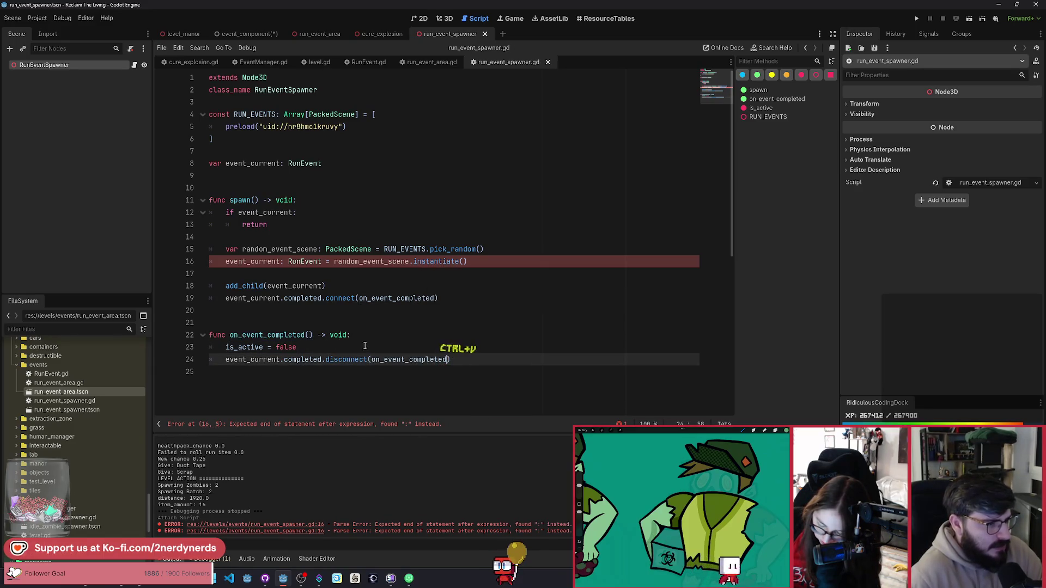
Remove the stray RunEvent annotation from line 16.
{"action": "left_click", "coordinate": [373, 337]}
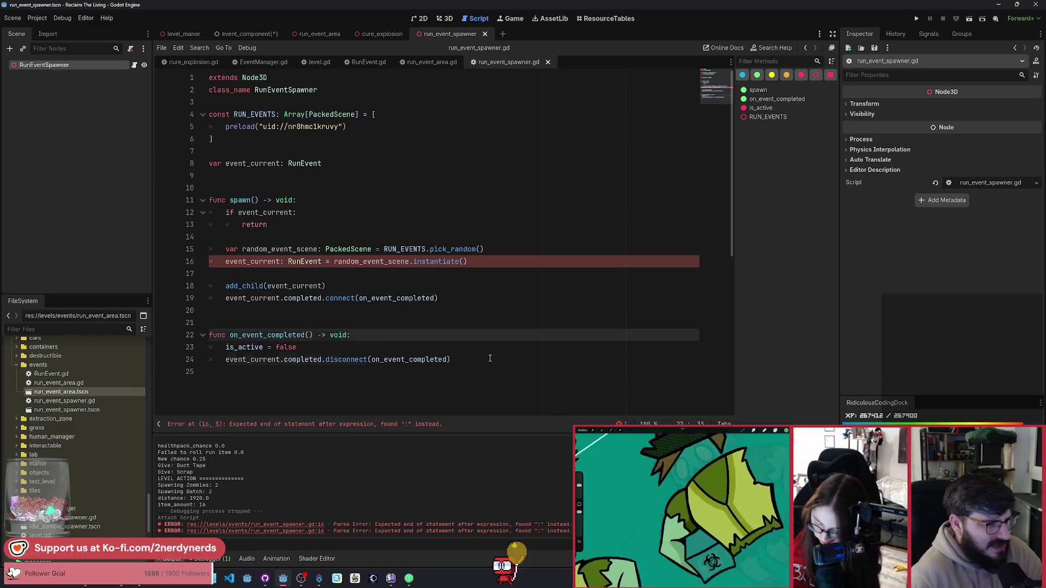
{"action": "double_click", "coordinate": [269, 361]}
{"action": "left_click_drag", "start_coordinate": [269, 361], "coordinate": [223, 362]}
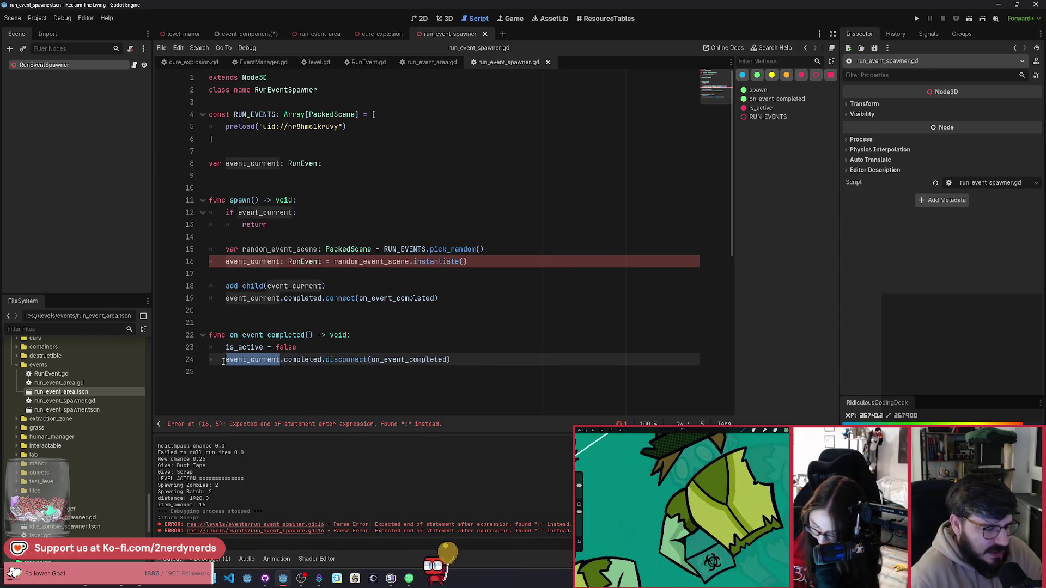
{"action": "left_click", "coordinate": [327, 348]}
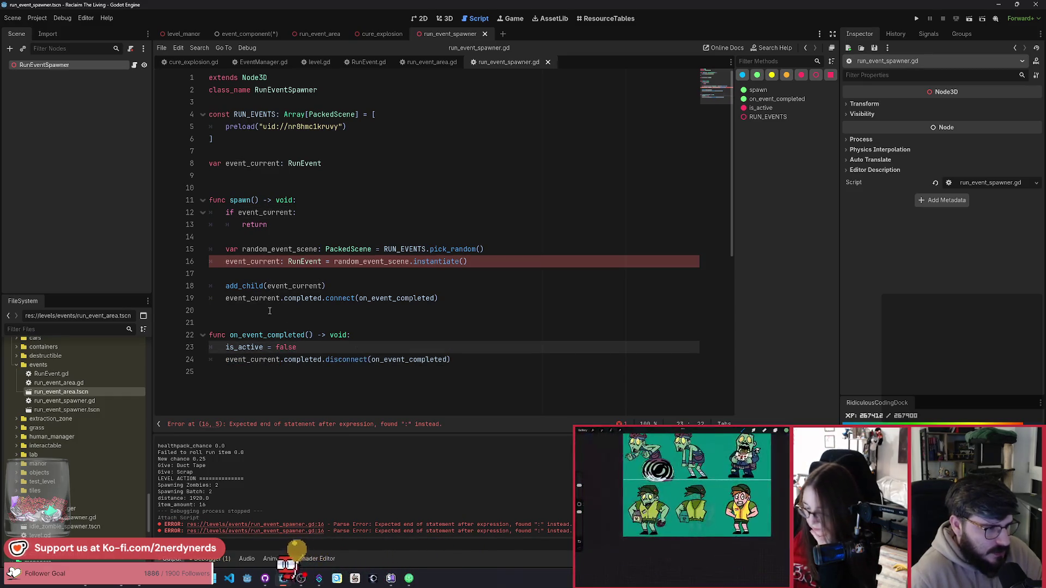
{"action": "double_click", "coordinate": [304, 261]}
{"action": "key", "text": "BackSpace"}
{"action": "key", "text": "BackSpace"}
{"action": "key", "text": "BackSpace"}
{"action": "left_click", "coordinate": [339, 336]}
Reset event_current to null after the disconnect, delete the is_active = false line, and save.
{"action": "double_click", "coordinate": [321, 360]}
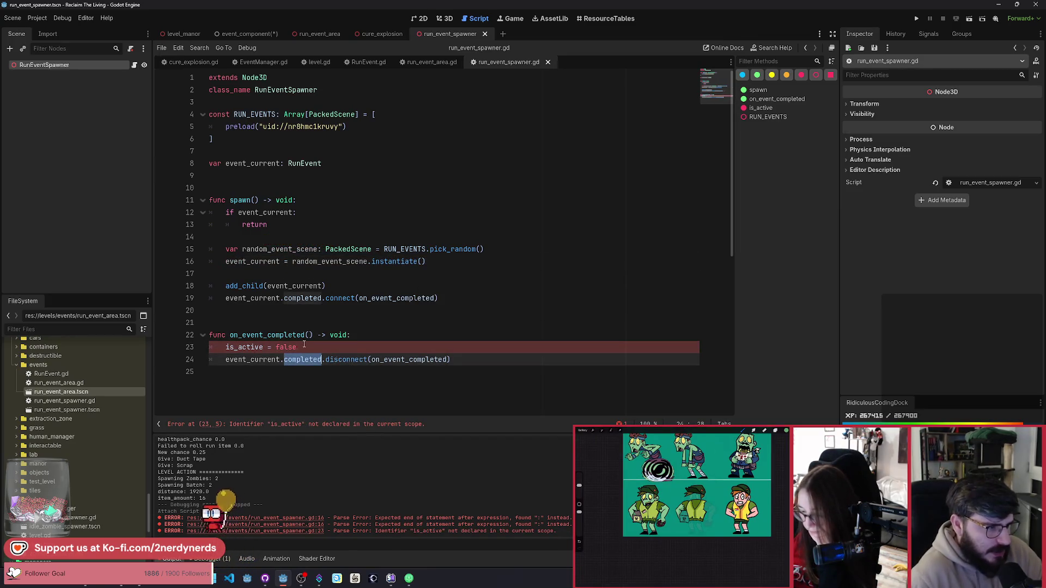
{"action": "left_click", "coordinate": [533, 368]}
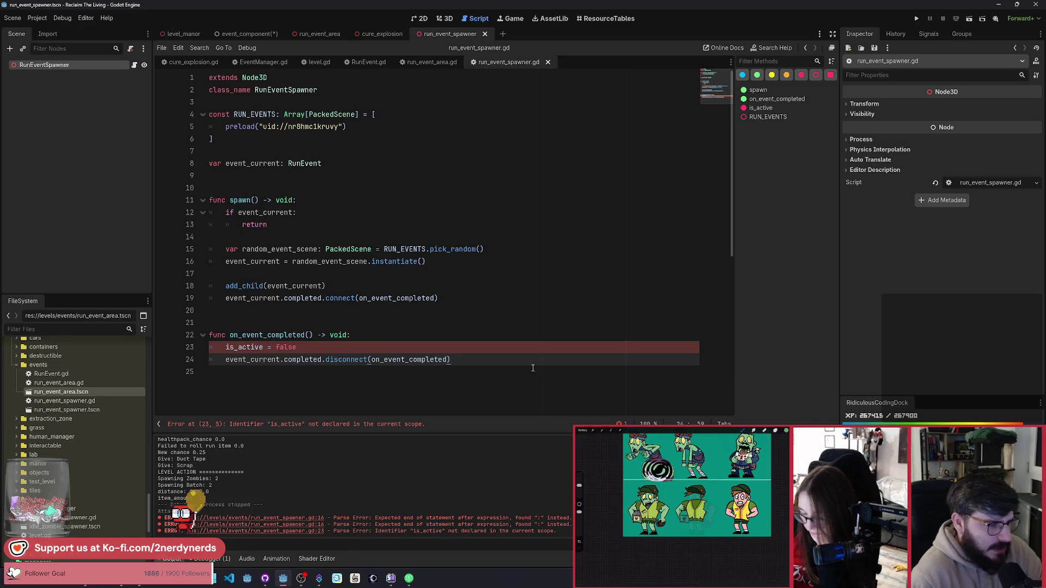
{"action": "key", "text": "Return"}
{"action": "type", "text": "event_current"}
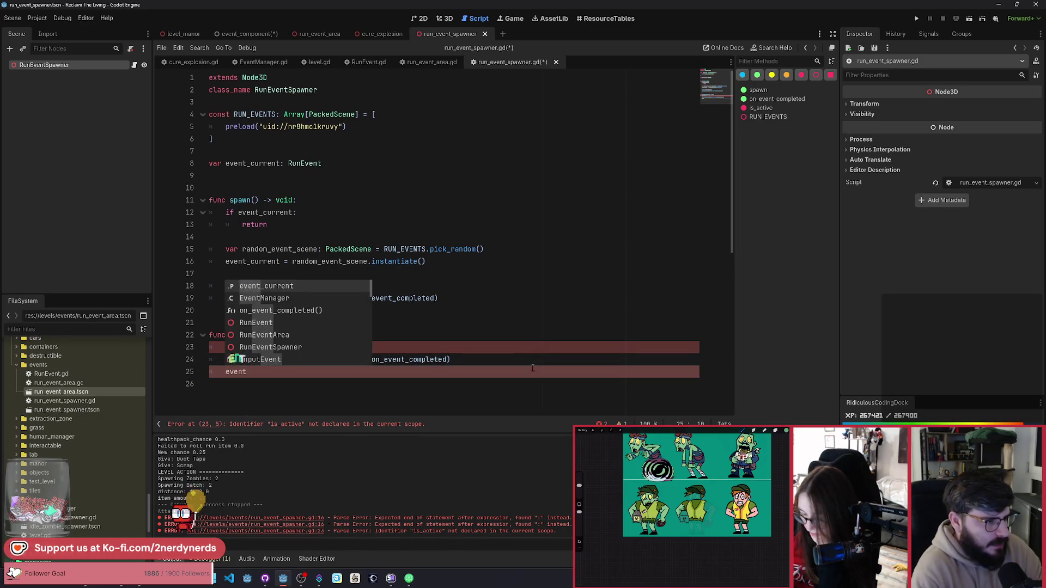
{"action": "key", "text": "Up"}
{"action": "key", "text": "Up"}
{"action": "key", "text": "ctrl+shift+k"}
{"action": "left_click", "coordinate": [390, 322]}
{"action": "key", "text": "ctrl+s"}
{"action": "left_click", "coordinate": [393, 335]}
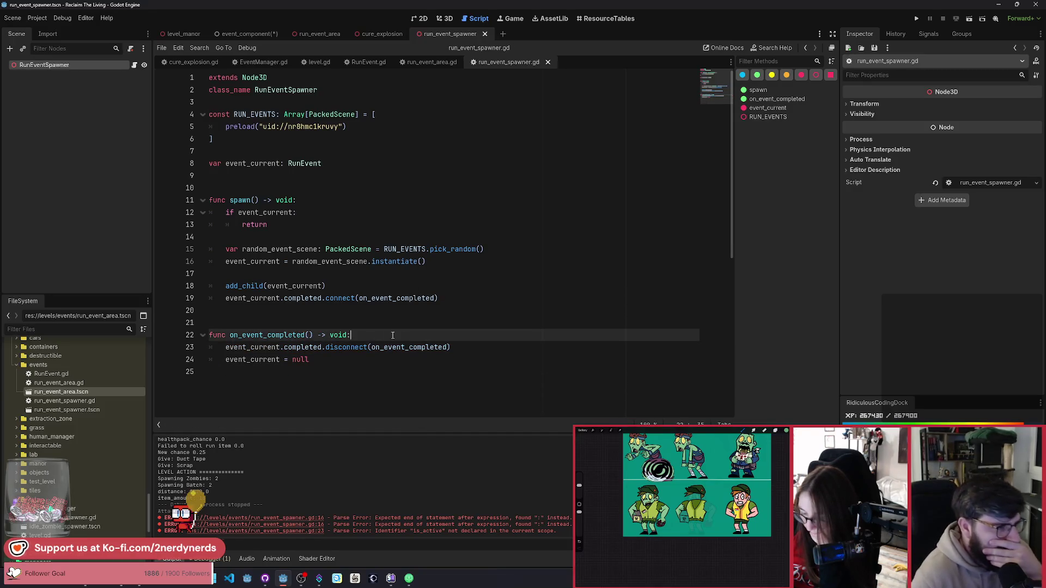
Search 'screen' and create a VisibleOnScreenNotifier3D child under the RunEventSpawner root.
{"action": "left_click", "coordinate": [357, 285]}
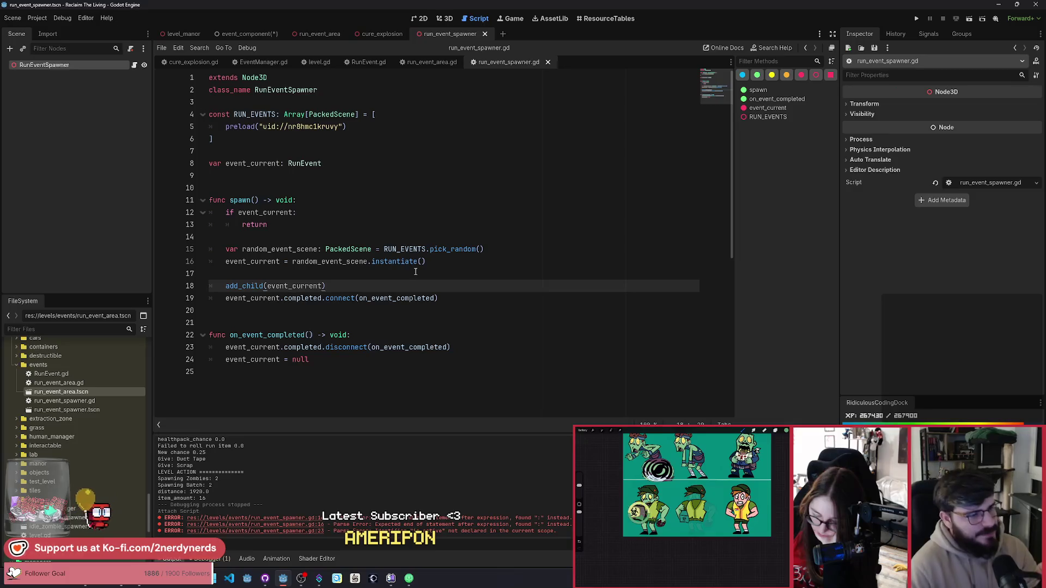
{"action": "left_click", "coordinate": [73, 68]}
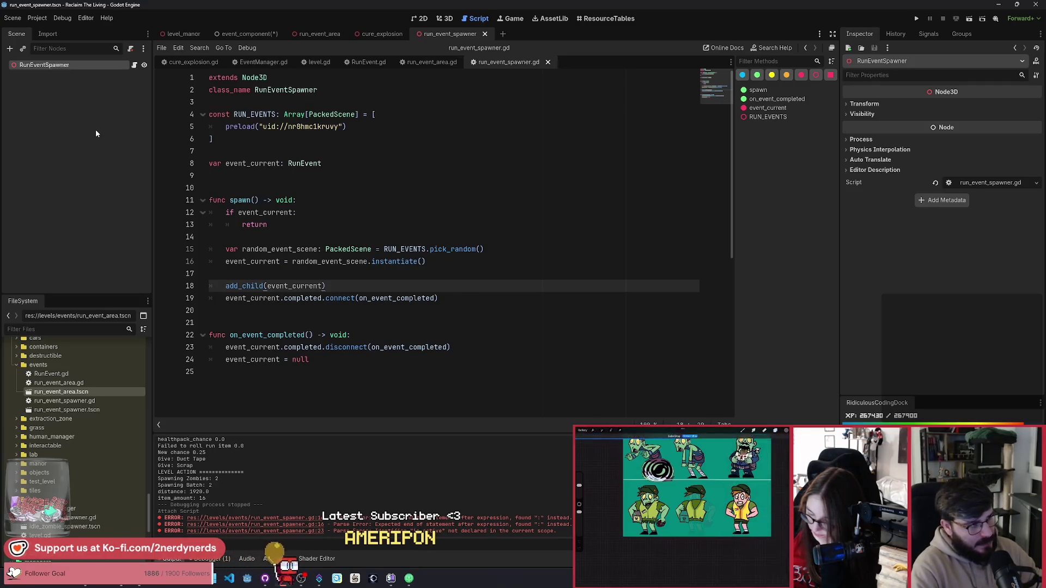
{"action": "key", "text": "ctrl+a"}
{"action": "type", "text": "screen"}
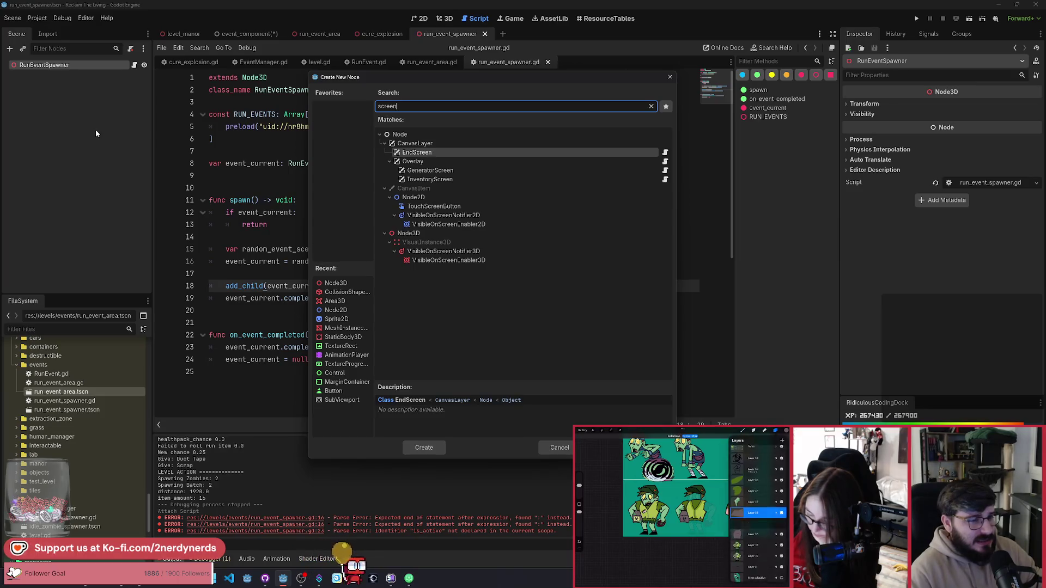
{"action": "key", "text": "Down"}
{"action": "key", "text": "Down"}
{"action": "key", "text": "Down"}
{"action": "key", "text": "Down"}
{"action": "key", "text": "Down"}
{"action": "key", "text": "Down"}
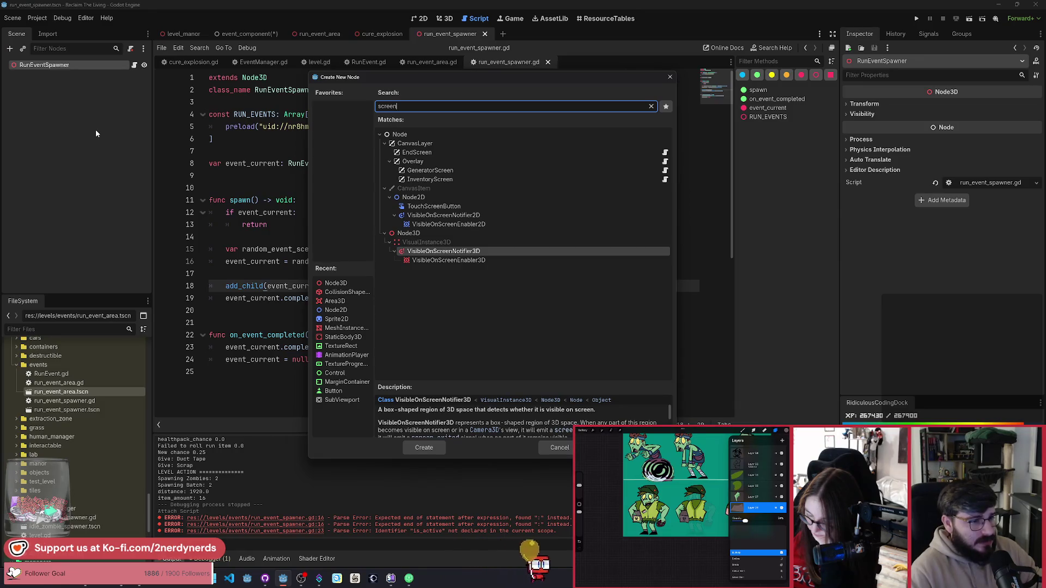
{"action": "key", "text": "Return"}
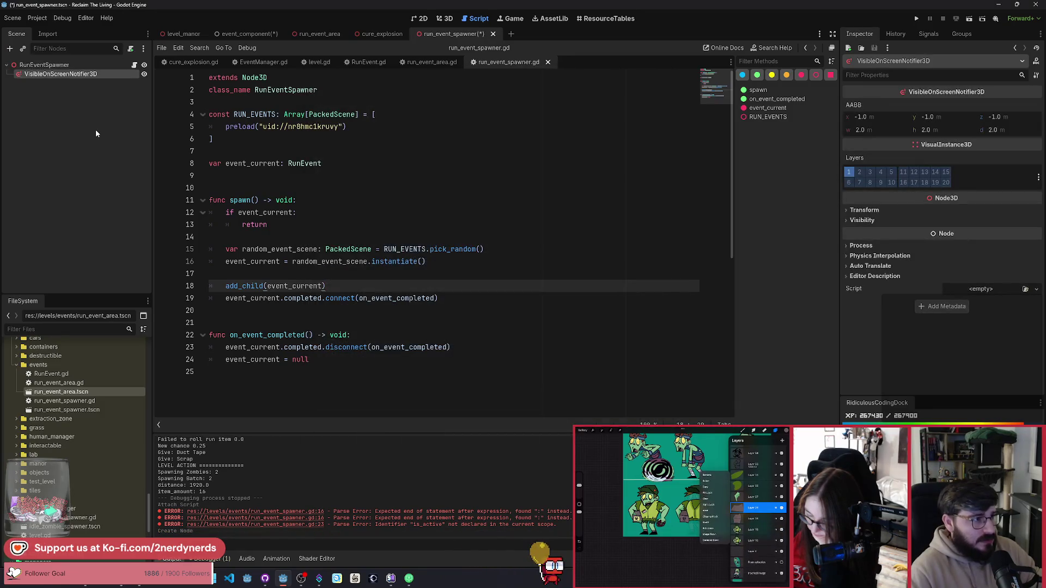
{"action": "right_click", "coordinate": [93, 75]}
{"action": "key", "text": "Escape"}
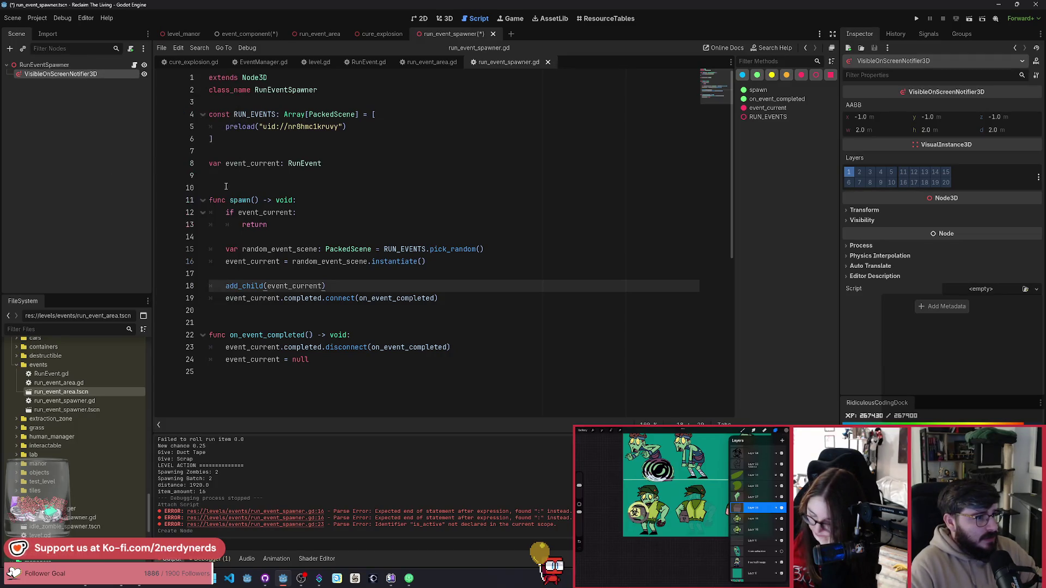
{"action": "mouse_move", "coordinate": [43, 80]}
{"action": "left_mouse_down"}
{"action": "mouse_move", "coordinate": [218, 163]}
{"action": "mouse_move", "coordinate": [218, 151]}
{"action": "left_mouse_up"}
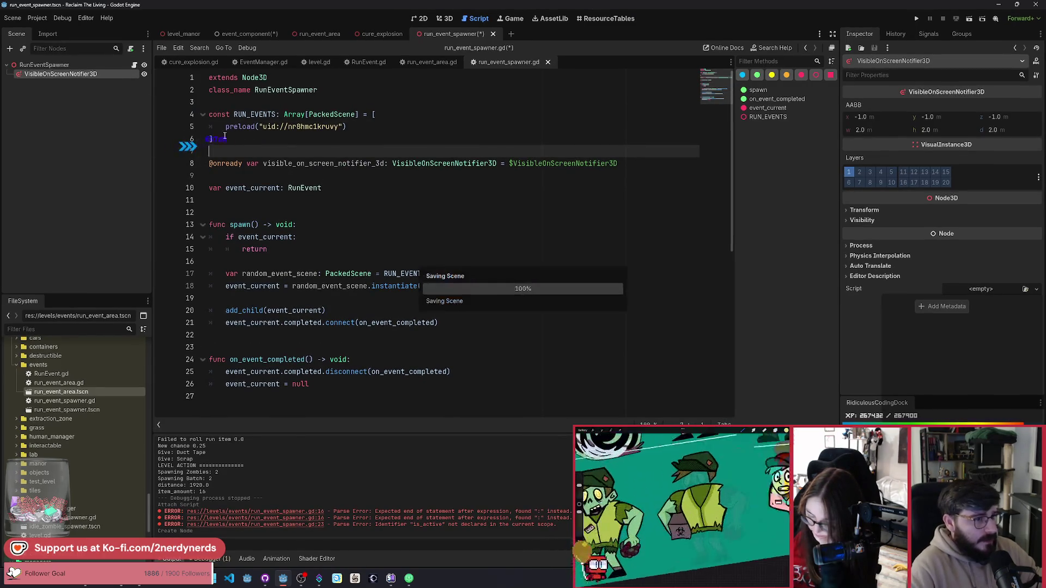
{"action": "key", "text": "ctrl+s"}
{"action": "scroll", "coordinate": [366, 198], "scroll_direction": "down", "scroll_amount": 1}
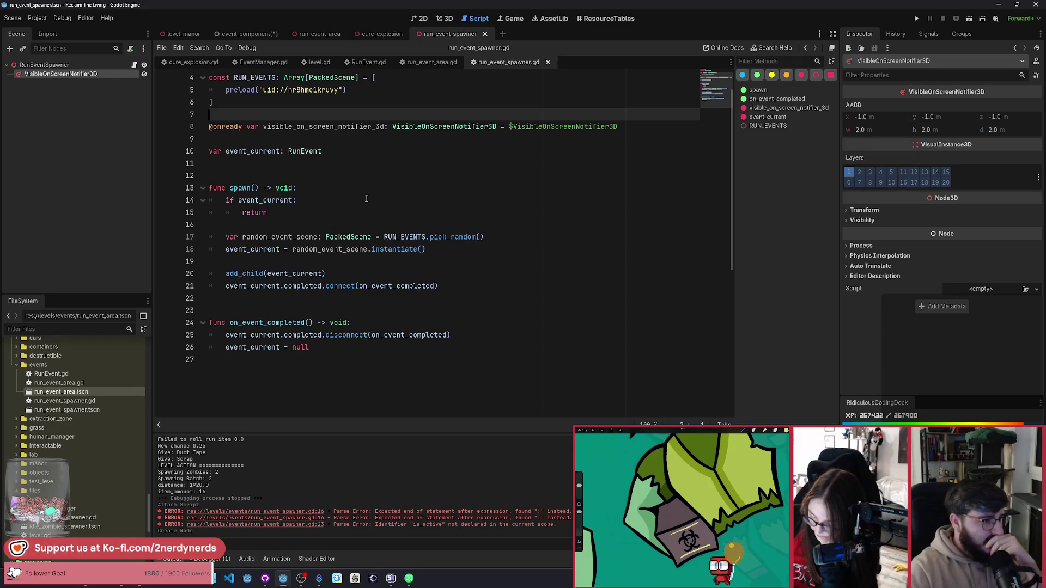
{"action": "left_click", "coordinate": [301, 406]}
{"action": "key", "text": "Return"}
{"action": "key", "text": "Return"}
{"action": "type", "text": "func"}
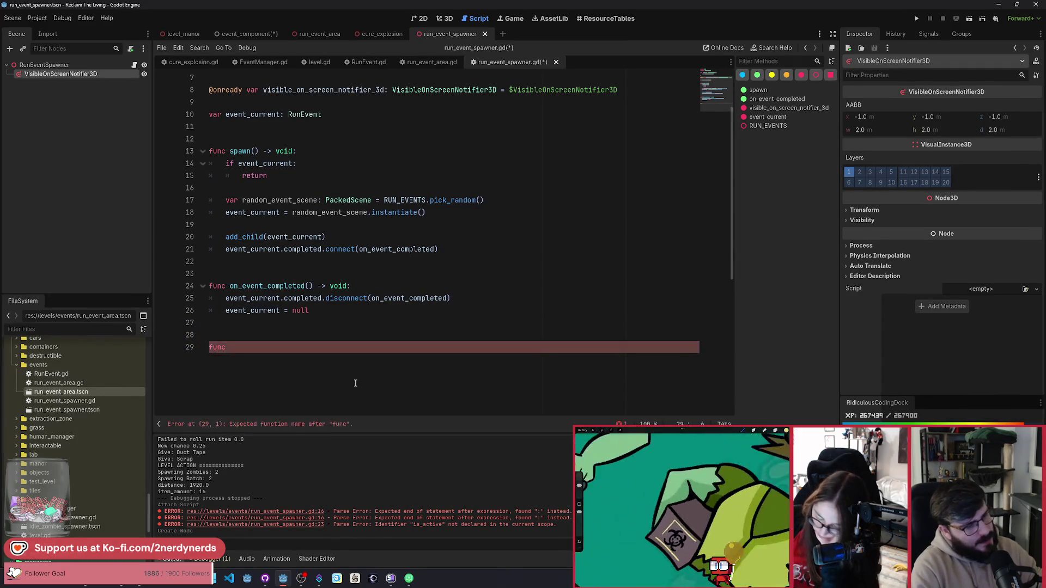
{"action": "key", "text": "ctrl+space"}
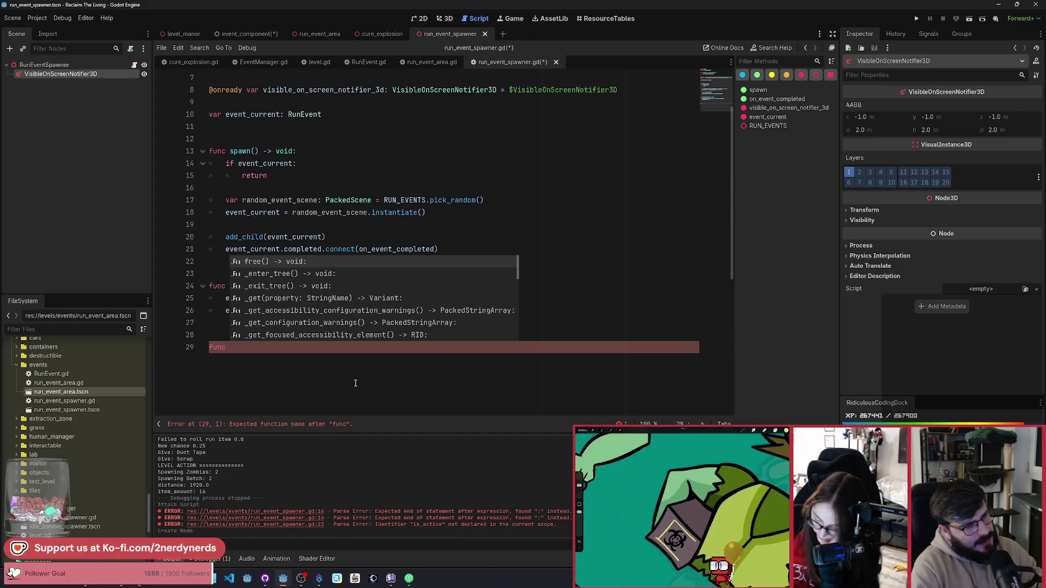
{"action": "key", "text": "BackSpace"}
{"action": "key", "text": "BackSpace"}
{"action": "key", "text": "BackSpace"}
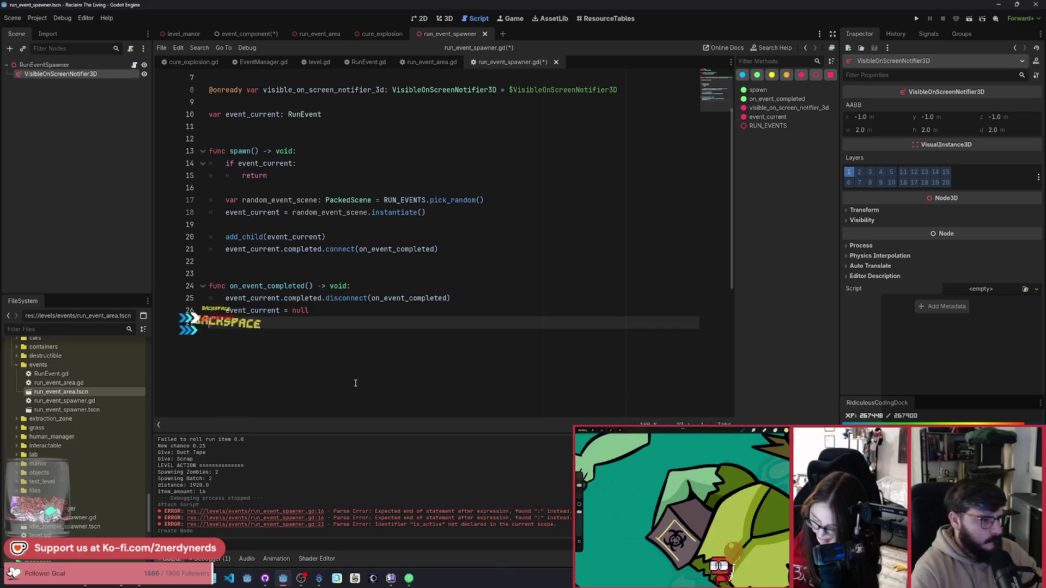
Start a 'var can_spawn: bool:' declaration below event_current.
{"action": "scroll", "coordinate": [355, 383], "scroll_direction": "up", "scroll_amount": 2}
{"action": "left_click", "coordinate": [389, 196]}
{"action": "key", "text": "Return"}
{"action": "key", "text": "Return"}
{"action": "type", "text": "var"}
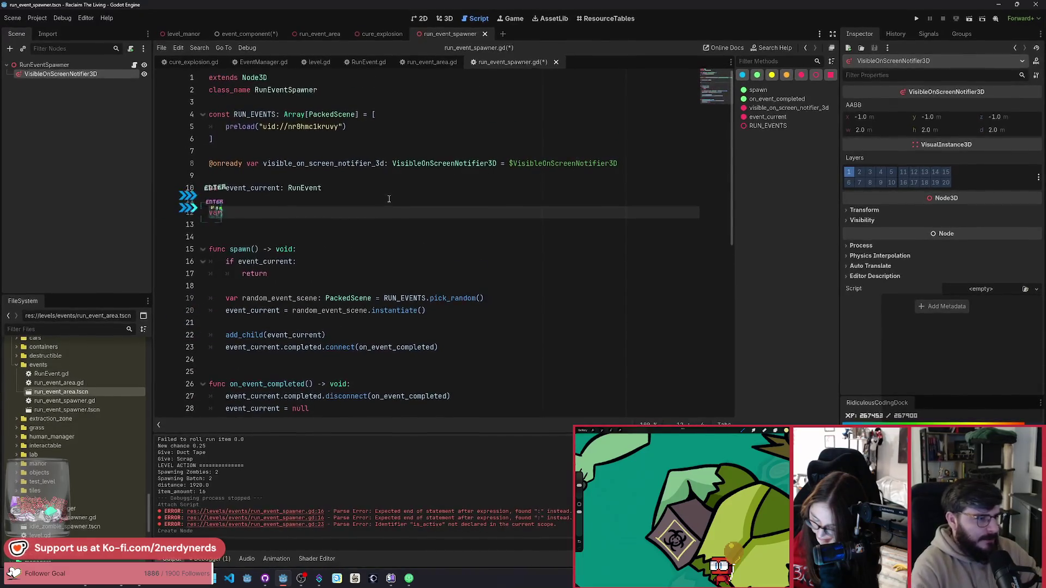
{"action": "type", "text": " can_spawn: "}
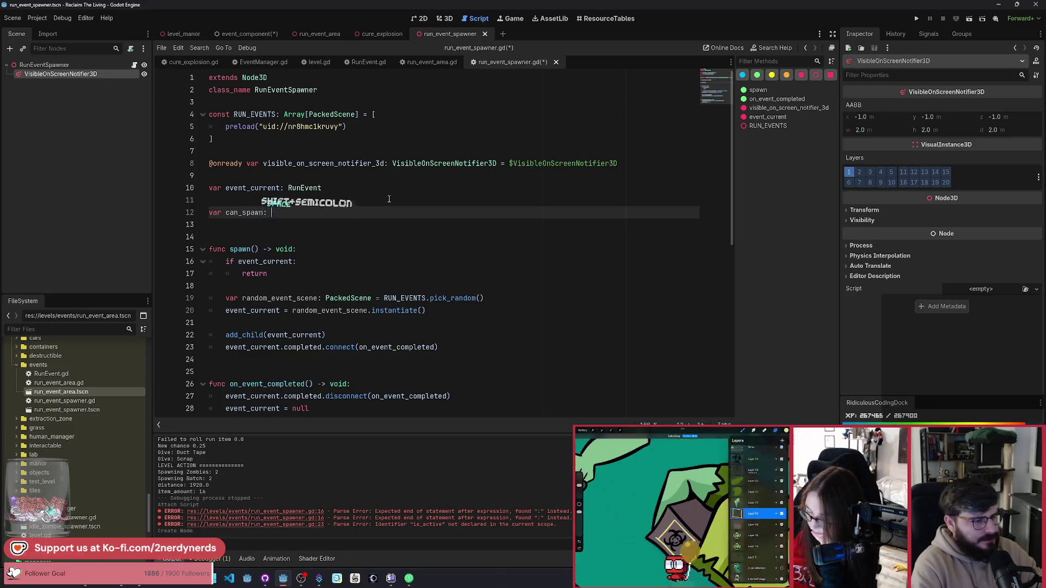
{"action": "type", "text": "bool"}
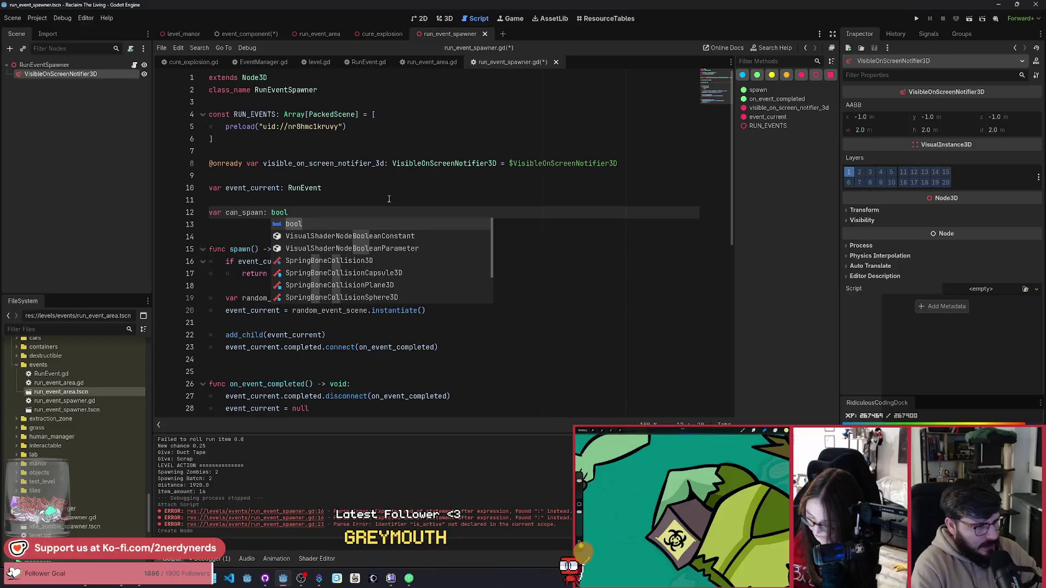
{"action": "type", "text": ":"}
Give can_spawn a getter returning !visible_on_screen_notifier_3d.is_on_screen() and save.
{"action": "key", "text": "Return"}
{"action": "type", "text": "get"}
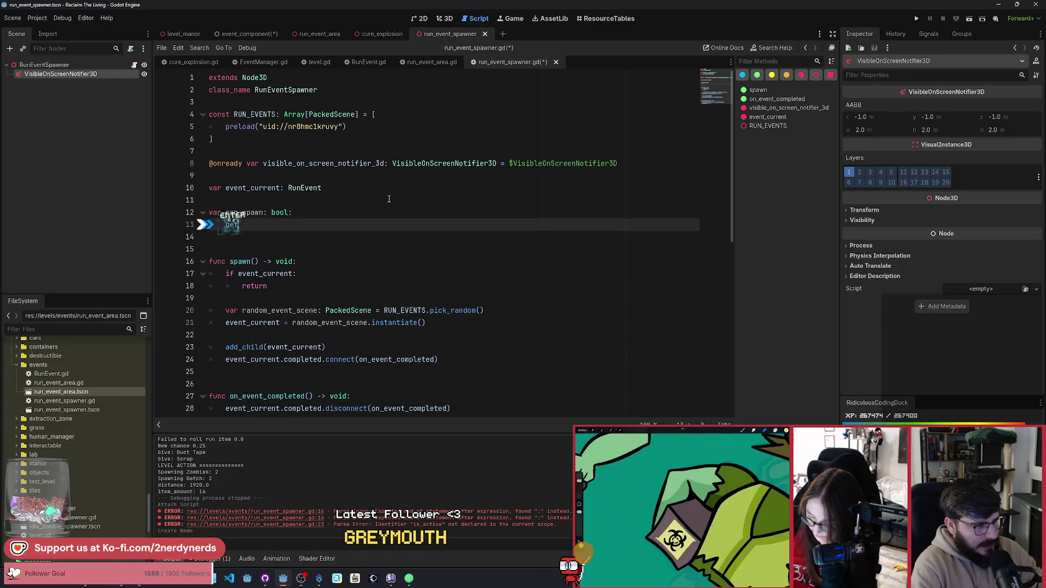
{"action": "type", "text": "()"}
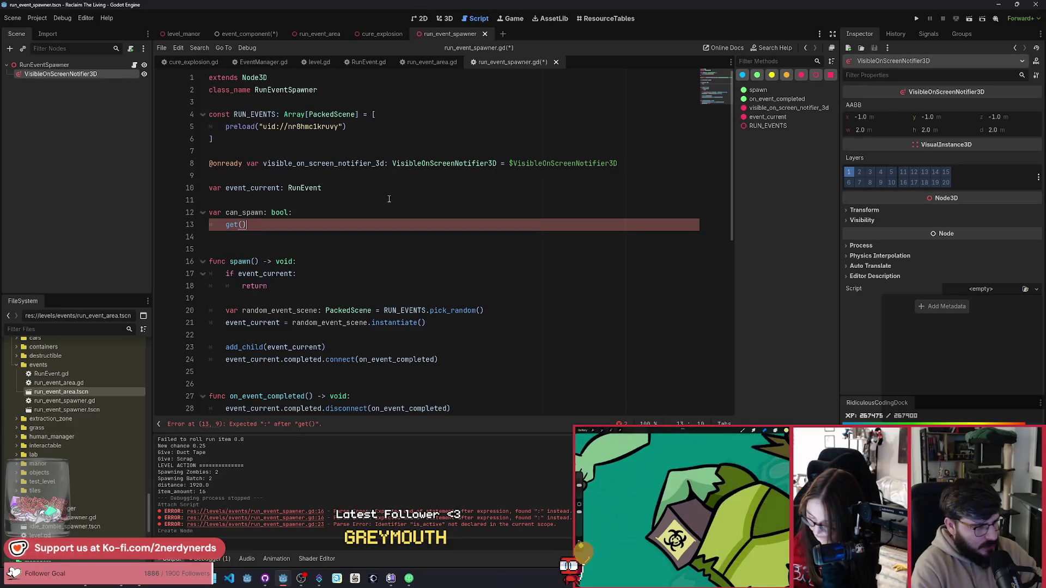
{"action": "type", "text": ":"}
{"action": "key", "text": "Return"}
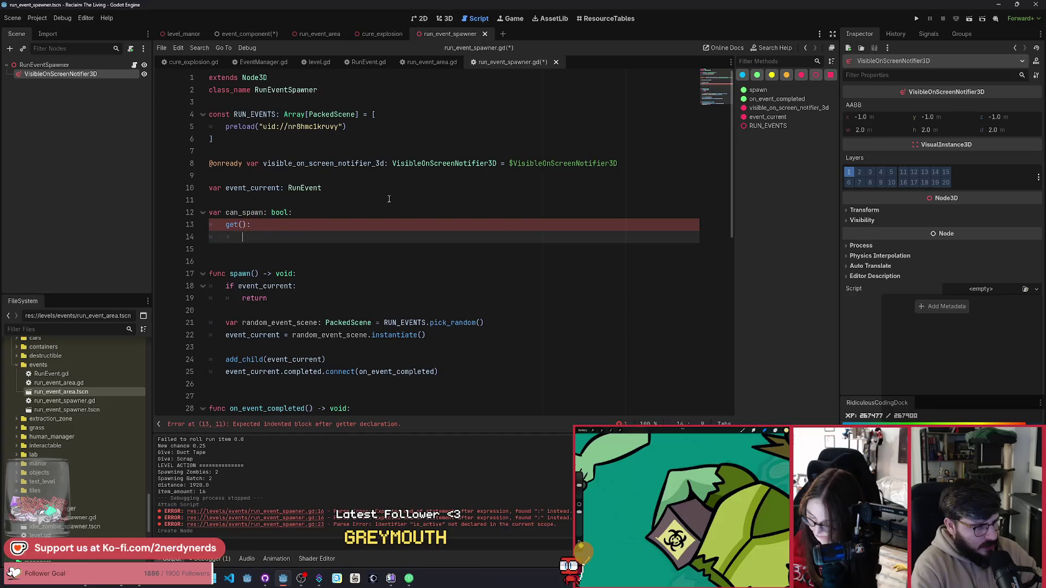
{"action": "type", "text": "return v"}
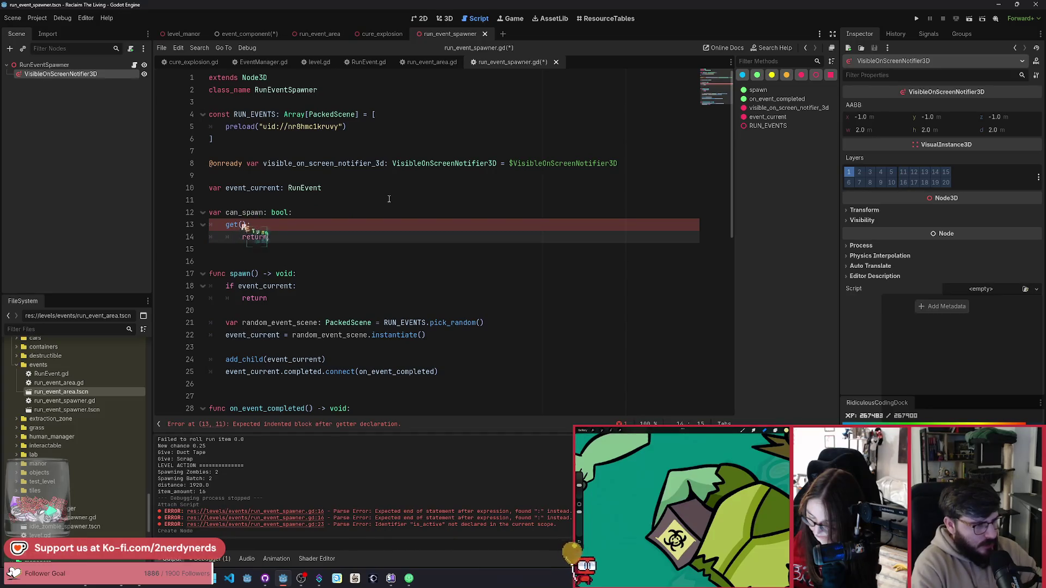
{"action": "type", "text": "isi"}
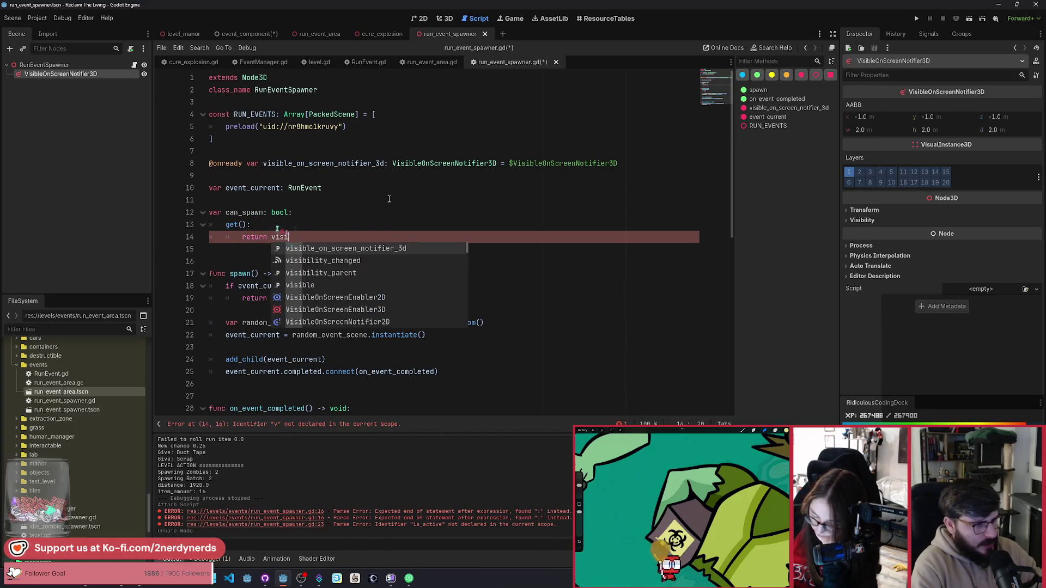
{"action": "key", "text": "Return"}
{"action": "type", "text": "."}
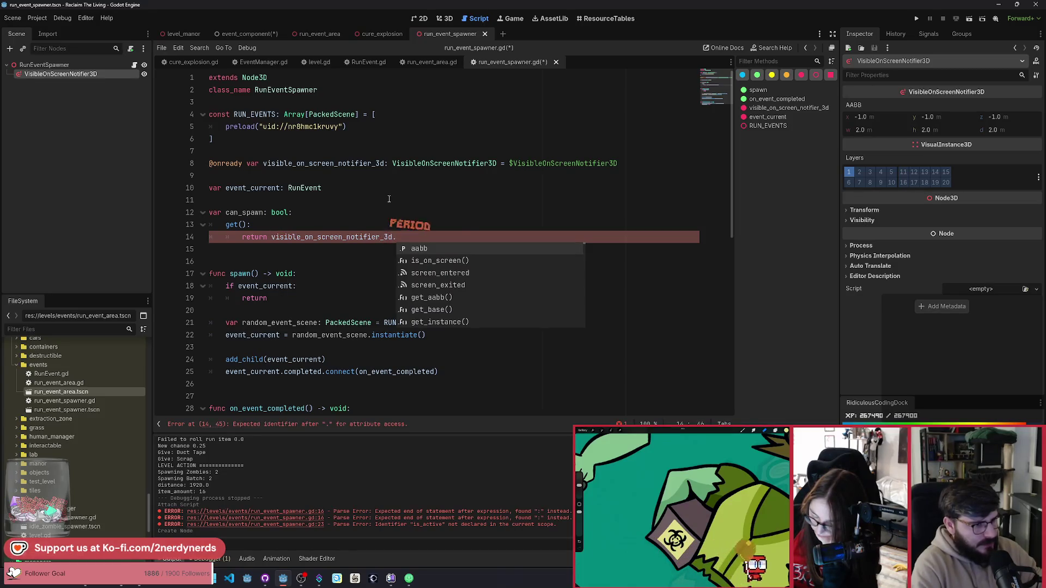
{"action": "key", "text": "Down"}
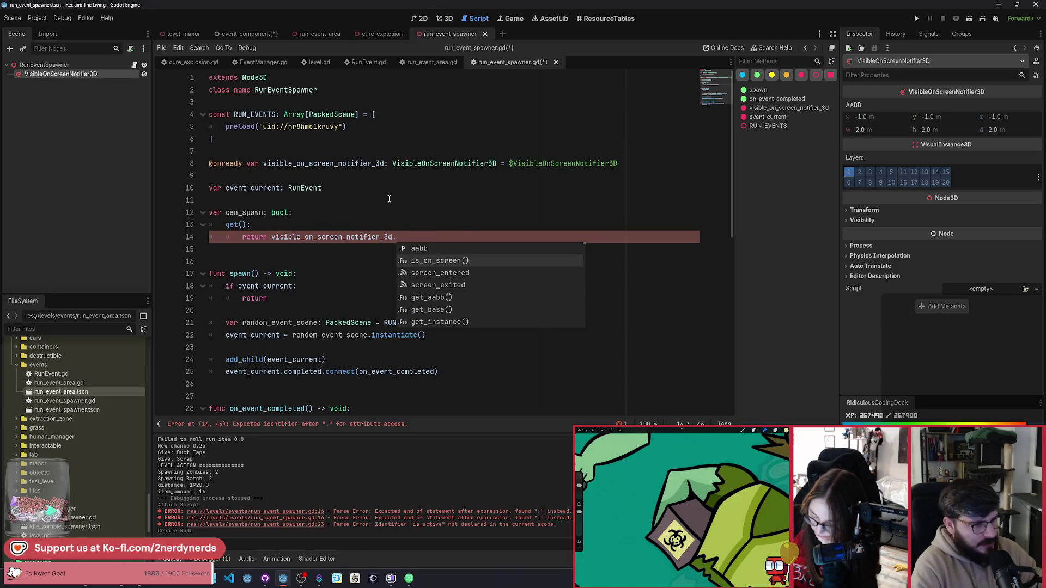
{"action": "key", "text": "Return"}
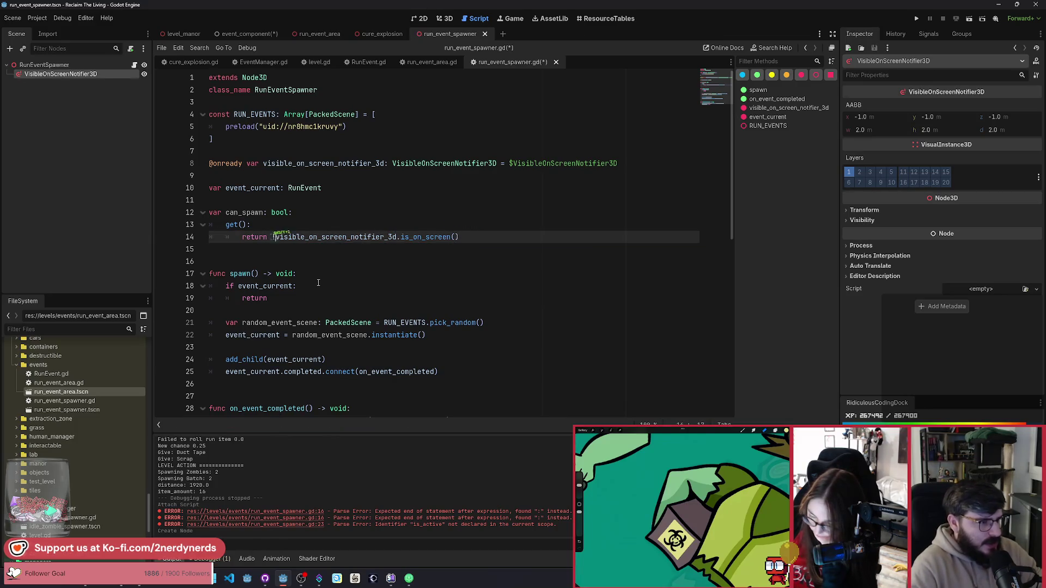
{"action": "key", "text": "ctrl+s"}
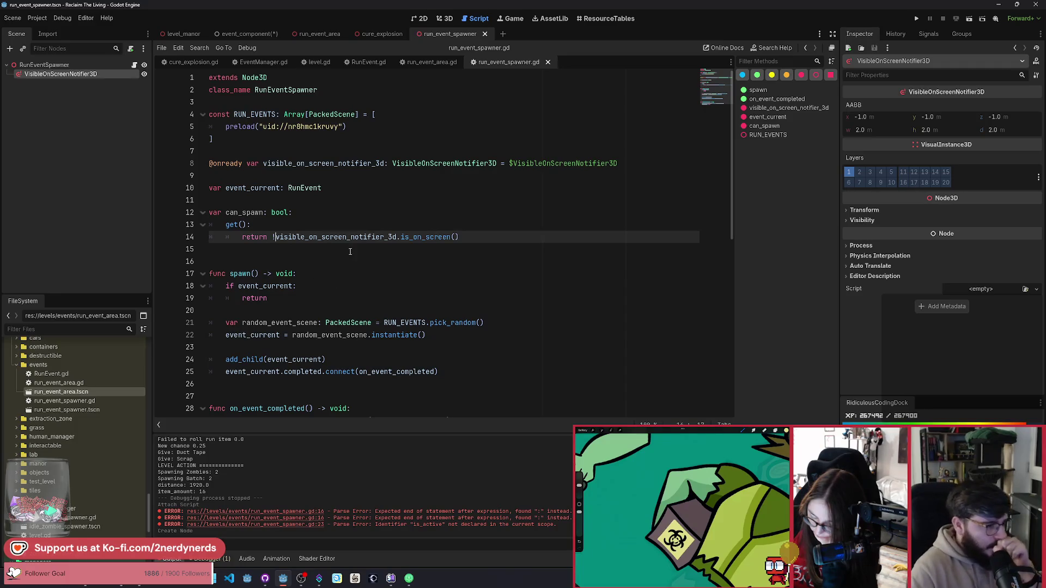
Change spawn's guard to 'if event_current or !can_spawn:' so it returns early.
{"action": "left_click", "coordinate": [296, 289]}
{"action": "type", "text": "or "}
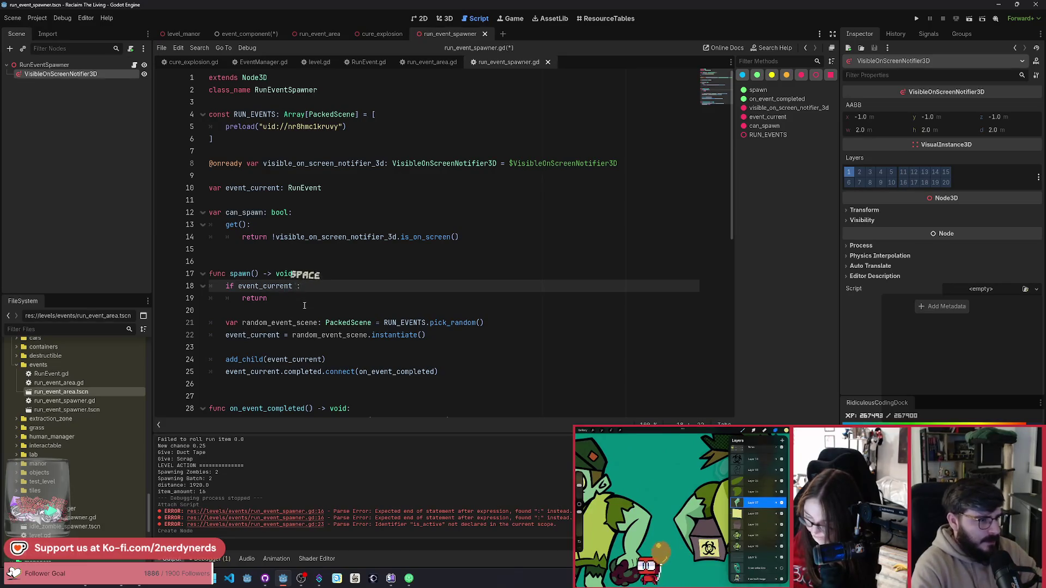
{"action": "type", "text": "!can"}
{"action": "key", "text": "Return"}
{"action": "double_click", "coordinate": [373, 240]}
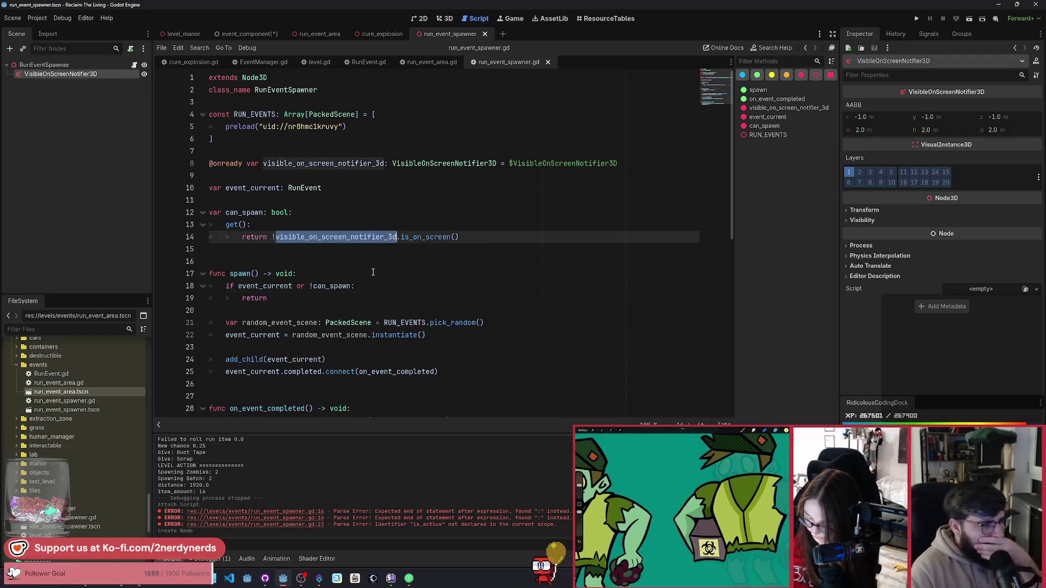
{"action": "left_click", "coordinate": [373, 273]}
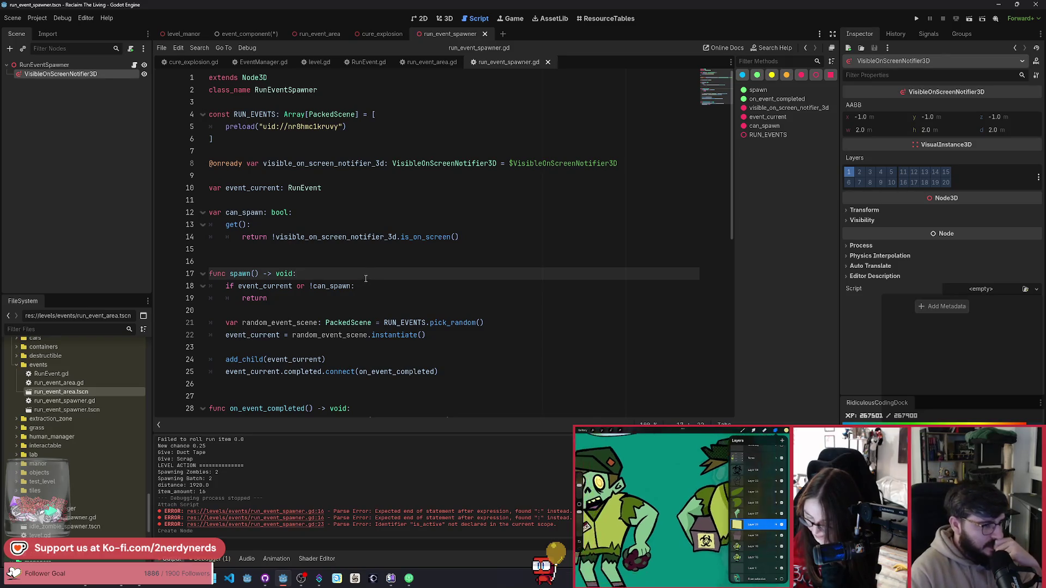
{"action": "scroll", "coordinate": [254, 193], "scroll_direction": "down", "scroll_amount": 1}
{"action": "double_click", "coordinate": [244, 175]}
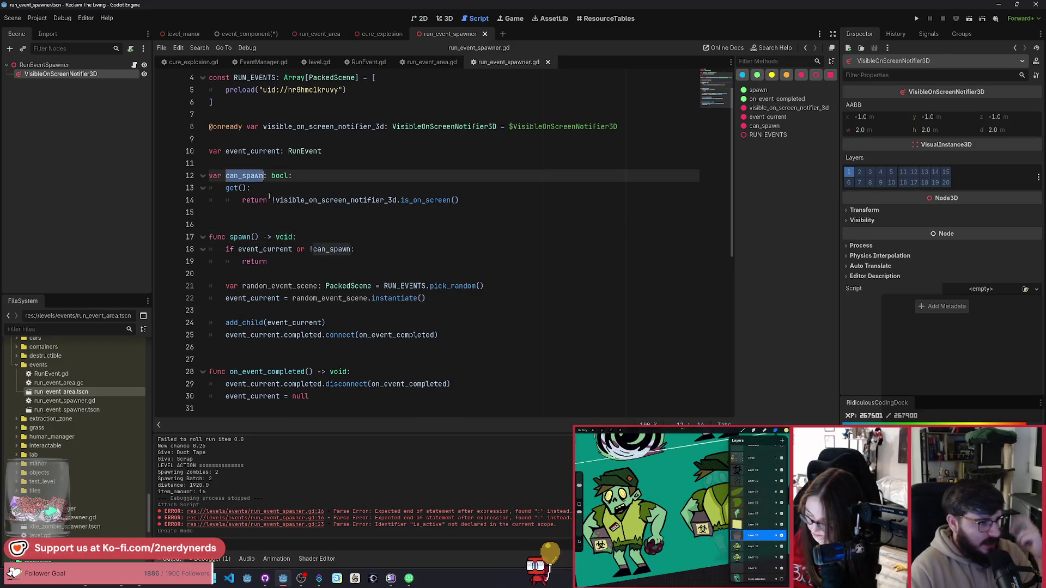
{"action": "left_click", "coordinate": [360, 225]}
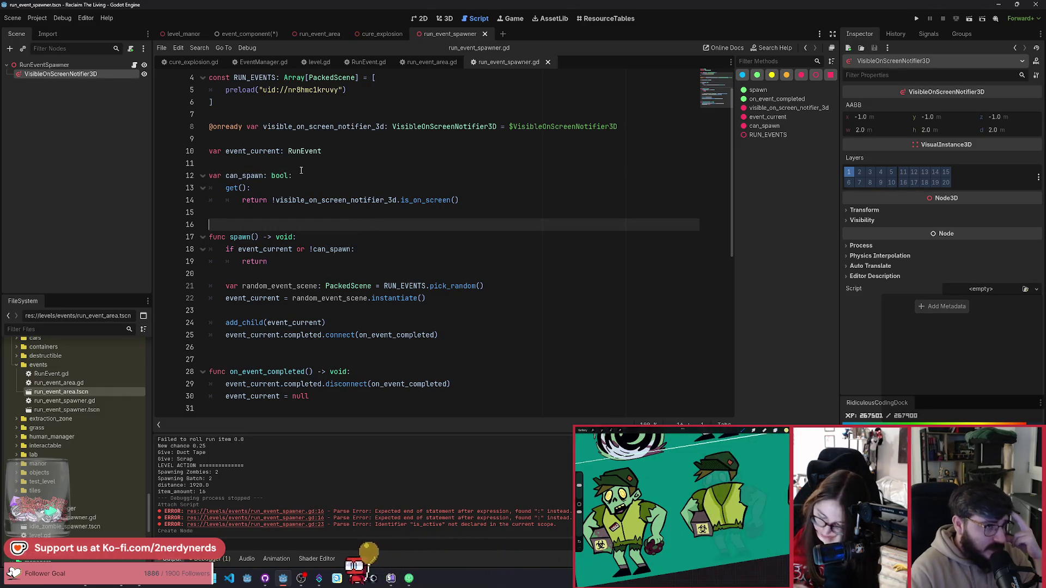
{"action": "left_click", "coordinate": [445, 18]}
Inspect the notifier in the 3D view and switch to the level_manor scene.
{"action": "scroll", "coordinate": [431, 232], "scroll_direction": "down", "scroll_amount": 3}
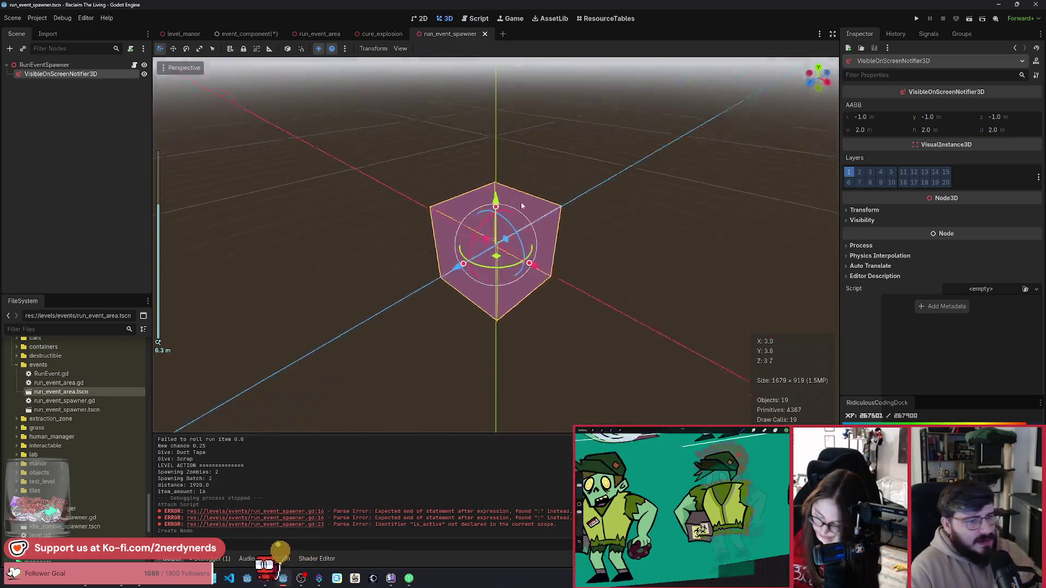
{"action": "scroll", "coordinate": [430, 231], "scroll_direction": "down", "scroll_amount": 2}
{"action": "scroll", "coordinate": [549, 192], "scroll_direction": "up", "scroll_amount": 4}
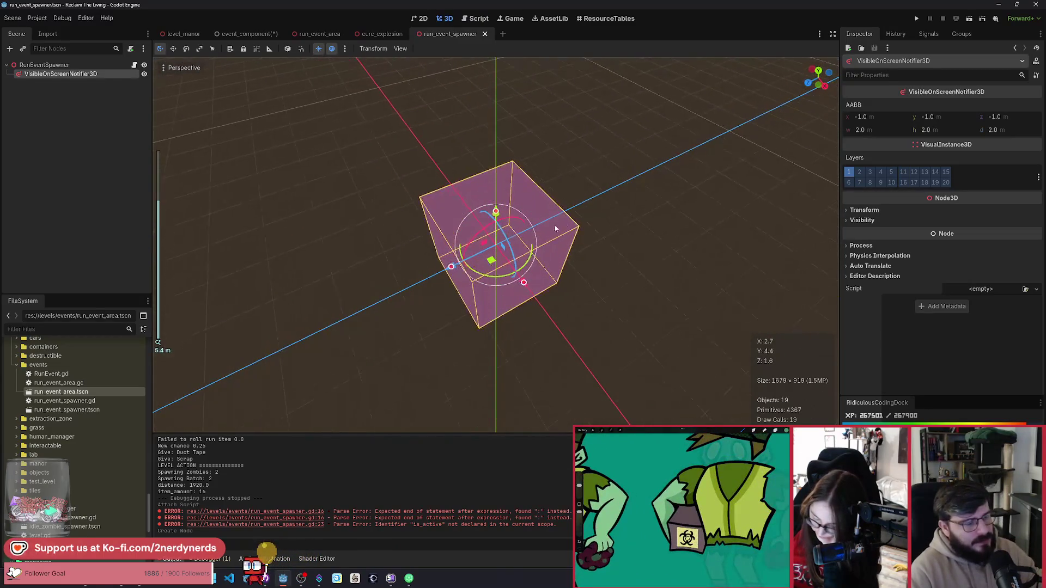
{"action": "scroll", "coordinate": [553, 191], "scroll_direction": "down", "scroll_amount": 1}
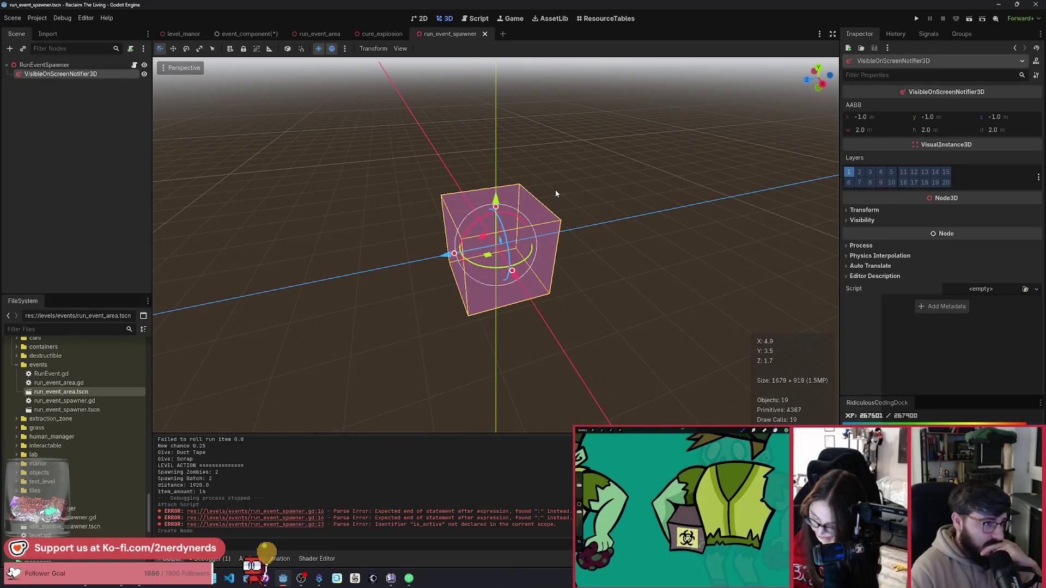
{"action": "left_click", "coordinate": [184, 33]}
{"action": "scroll", "coordinate": [247, 74], "scroll_direction": "down", "scroll_amount": 2}
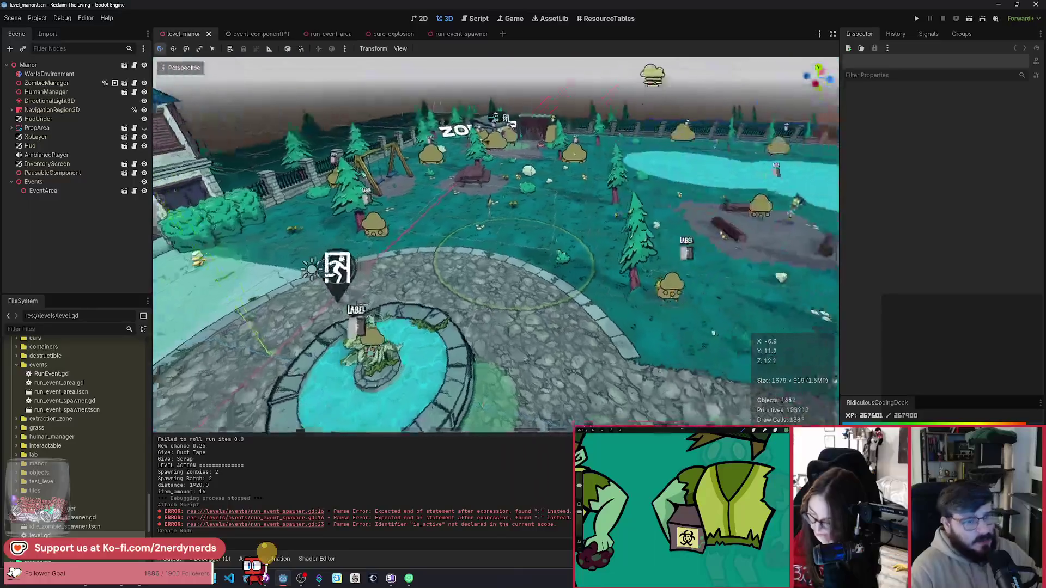
{"action": "scroll", "coordinate": [247, 75], "scroll_direction": "up", "scroll_amount": 4}
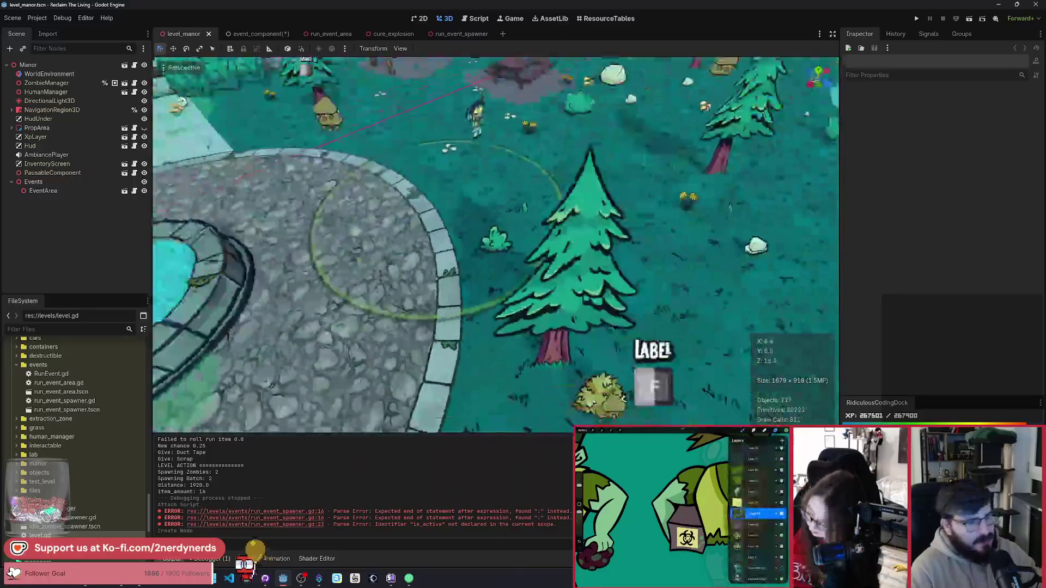
{"action": "scroll", "coordinate": [466, 196], "scroll_direction": "down", "scroll_amount": 3}
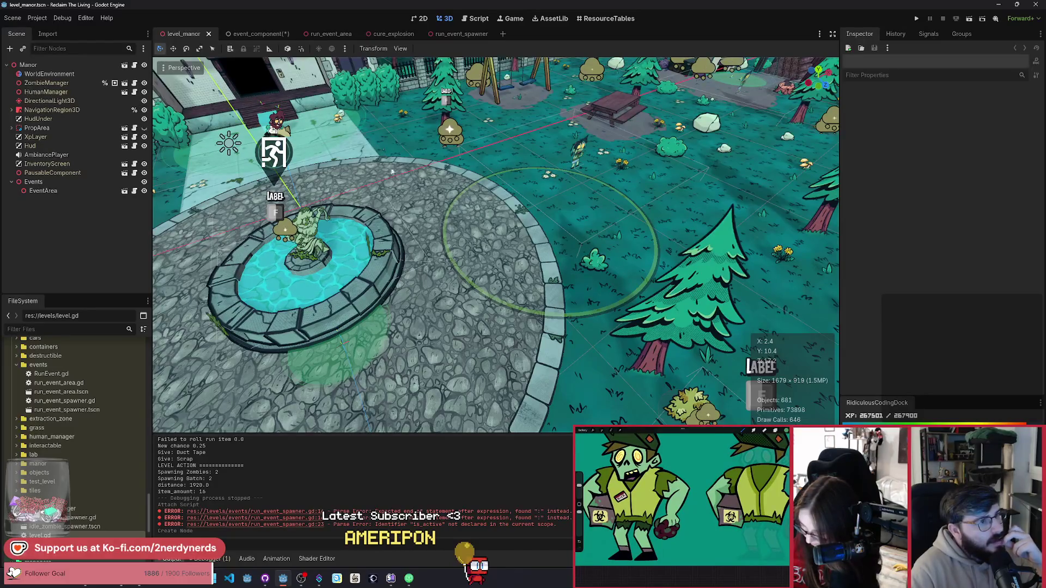
Close the event_component scene without saving its changes.
{"action": "left_click", "coordinate": [265, 36]}
{"action": "left_click", "coordinate": [287, 34]}
{"action": "left_click", "coordinate": [579, 318]}
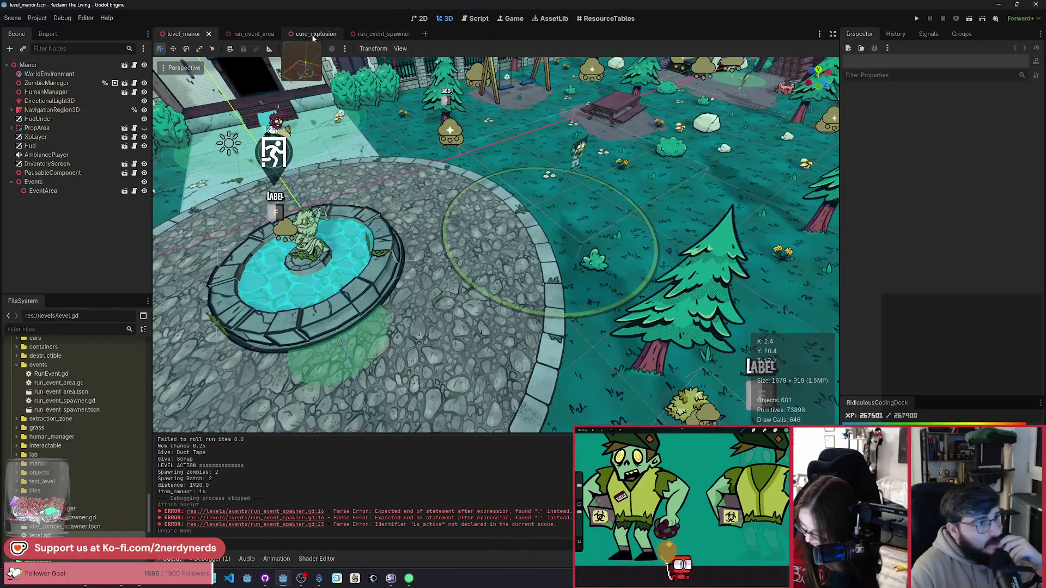
Set the notifier's AABB width and depth to 12 each.
{"action": "left_click", "coordinate": [362, 33]}
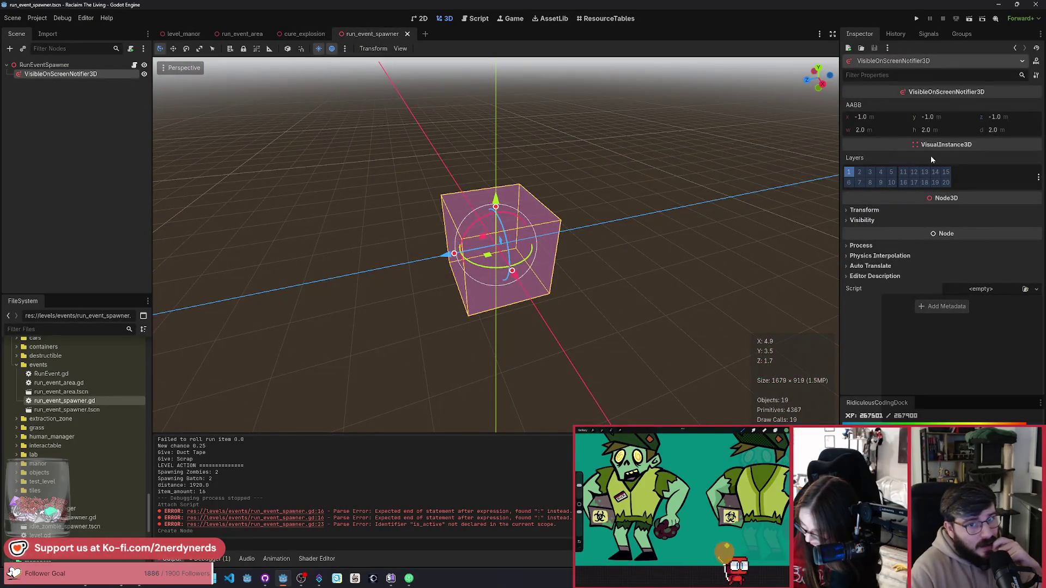
{"action": "left_click", "coordinate": [875, 132]}
{"action": "type", "text": "12"}
{"action": "key", "text": "Return"}
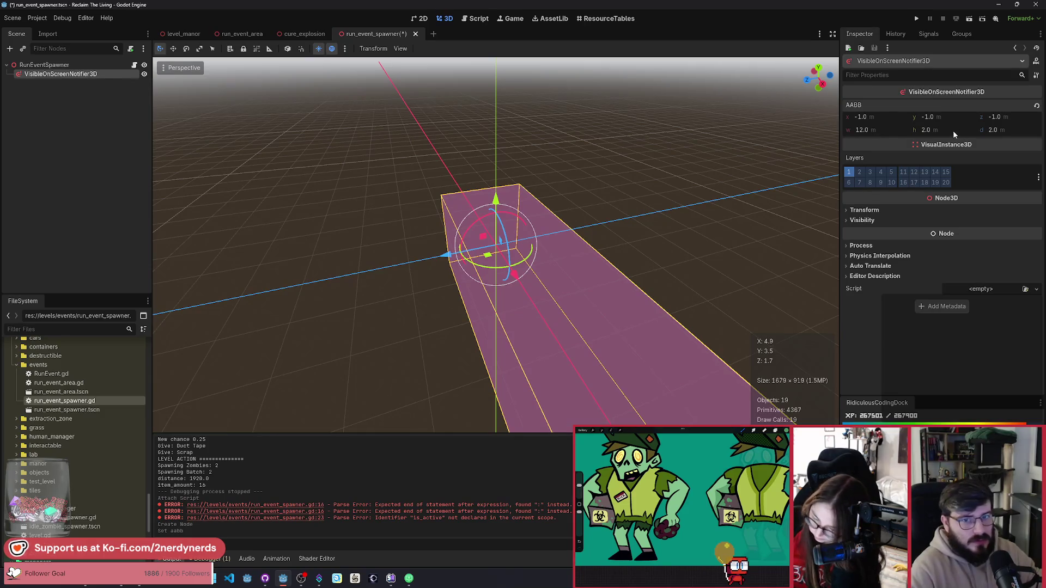
{"action": "type", "text": "12"}
{"action": "key", "text": "Return"}
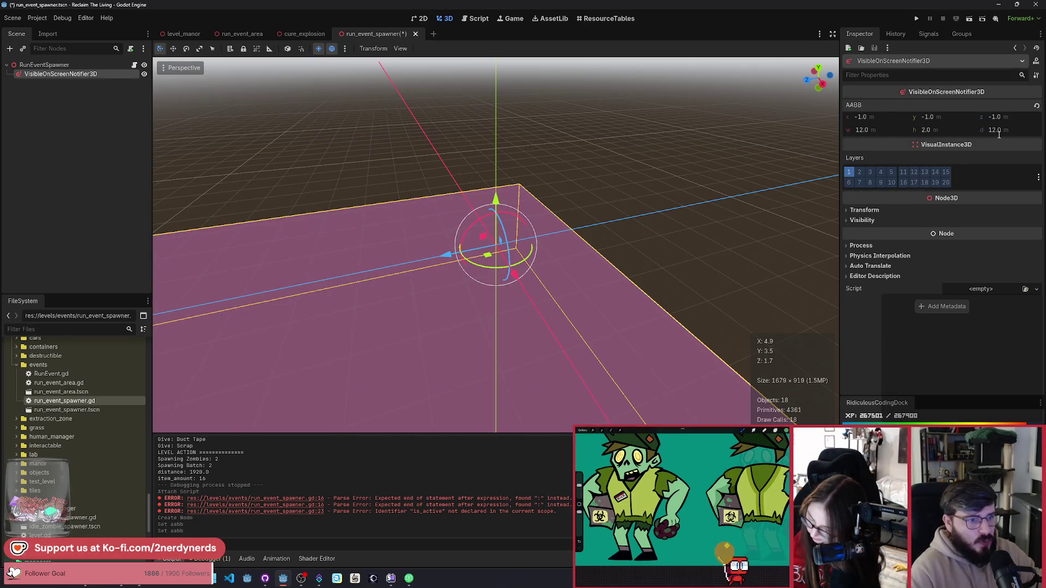
{"action": "scroll", "coordinate": [496, 245], "scroll_direction": "down", "scroll_amount": 5}
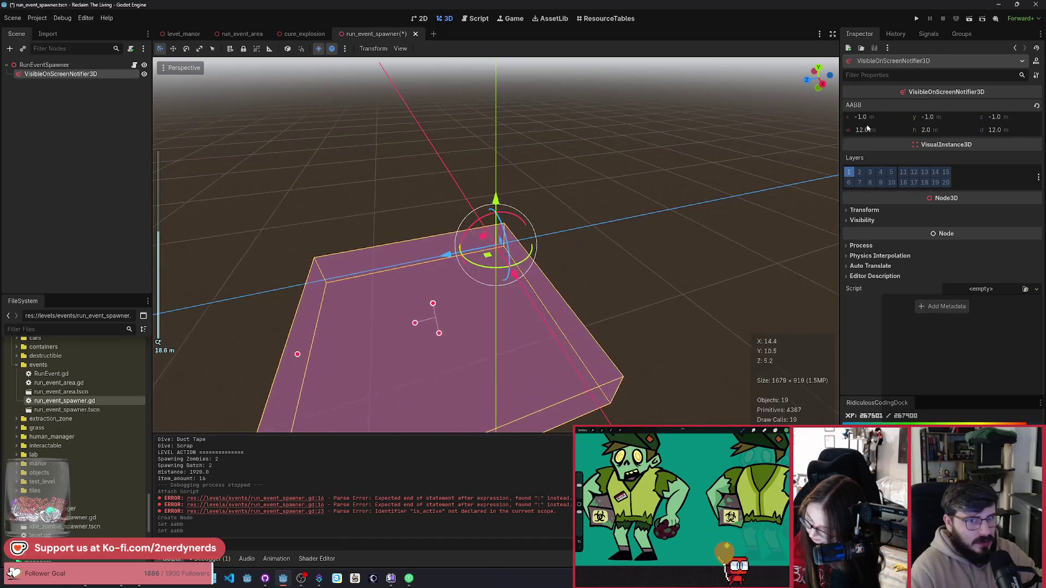
Set the AABB position to x -6 and z -6, then save the spawner scene.
{"action": "left_click", "coordinate": [995, 117]}
{"action": "type", "text": "6"}
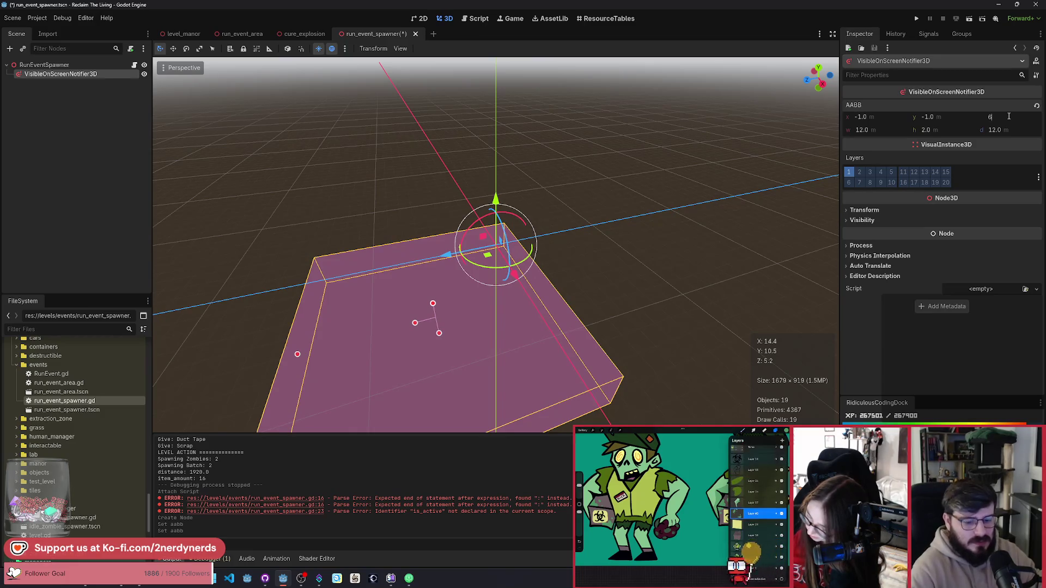
{"action": "key", "text": "Return"}
{"action": "left_click", "coordinate": [895, 117]}
{"action": "key", "text": "BackSpace"}
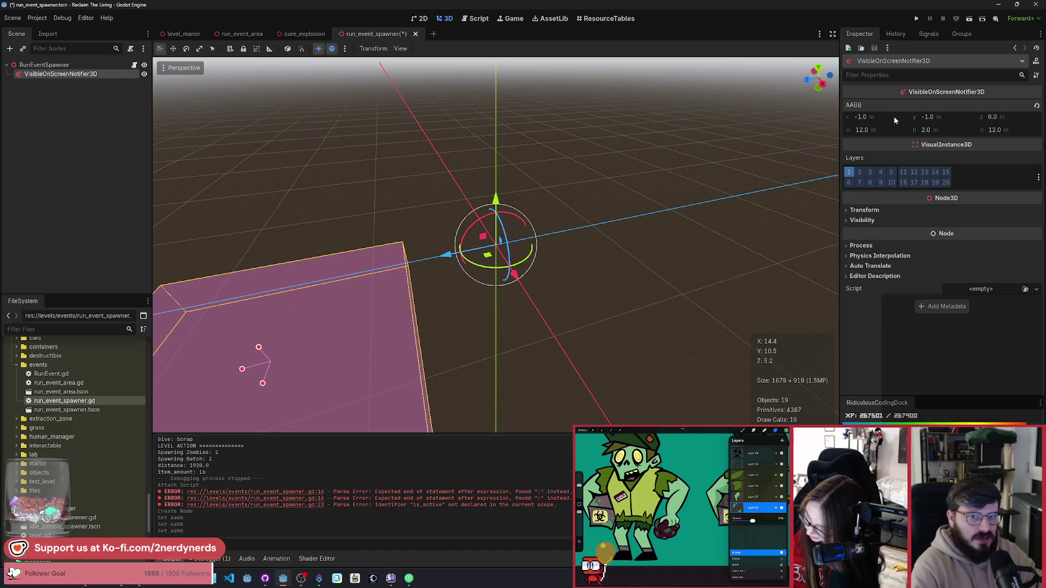
{"action": "type", "text": "-6"}
{"action": "key", "text": "Return"}
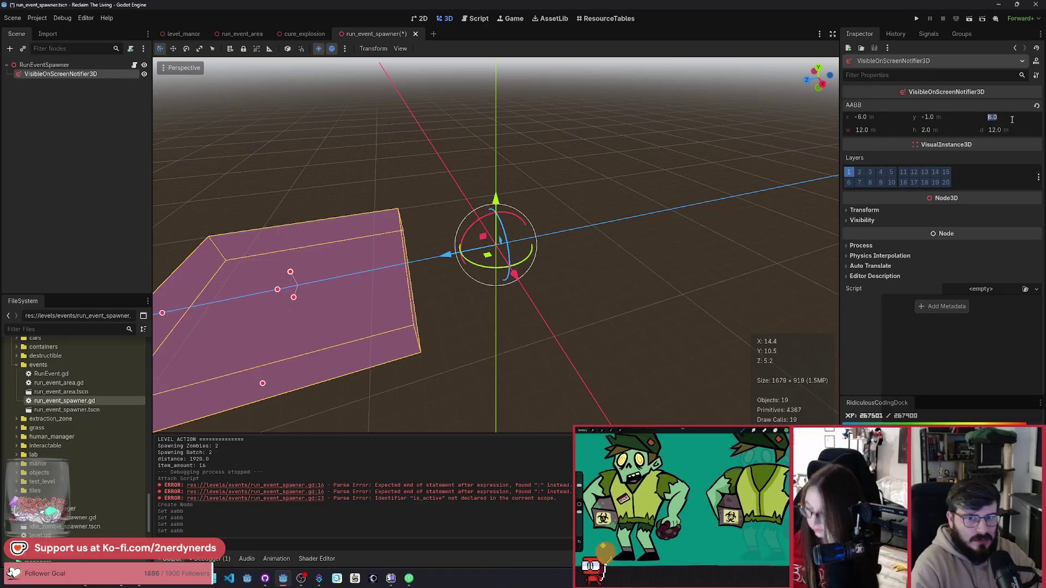
{"action": "left_click", "coordinate": [1011, 120]}
{"action": "type", "text": "-6"}
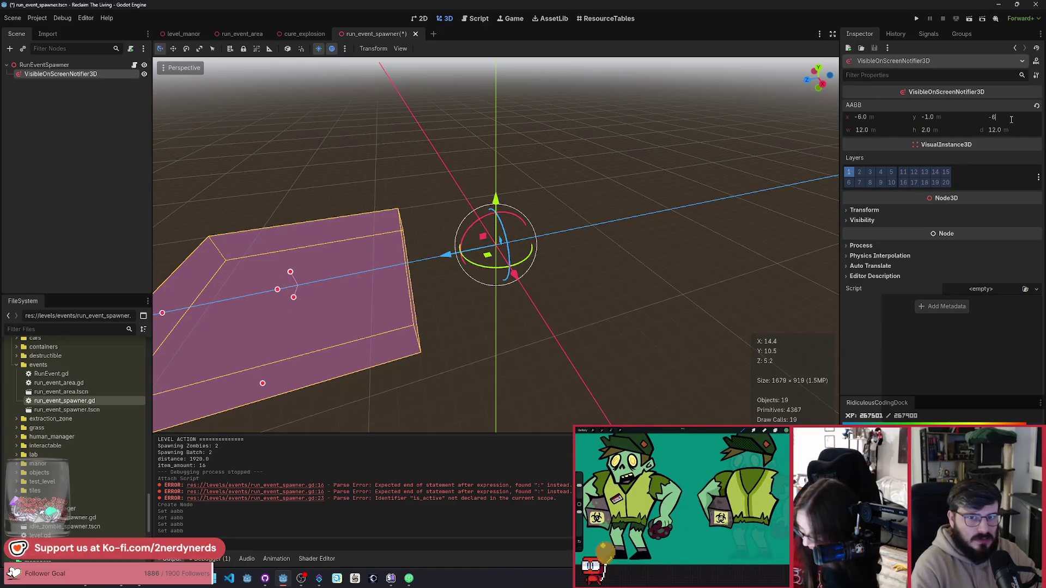
{"action": "key", "text": "Return"}
{"action": "left_click", "coordinate": [725, 218]}
{"action": "key", "text": "ctrl+s"}
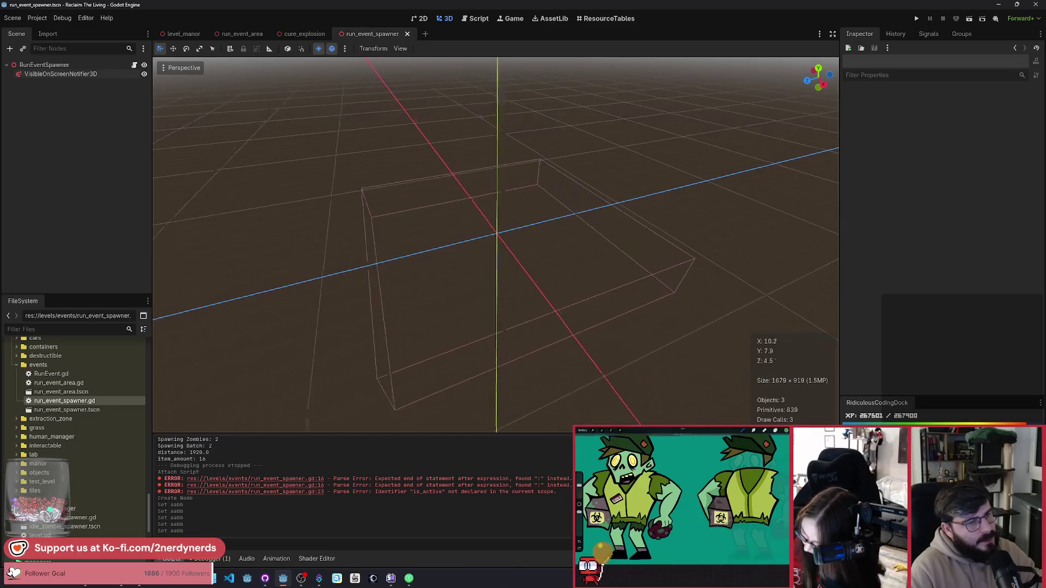
{"action": "left_click", "coordinate": [48, 74]}
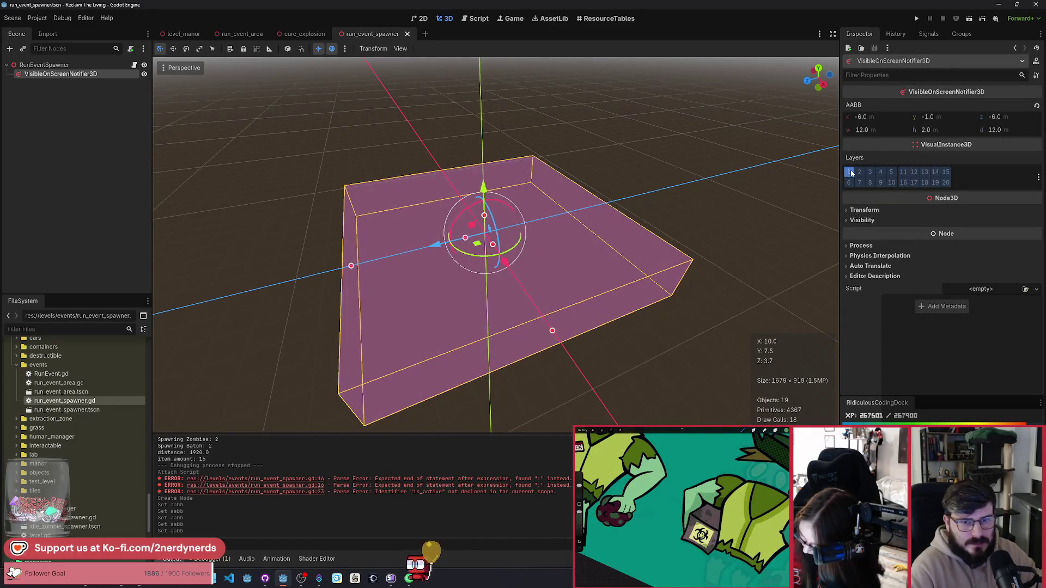
{"action": "left_click", "coordinate": [1039, 177]}
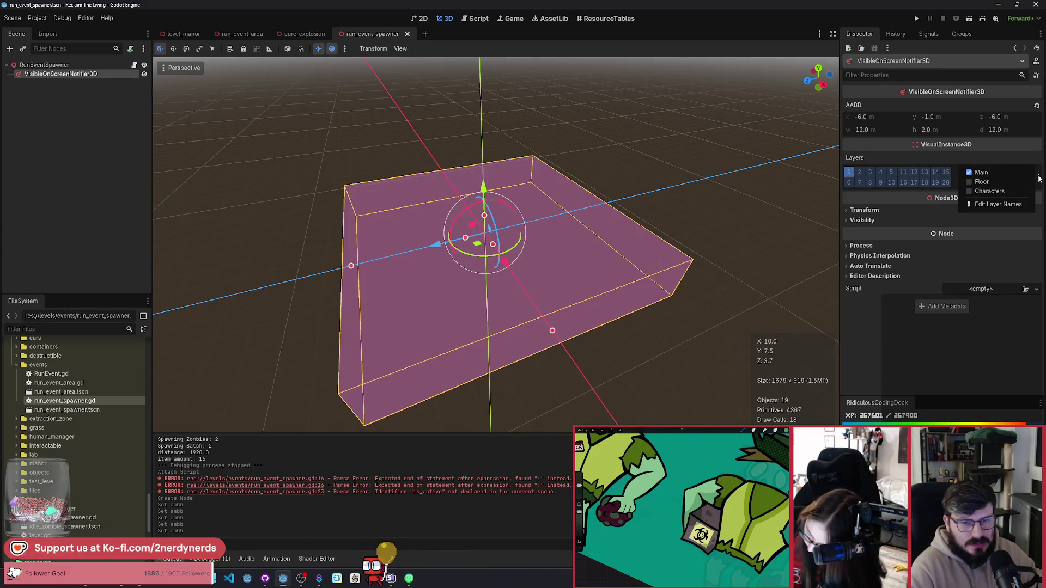
Dismiss the layers list, open the spawner's script, and return to the level_manor scene.
{"action": "left_click", "coordinate": [854, 165]}
{"action": "mouse_move", "coordinate": [855, 159]}
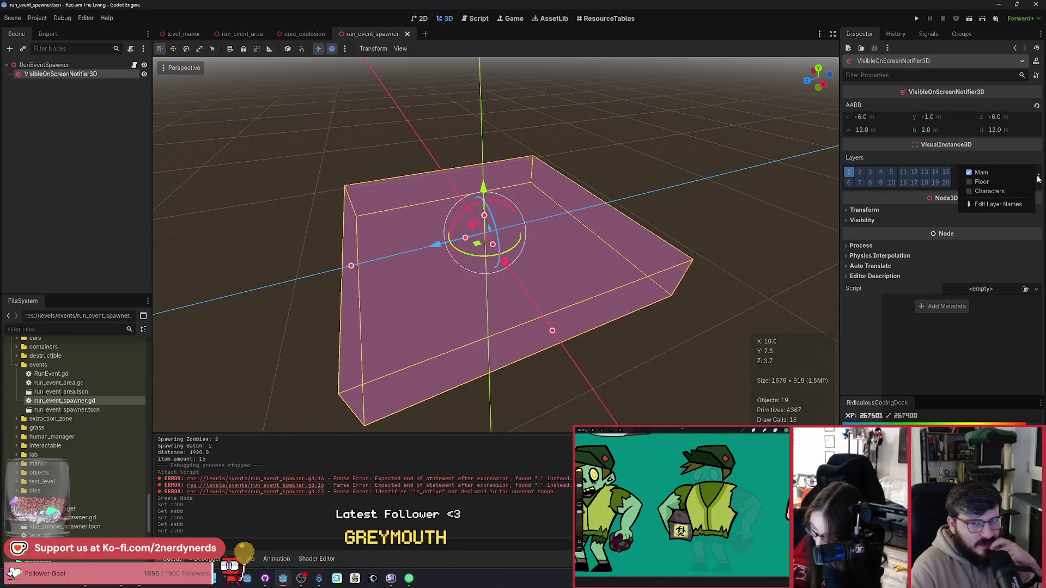
{"action": "left_click", "coordinate": [652, 176]}
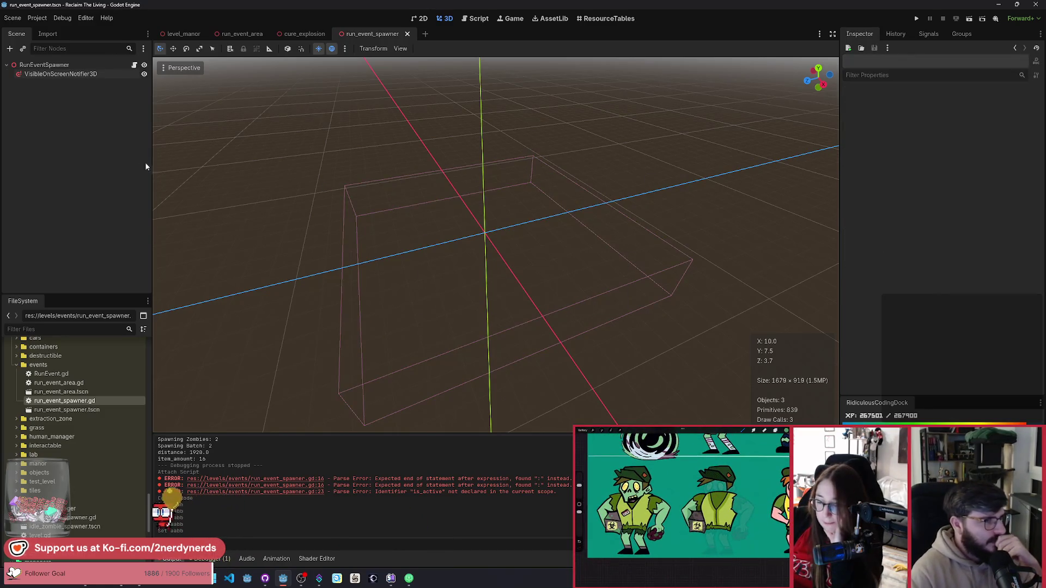
{"action": "left_click", "coordinate": [134, 65]}
{"action": "scroll", "coordinate": [396, 221], "scroll_direction": "up", "scroll_amount": 1}
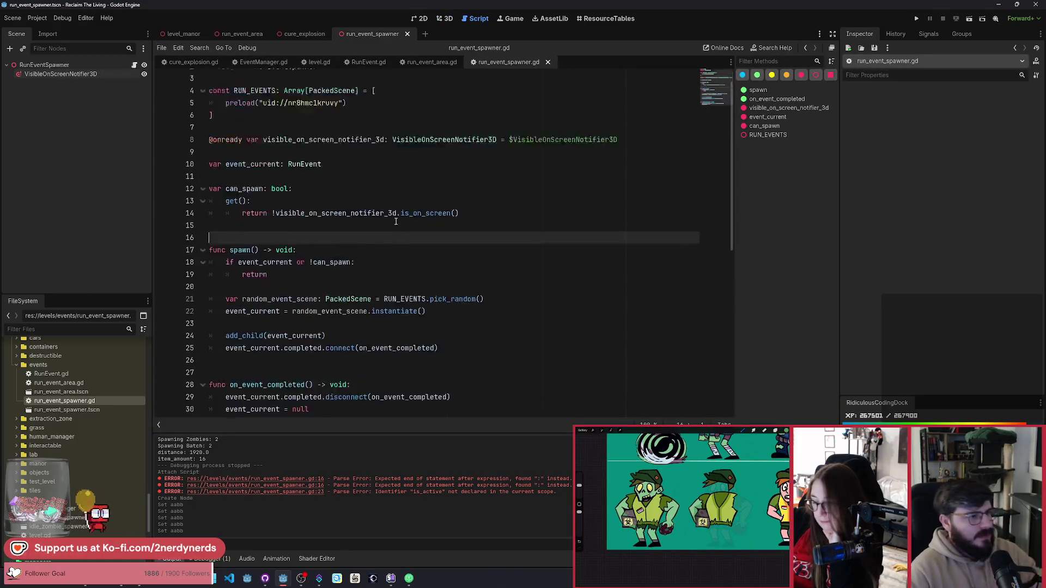
{"action": "left_click", "coordinate": [188, 36]}
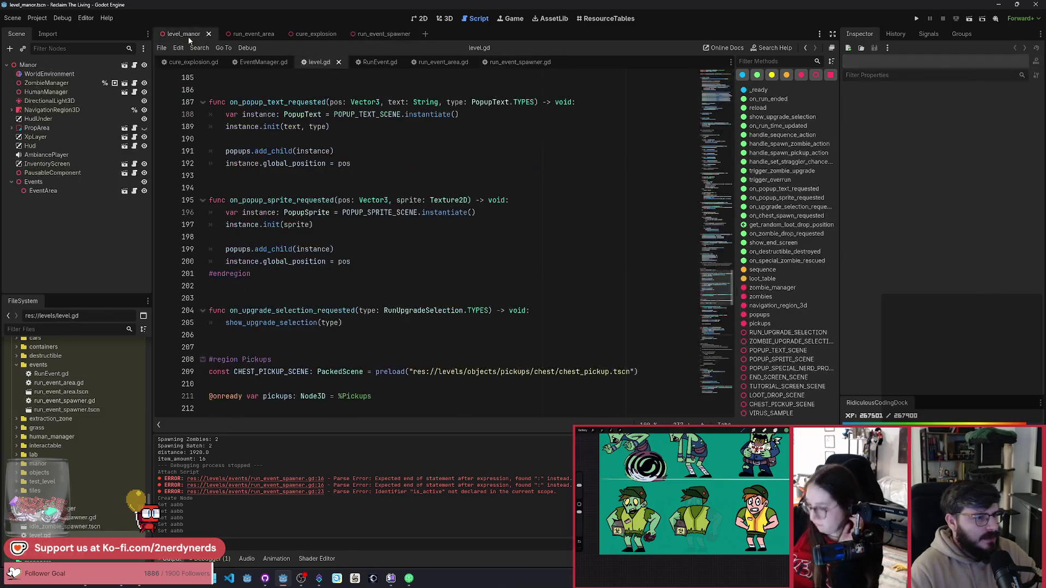
Delete the EventArea node from the manor level in the 3D view.
{"action": "left_click", "coordinate": [442, 19]}
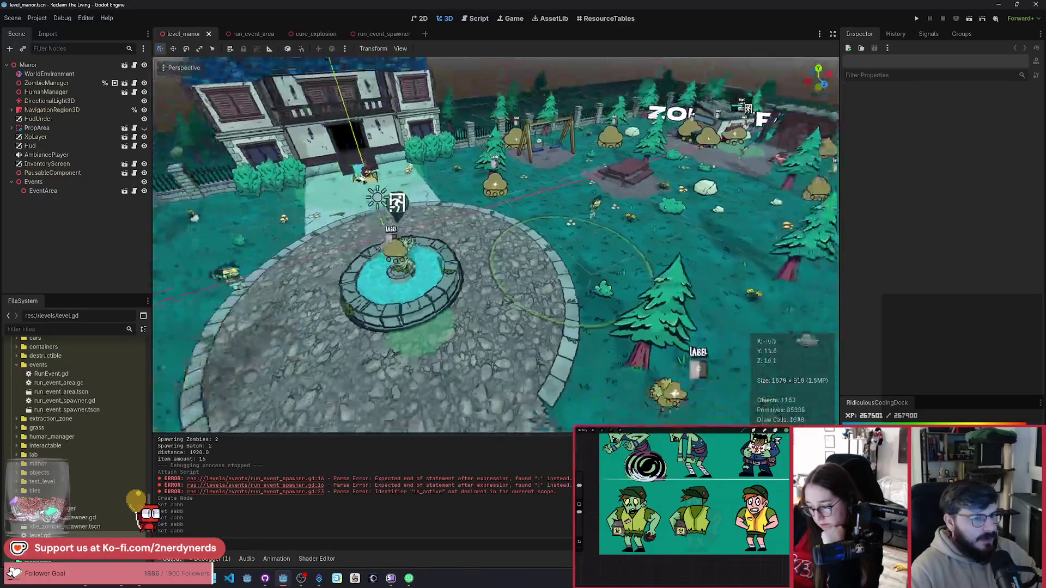
{"action": "left_click", "coordinate": [54, 192]}
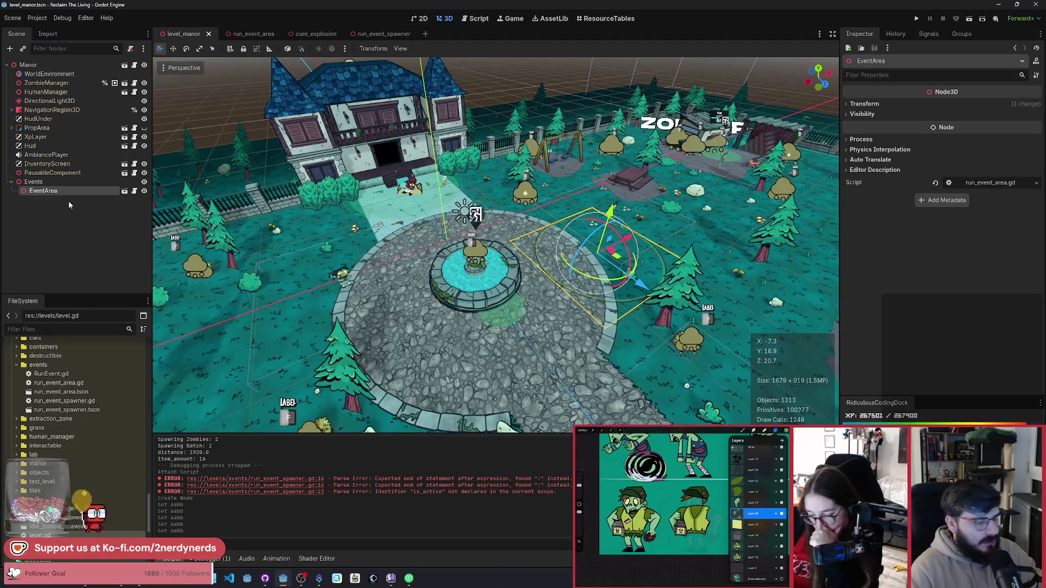
{"action": "key", "text": "Delete"}
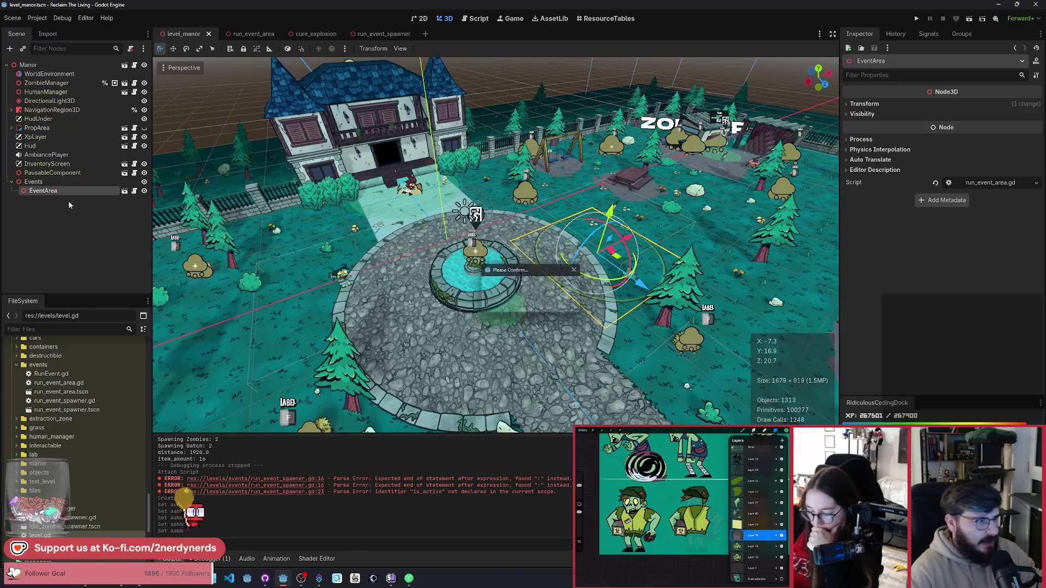
{"action": "key", "text": "Return"}
Instance run_event_spawner.tscn under Events, place it right of the fountain, and save.
{"action": "key", "text": "ctrl+shift+a"}
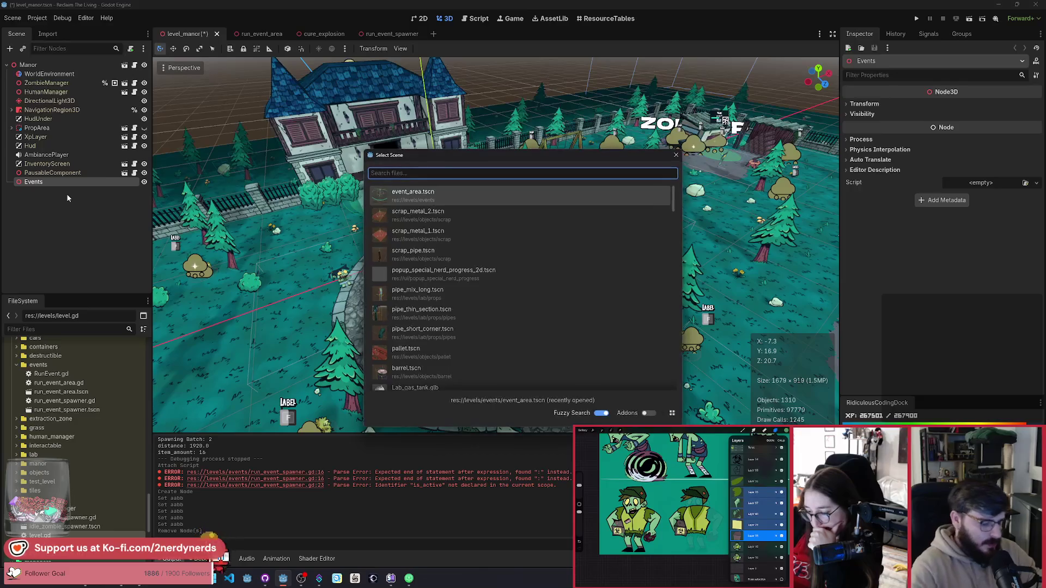
{"action": "type", "text": "run_e"}
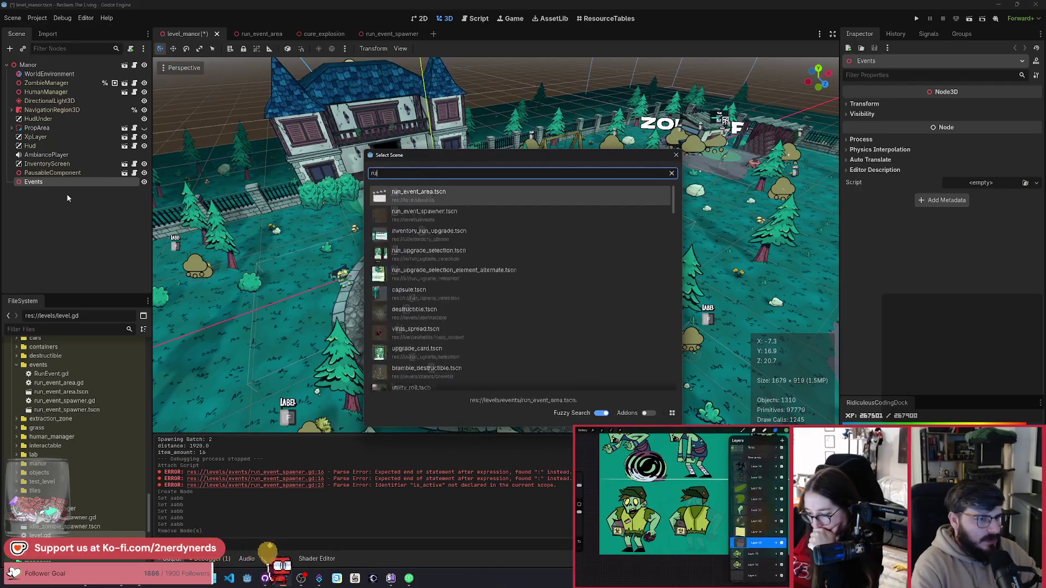
{"action": "key", "text": "Down"}
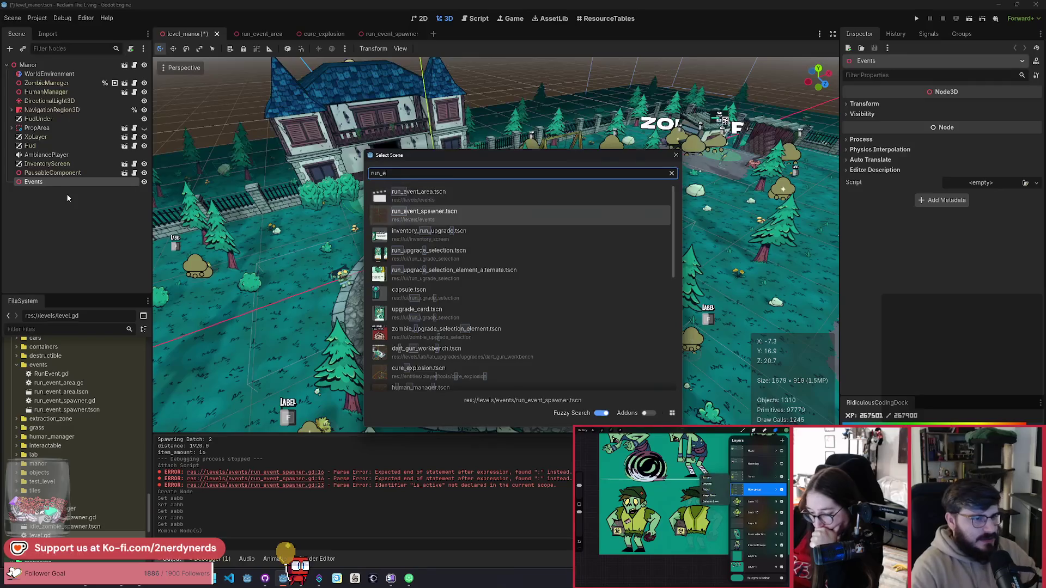
{"action": "key", "text": "Return"}
{"action": "left_click_drag", "start_coordinate": [470, 246], "coordinate": [608, 248]}
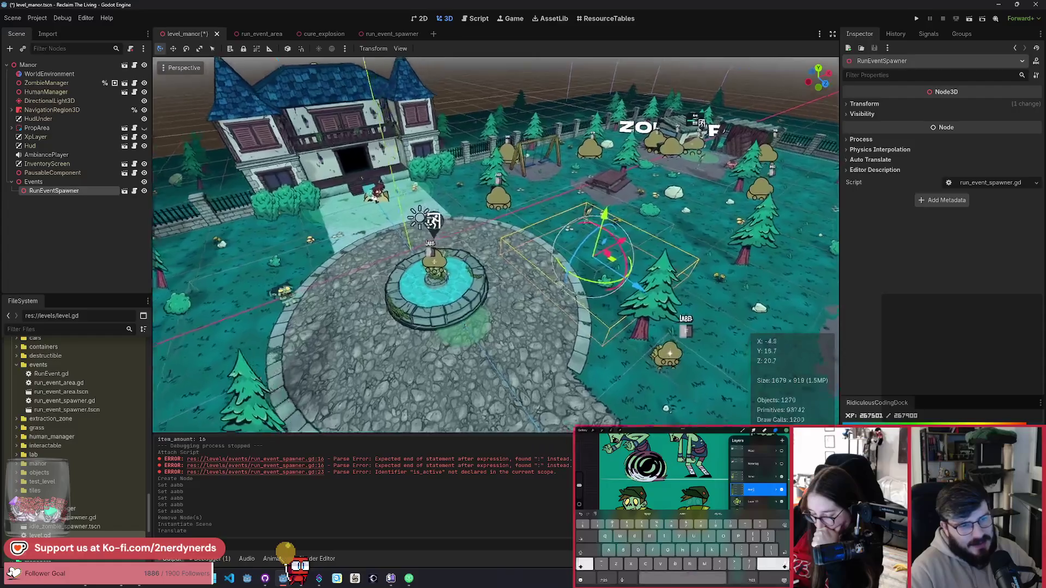
{"action": "key", "text": "w"}
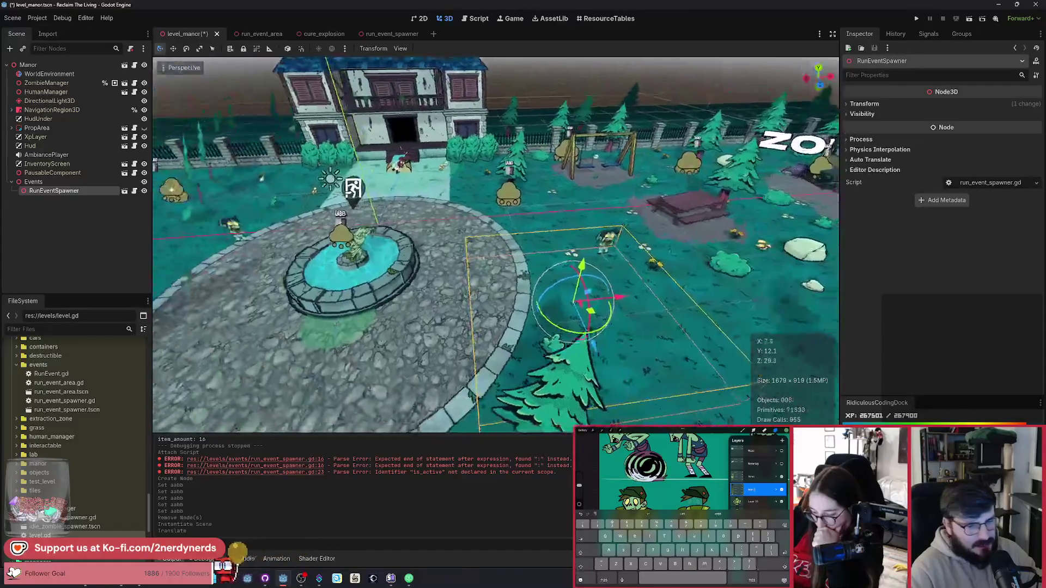
{"action": "key", "text": "s"}
{"action": "key", "text": "ctrl+s"}
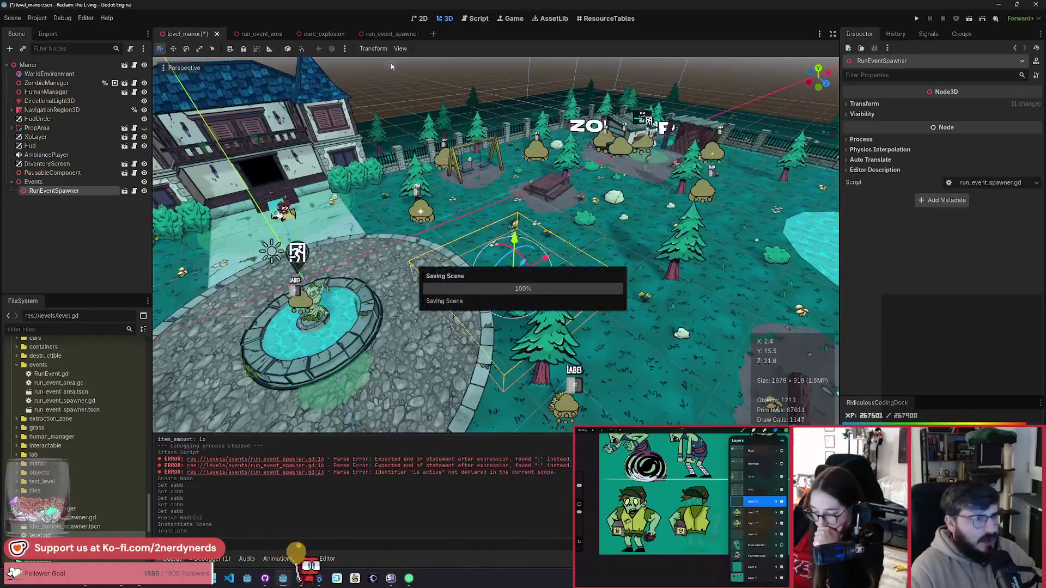
Switch to the run_event_spawner scene and frame the view near the origin.
{"action": "left_click", "coordinate": [398, 34]}
{"action": "key", "text": "a"}
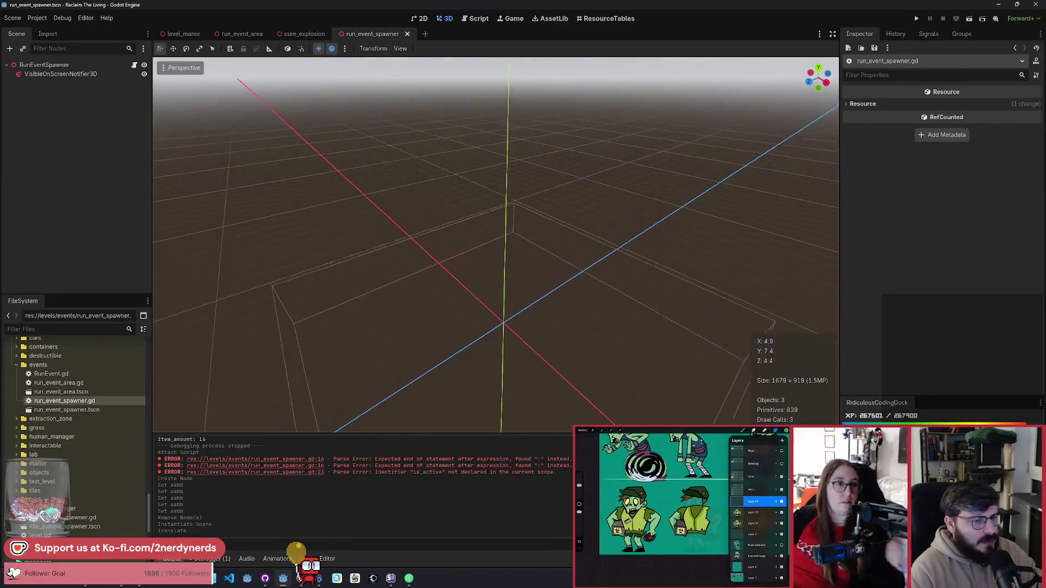
{"action": "key", "text": "w"}
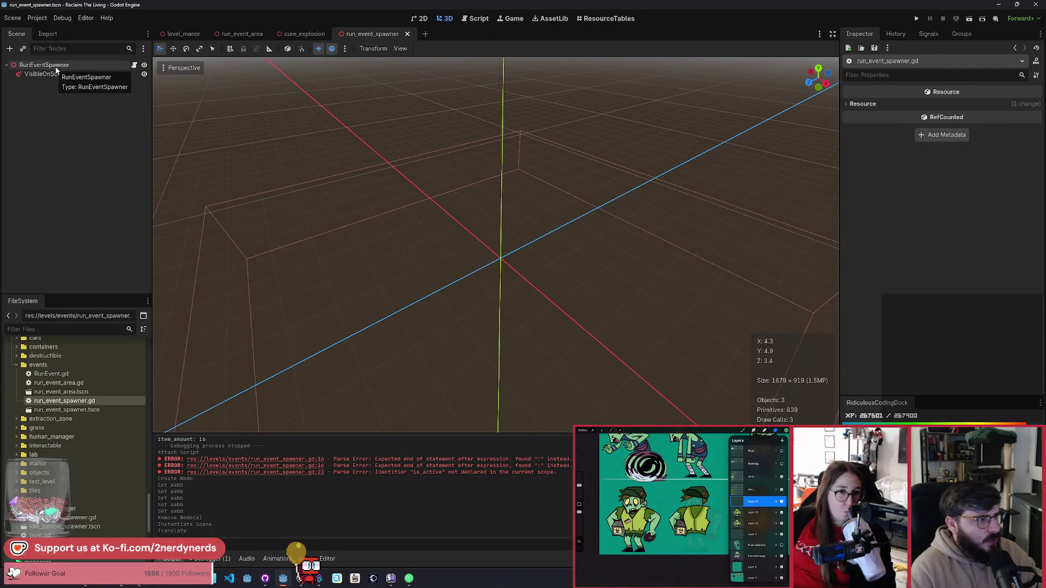
Add a Label3D child under the RunEventSpawner root and open its Text field.
{"action": "left_click", "coordinate": [56, 68]}
{"action": "key", "text": "ctrl+a"}
{"action": "type", "text": "label"}
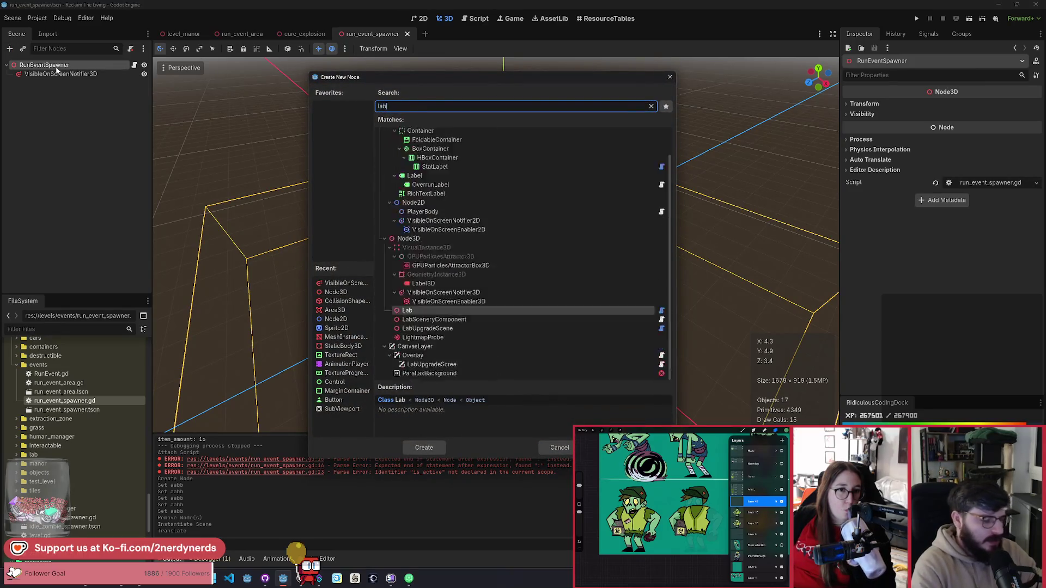
{"action": "key", "text": "Down"}
{"action": "key", "text": "Down"}
{"action": "key", "text": "Down"}
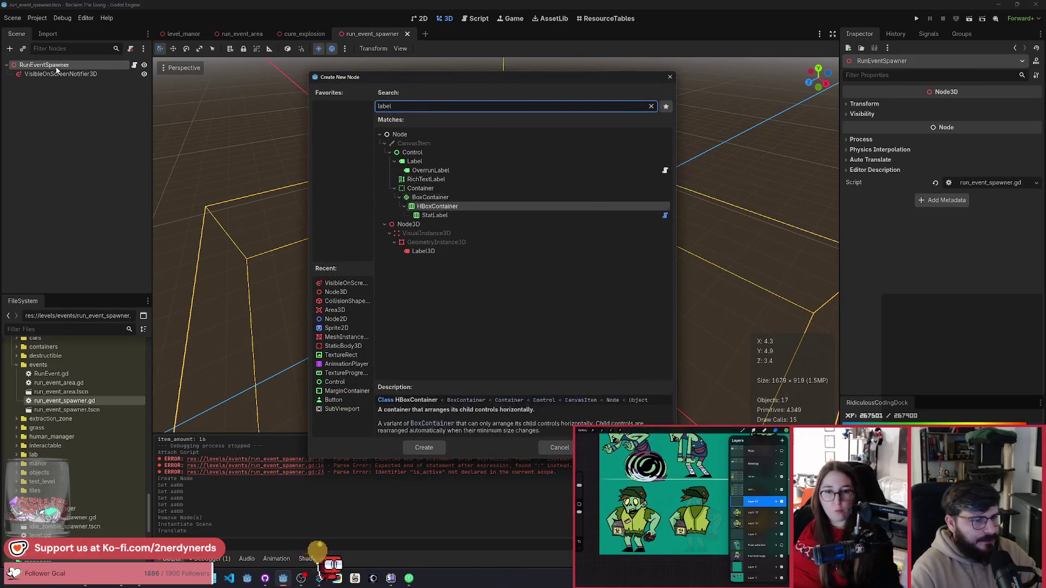
{"action": "key", "text": "Return"}
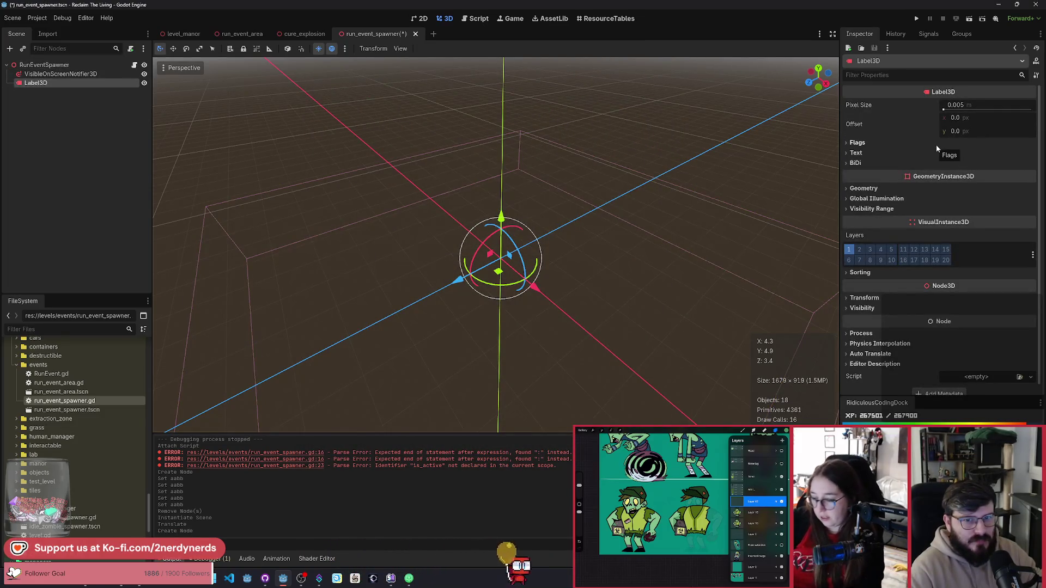
{"action": "left_click", "coordinate": [872, 152]}
{"action": "left_click", "coordinate": [894, 208]}
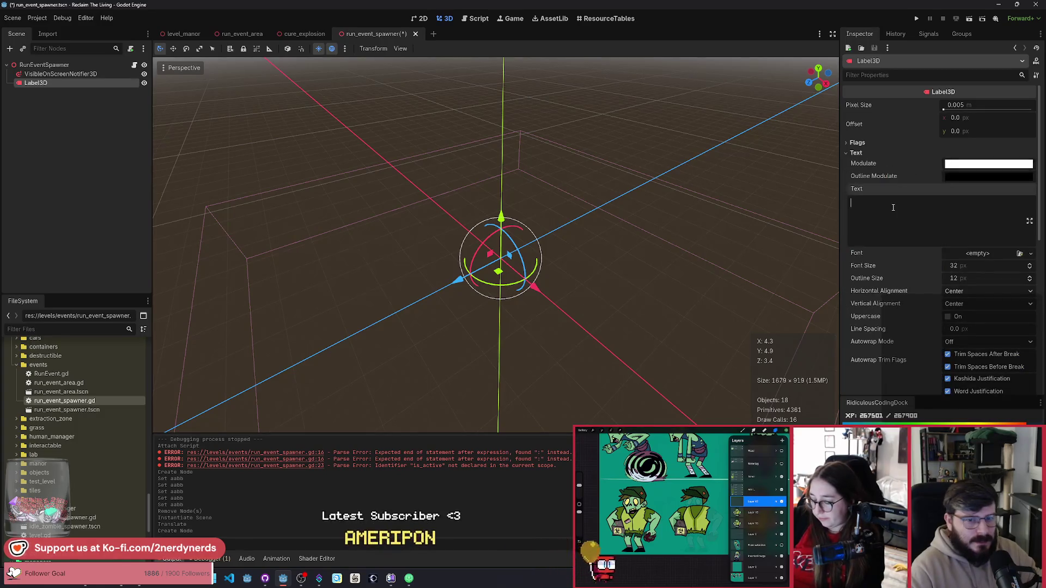
Set the label's text to 'Event Spawner'.
{"action": "type", "text": "Ev"}
{"action": "type", "text": "ent Spawner"}
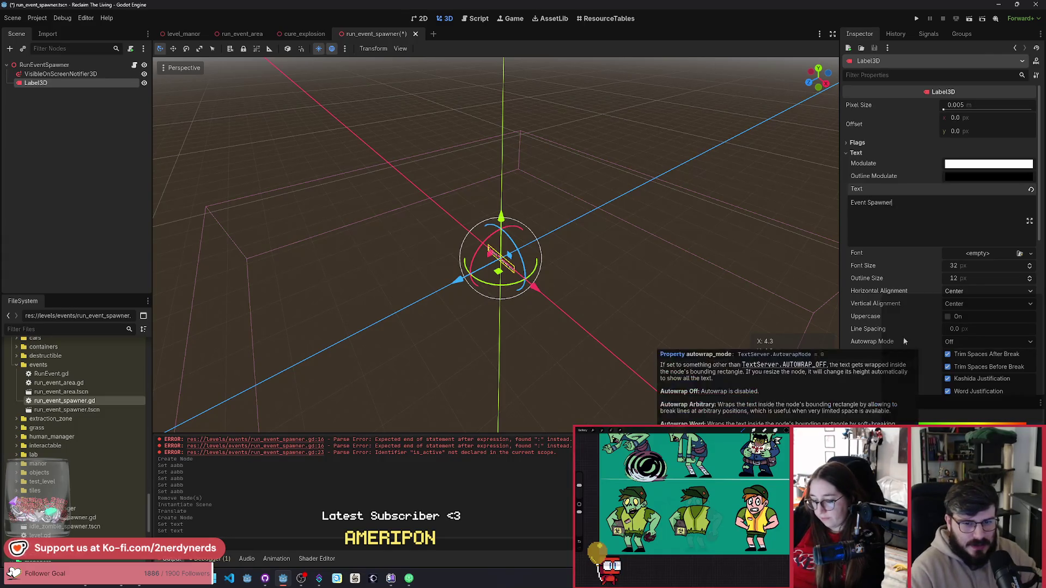
{"action": "scroll", "coordinate": [907, 337], "scroll_direction": "down", "scroll_amount": 3}
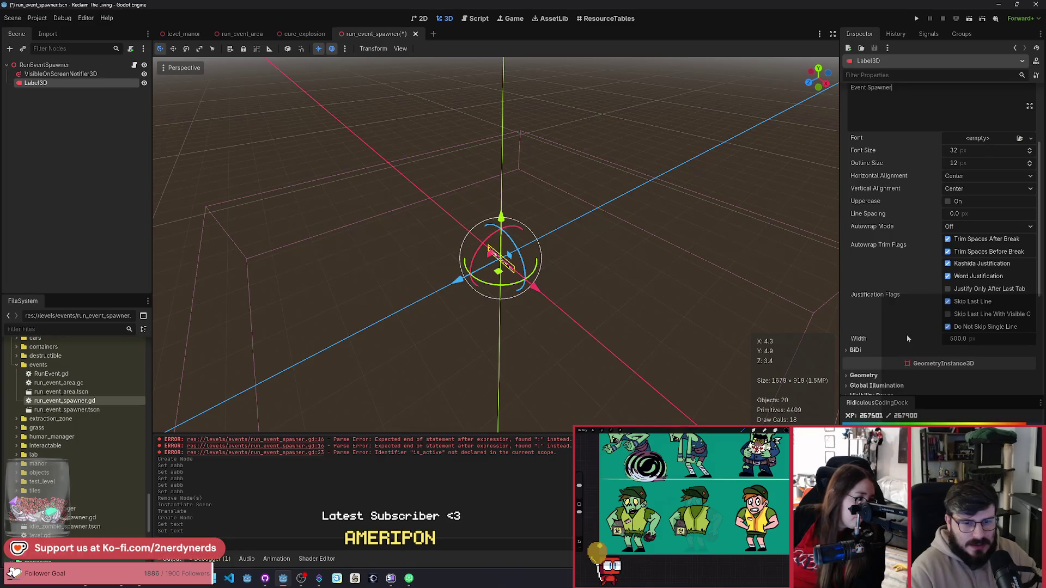
{"action": "scroll", "coordinate": [907, 339], "scroll_direction": "down", "scroll_amount": 3}
{"action": "scroll", "coordinate": [907, 339], "scroll_direction": "up", "scroll_amount": 4}
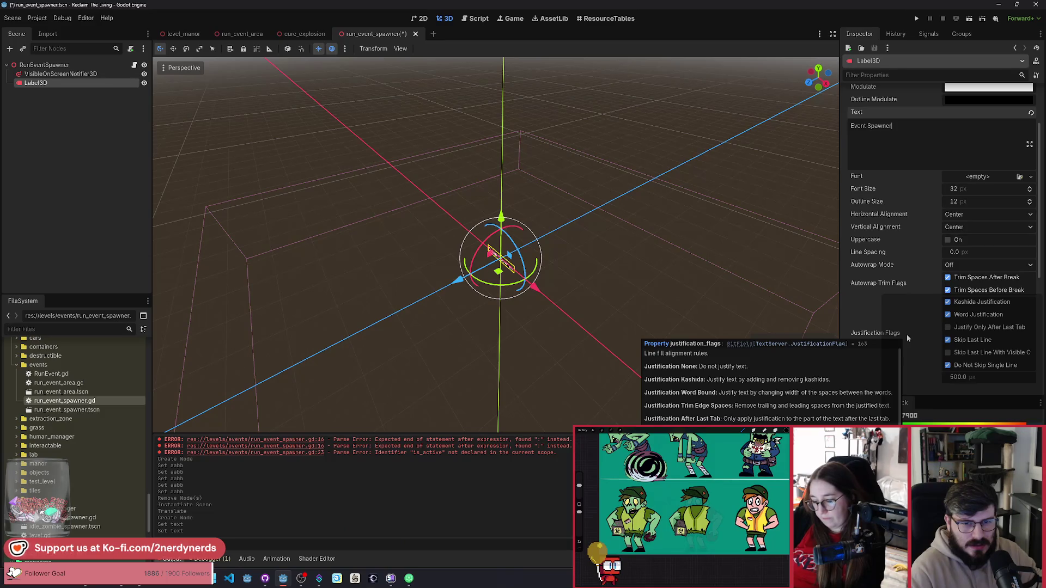
{"action": "scroll", "coordinate": [907, 334], "scroll_direction": "up", "scroll_amount": 2}
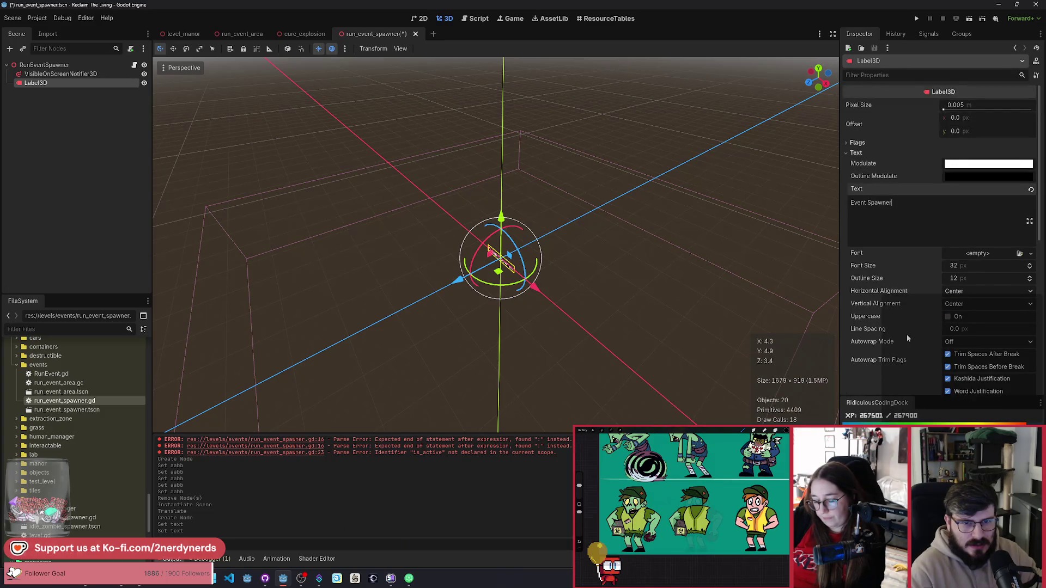
Enable billboard on the label, save, and raise it about 1.33 units up the Y axis.
{"action": "left_click", "coordinate": [858, 143]}
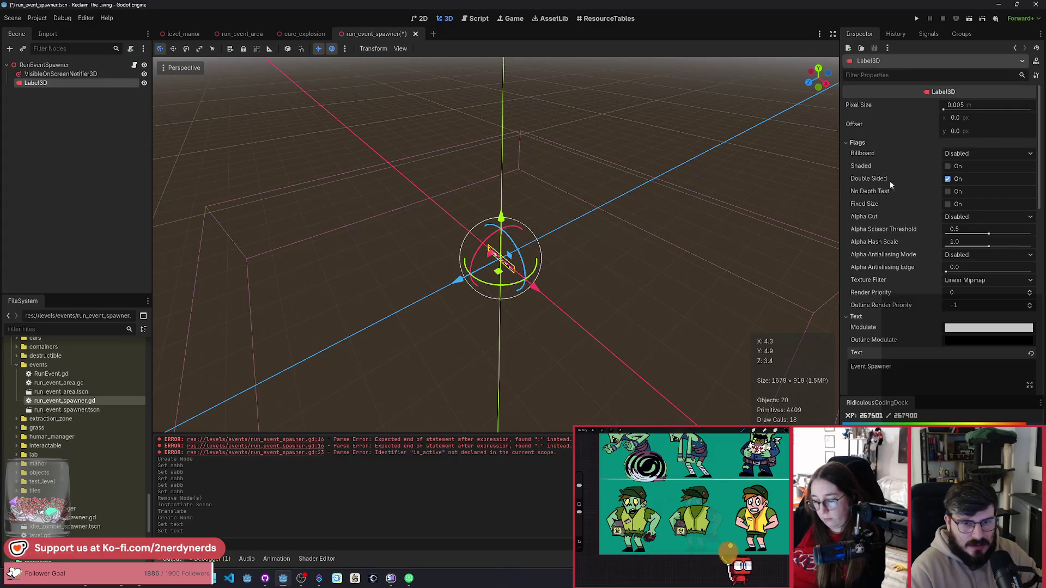
{"action": "left_click", "coordinate": [987, 153]}
{"action": "left_click", "coordinate": [960, 175]}
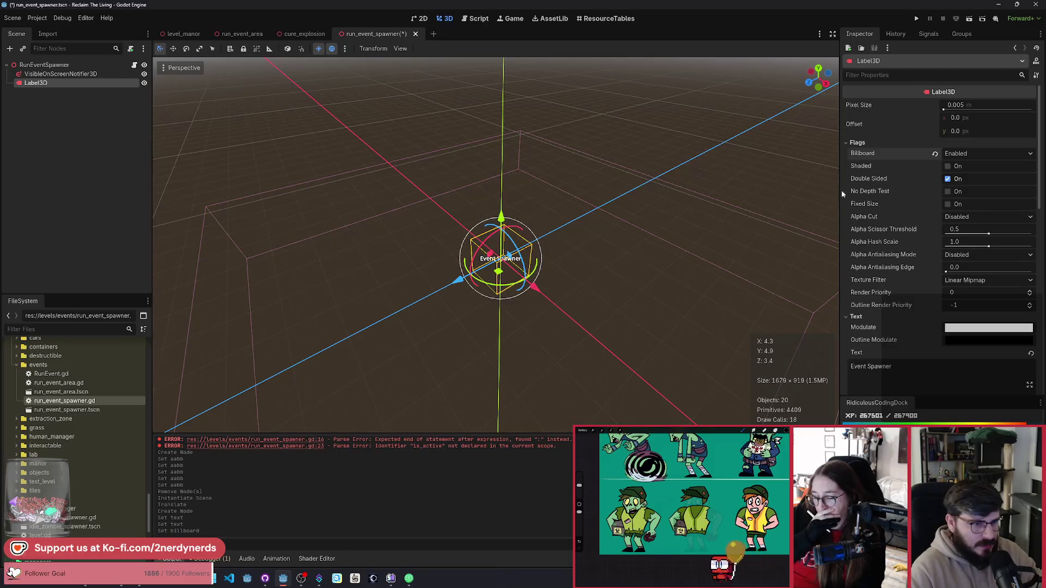
{"action": "key", "text": "ctrl+s"}
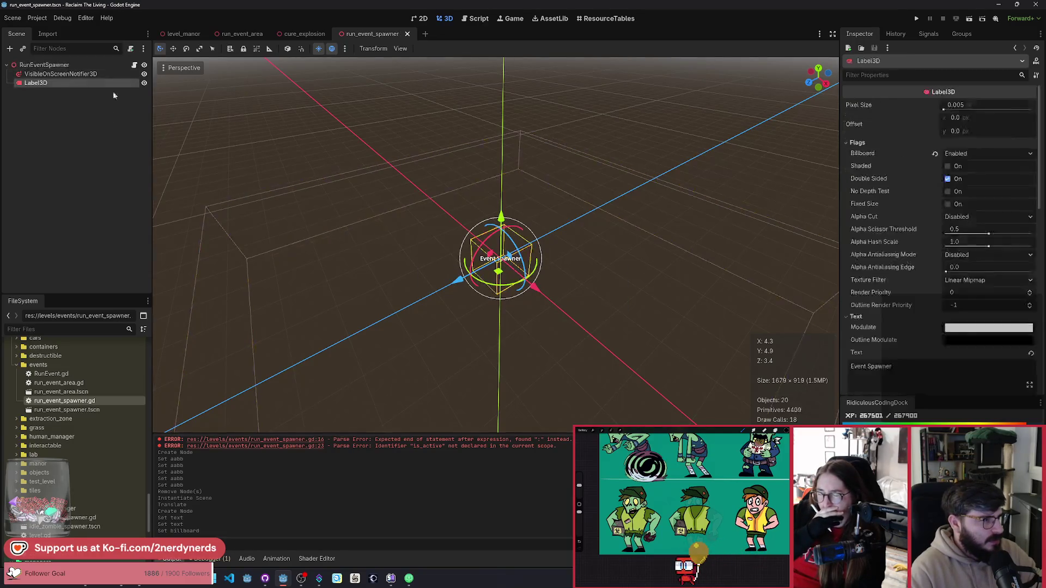
{"action": "left_click_drag", "start_coordinate": [501, 216], "coordinate": [501, 174]}
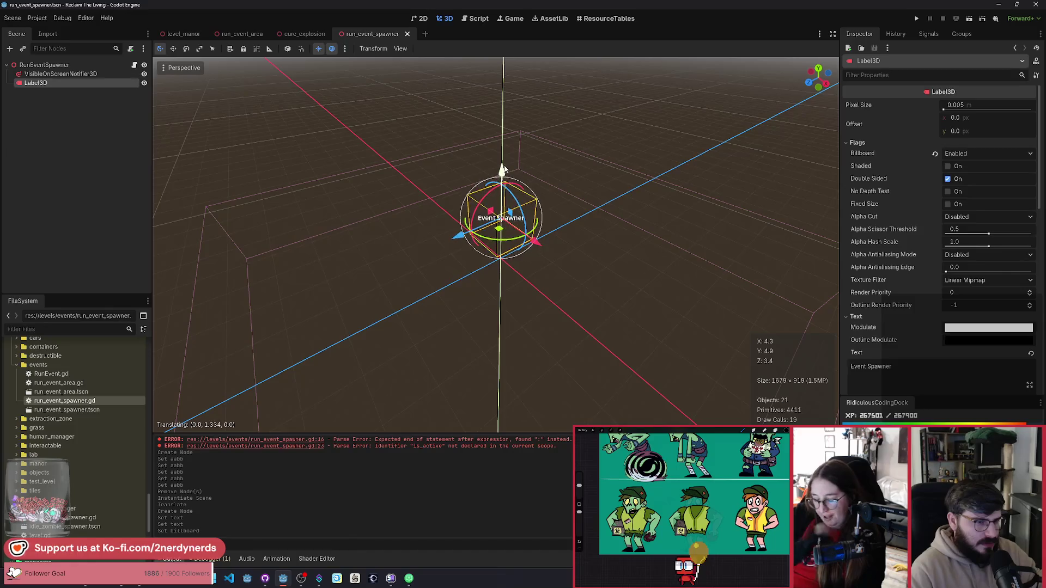
{"action": "left_click", "coordinate": [589, 193]}
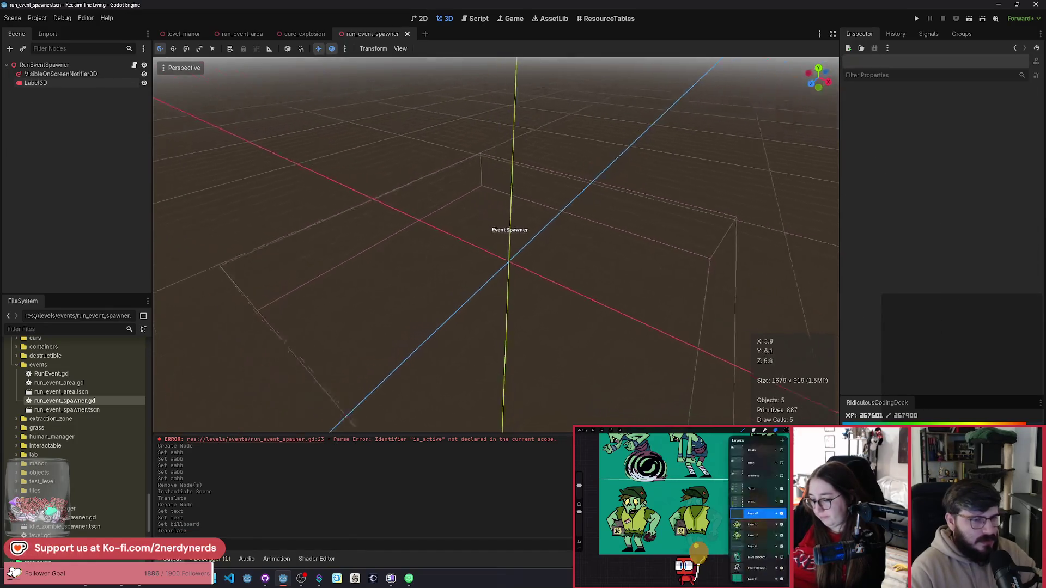
{"action": "left_click", "coordinate": [183, 35]}
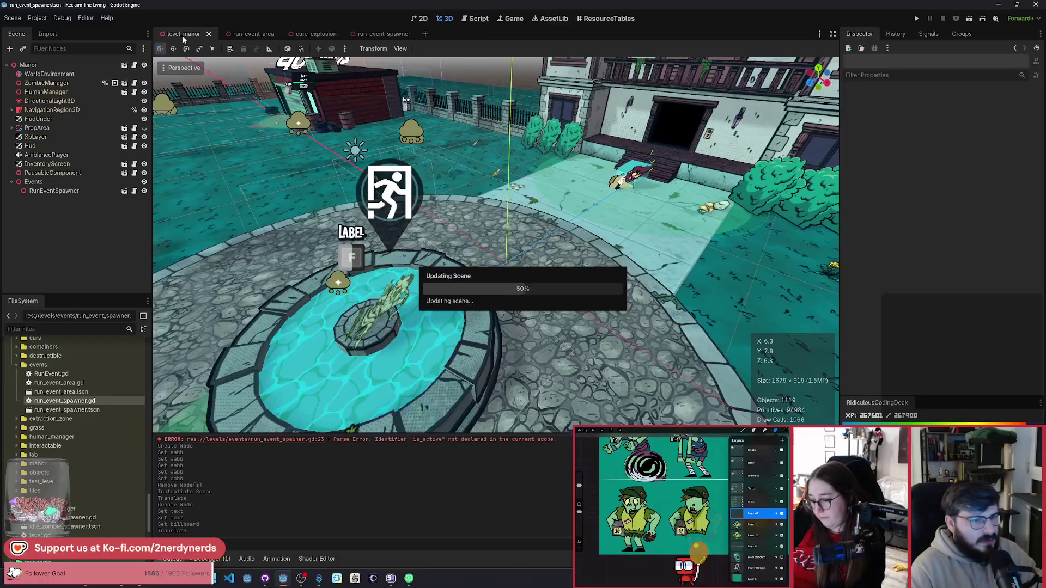
{"action": "key", "text": "f"}
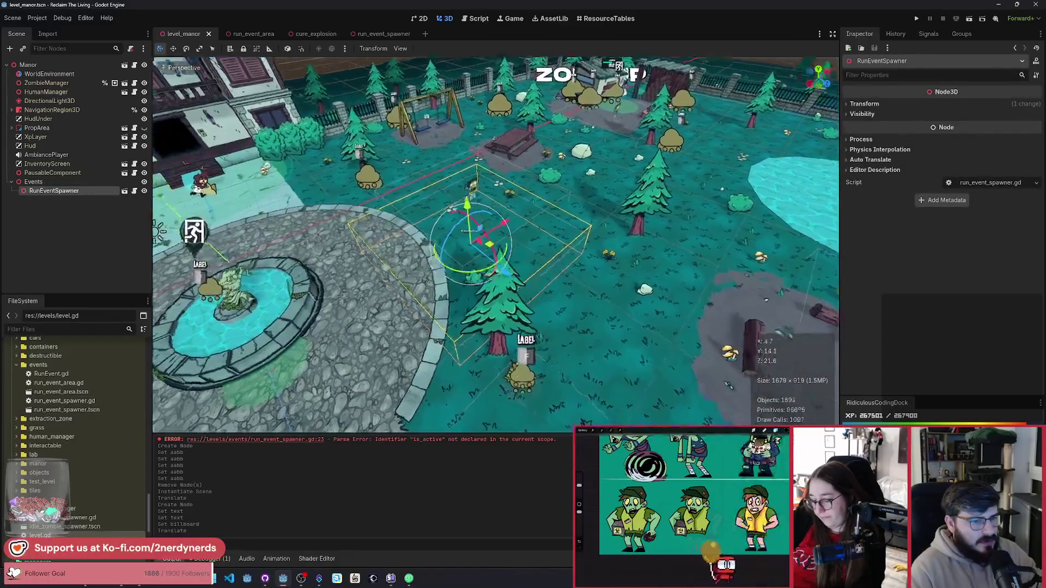
{"action": "scroll", "coordinate": [496, 246], "scroll_direction": "down", "scroll_amount": 8}
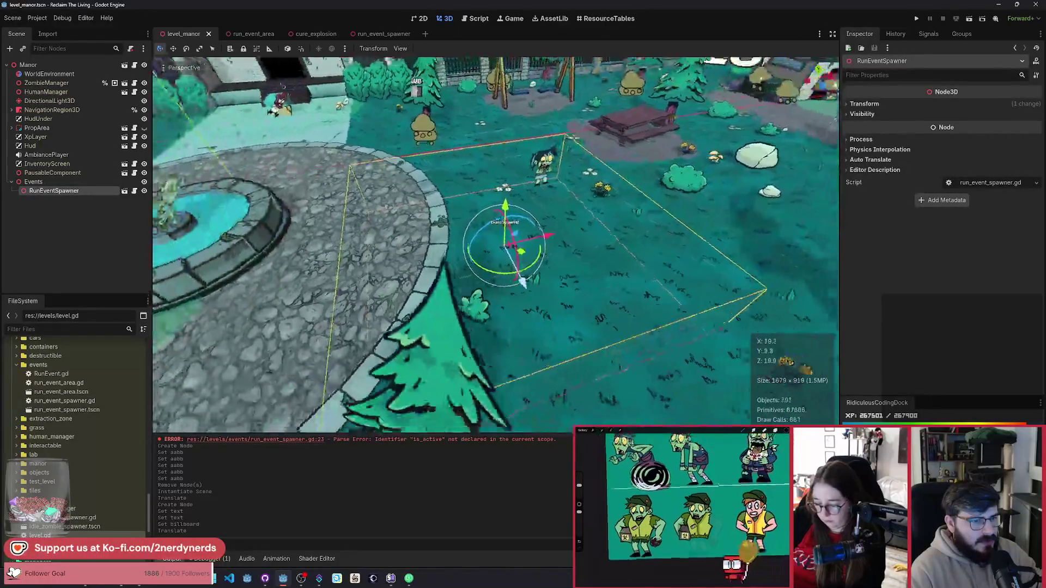
{"action": "scroll", "coordinate": [571, 264], "scroll_direction": "down", "scroll_amount": 4}
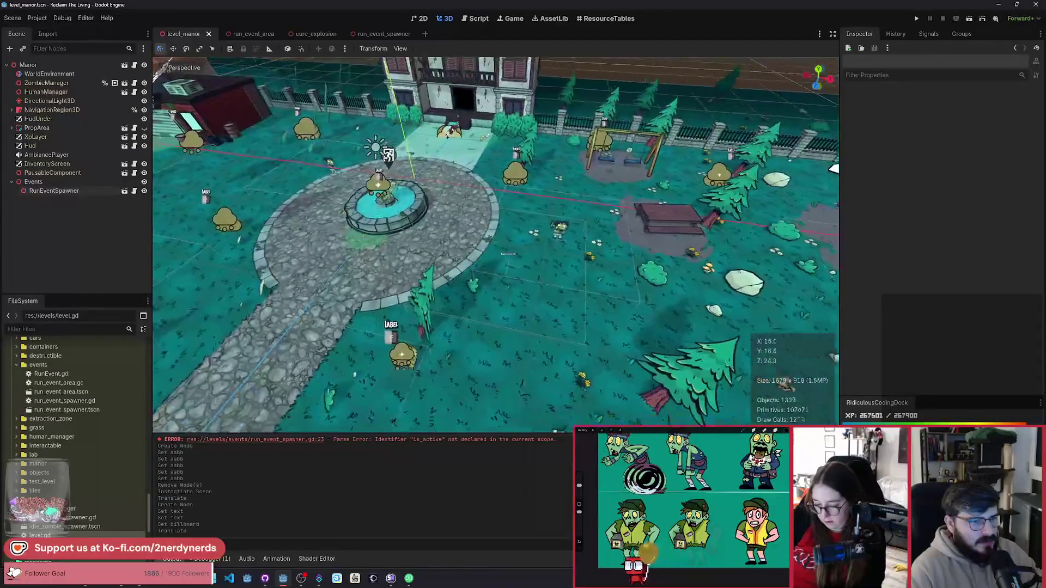
{"action": "scroll", "coordinate": [571, 264], "scroll_direction": "up", "scroll_amount": 4}
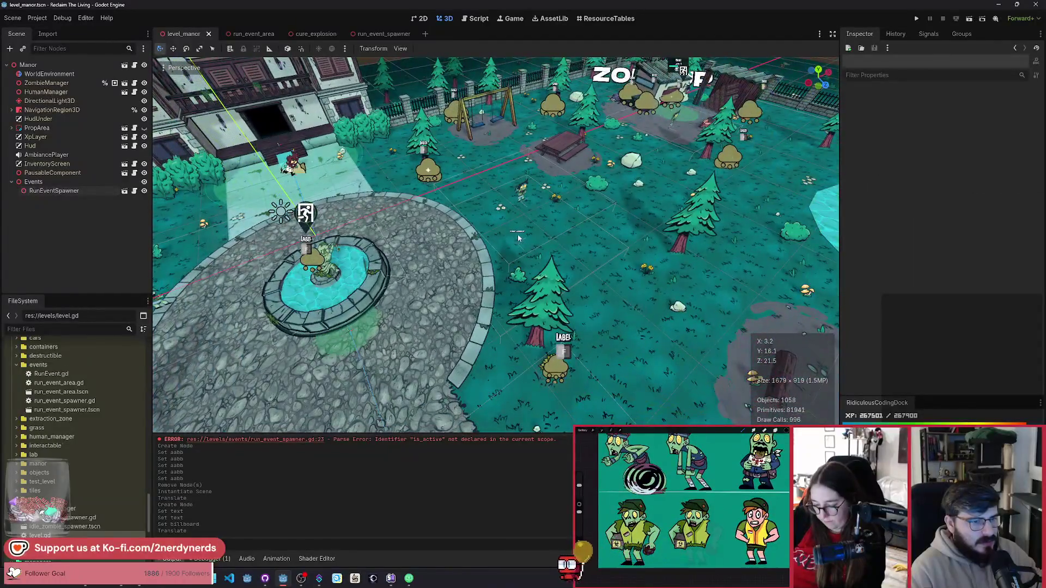
{"action": "left_click", "coordinate": [516, 234]}
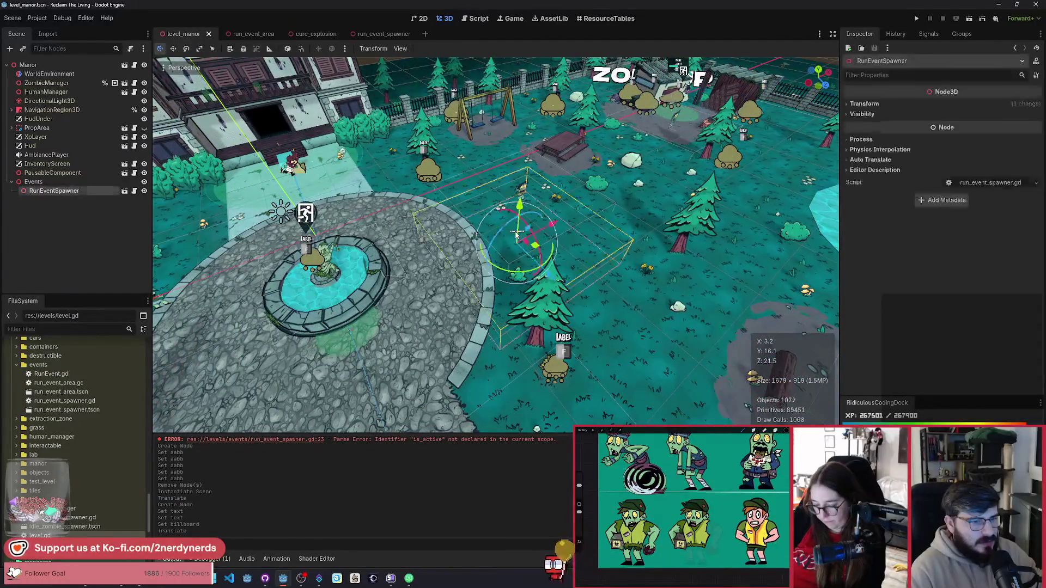
{"action": "left_click", "coordinate": [386, 34]}
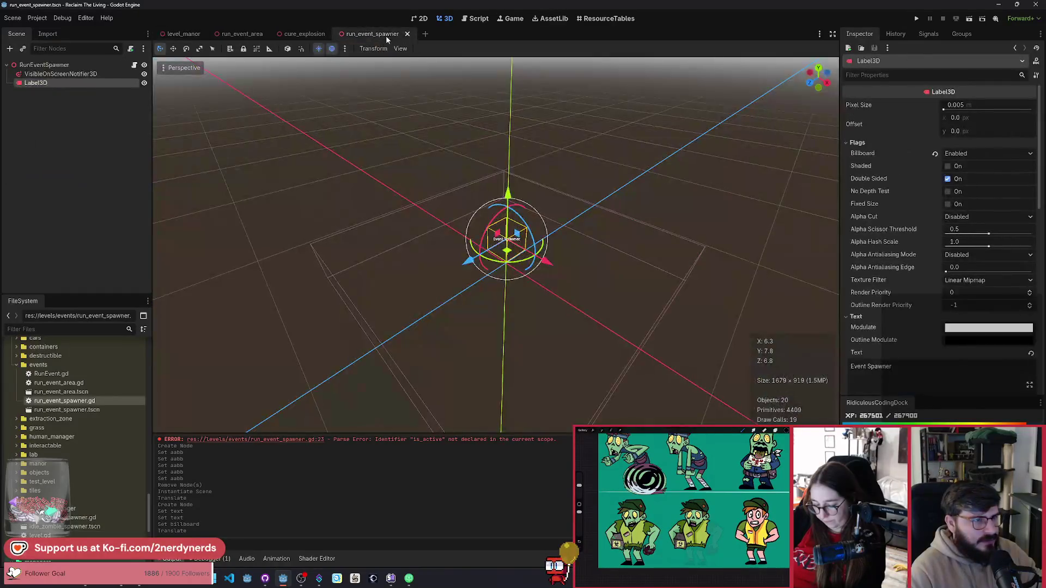
Set the label's font size to 100 px and save the scene.
{"action": "left_click", "coordinate": [857, 143]}
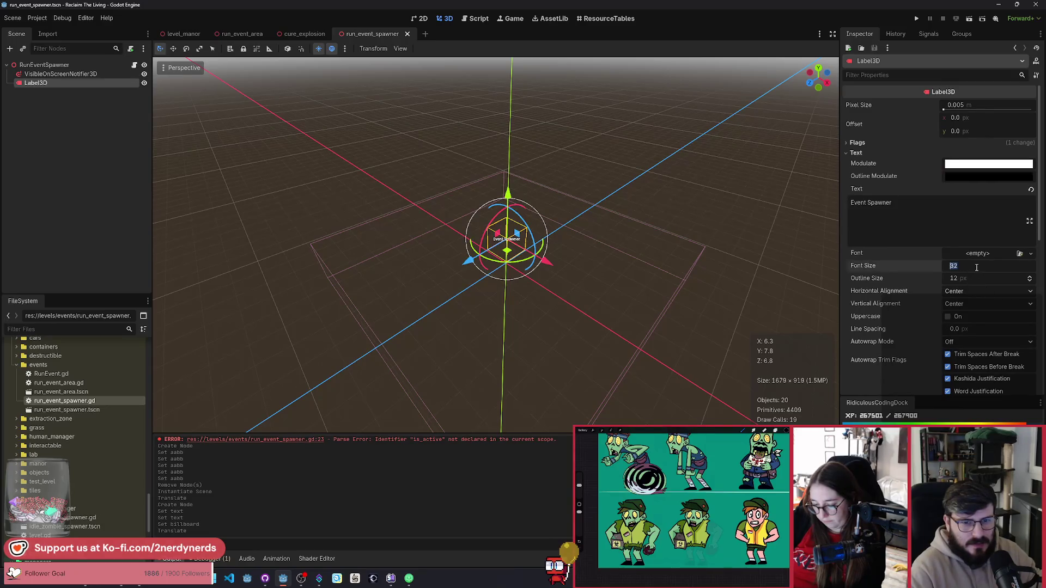
{"action": "type", "text": "4"}
{"action": "key", "text": "Return"}
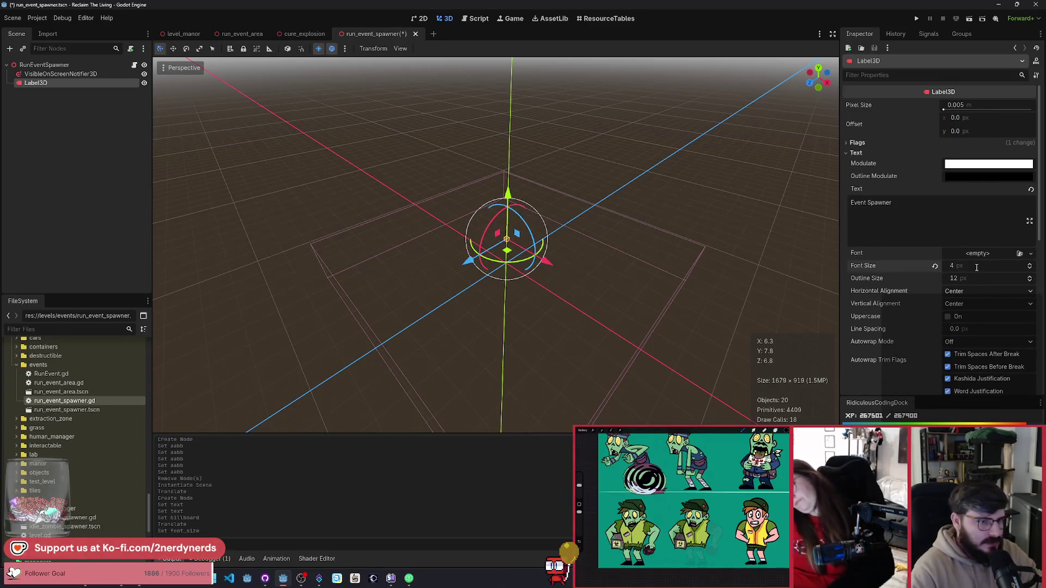
{"action": "key", "text": "Return"}
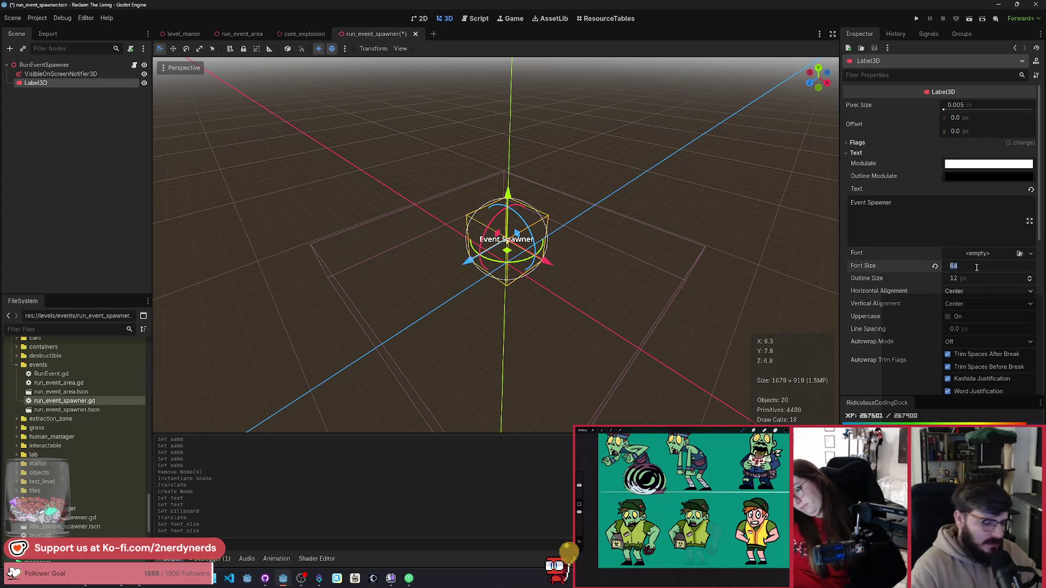
{"action": "type", "text": "0"}
{"action": "key", "text": "Return"}
{"action": "key", "text": "ctrl+s"}
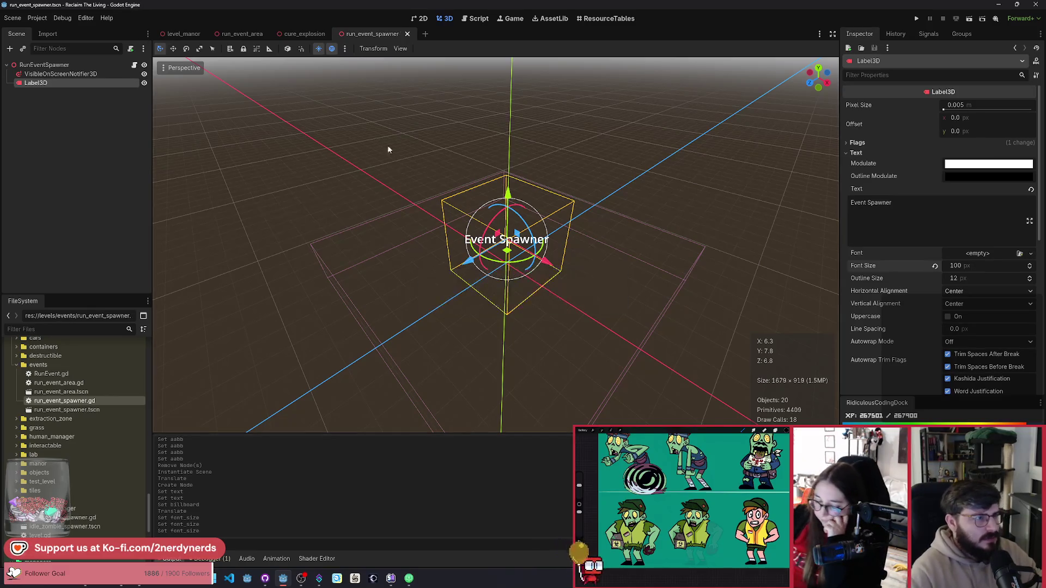
Move the label above VisibleOnScreenNotifier3D, rename it EditorLabel, and make it scene-unique.
{"action": "left_click", "coordinate": [102, 77]}
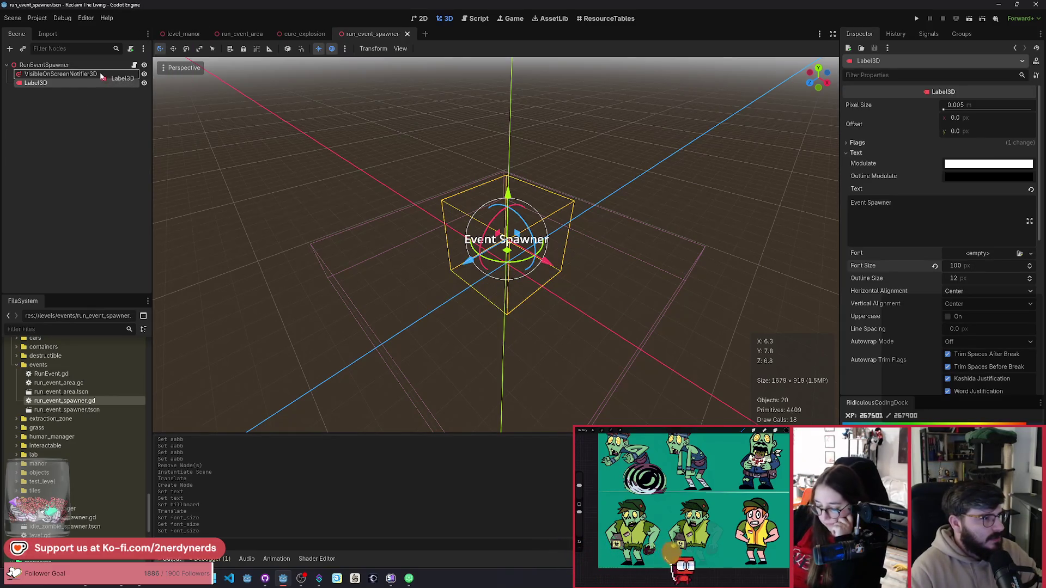
{"action": "left_click_drag", "start_coordinate": [102, 76], "coordinate": [48, 70]}
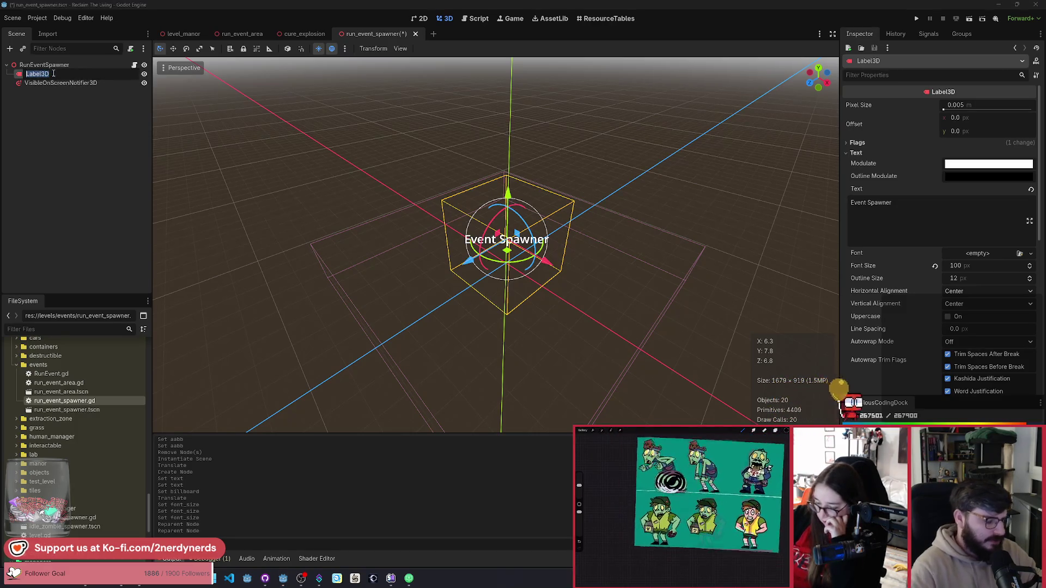
{"action": "double_click", "coordinate": [53, 73]}
{"action": "type", "text": "EditorLab"}
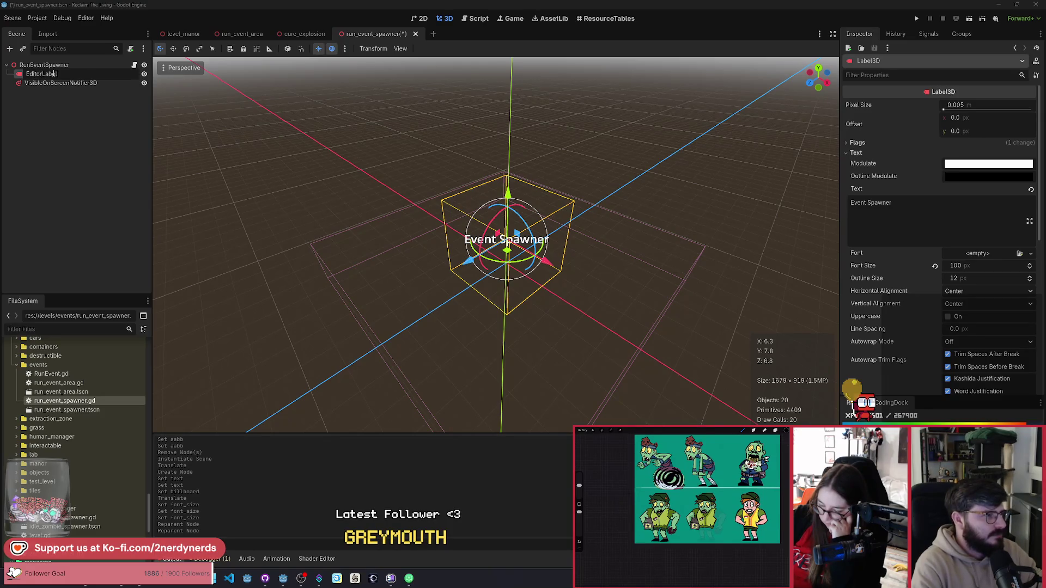
{"action": "key", "text": "Return"}
{"action": "right_click", "coordinate": [53, 74]}
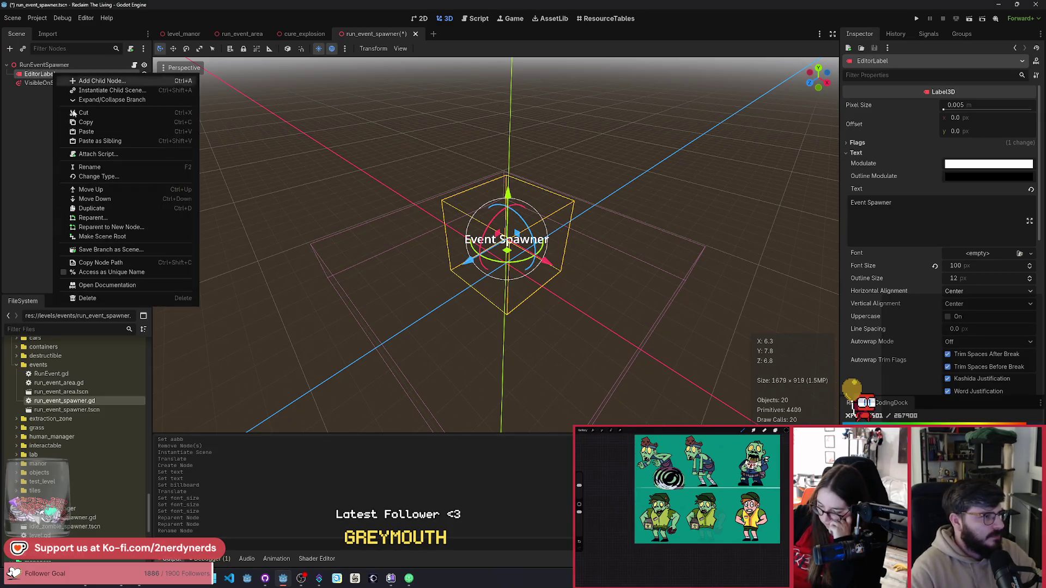
{"action": "left_click", "coordinate": [104, 271]}
{"action": "left_click", "coordinate": [134, 65]}
{"action": "mouse_move", "coordinate": [39, 73]}
{"action": "left_mouse_down"}
{"action": "mouse_move", "coordinate": [218, 90]}
{"action": "mouse_move", "coordinate": [212, 176]}
{"action": "left_mouse_up"}
{"action": "key", "text": "ctrl+s"}
{"action": "left_click", "coordinate": [358, 217]}
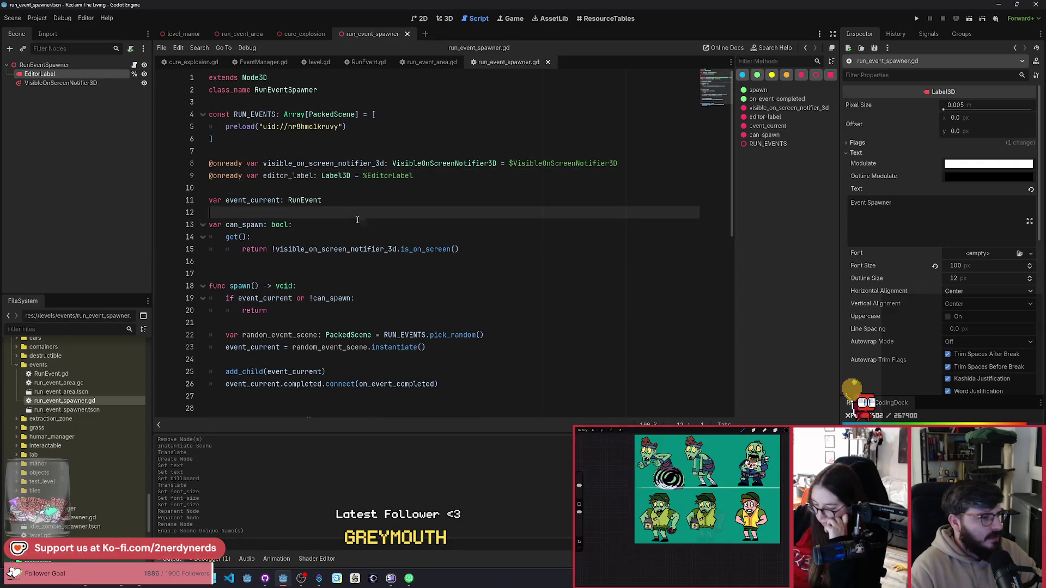
Insert func _ready() above func spawn that calls editor_label.queue_free().
{"action": "scroll", "coordinate": [322, 284], "scroll_direction": "down", "scroll_amount": 3}
{"action": "left_click", "coordinate": [270, 151]}
{"action": "key", "text": "Return"}
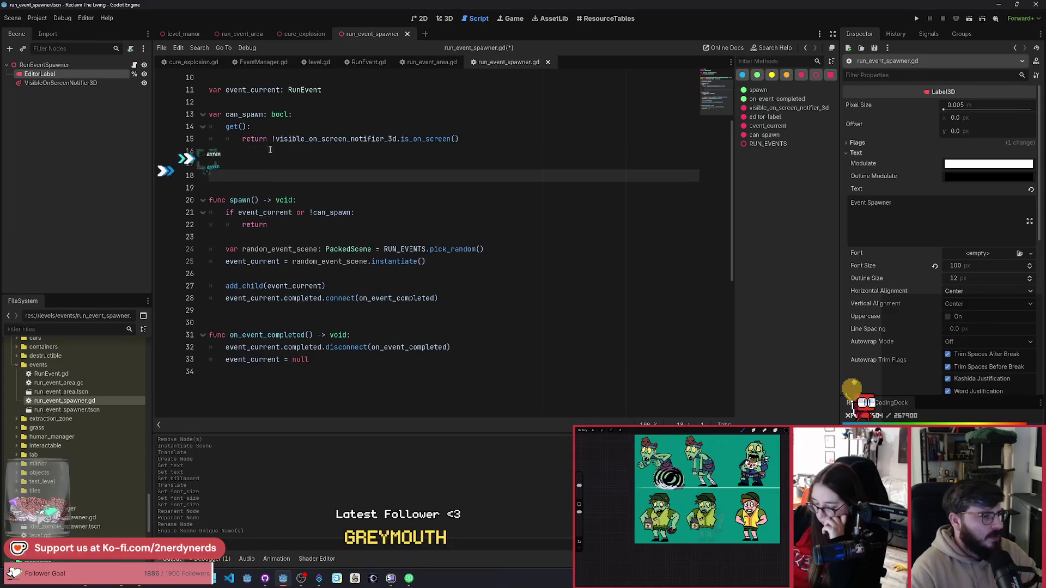
{"action": "key", "text": "Return"}
{"action": "type", "text": "func "}
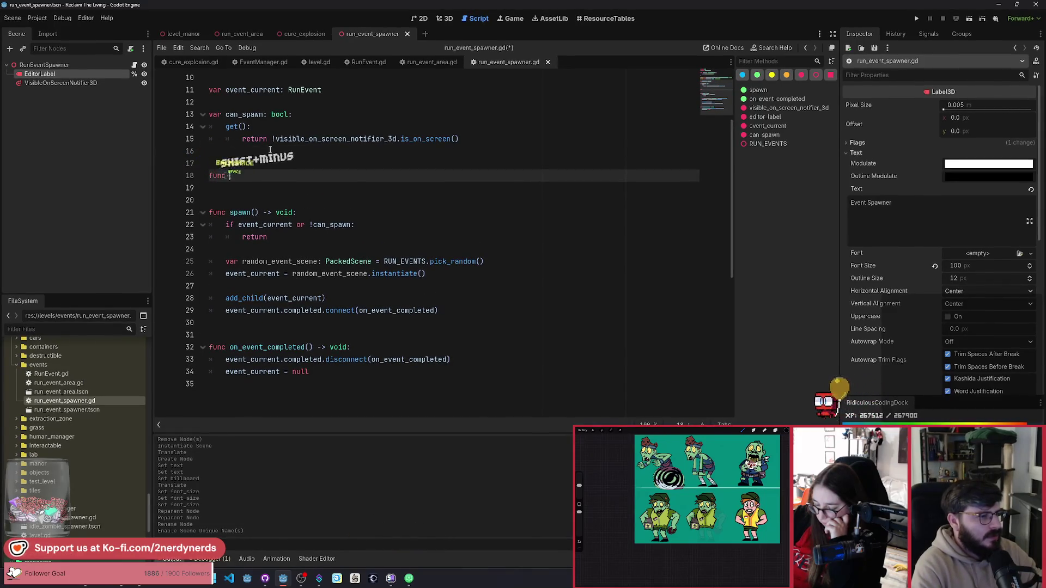
{"action": "type", "text": "_rea"}
{"action": "key", "text": "Return"}
{"action": "key", "text": "Return"}
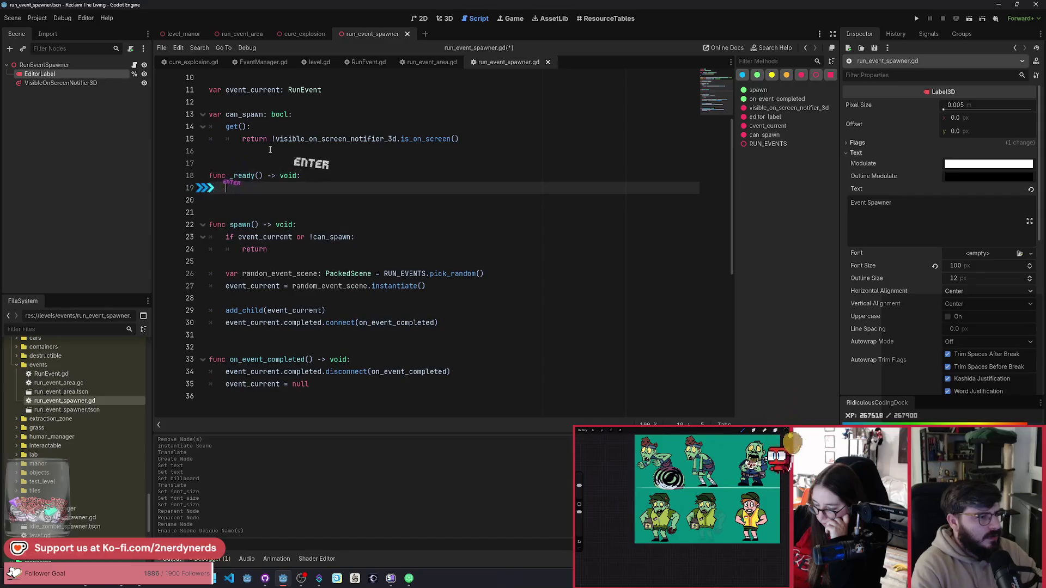
{"action": "type", "text": "editor_label.que"}
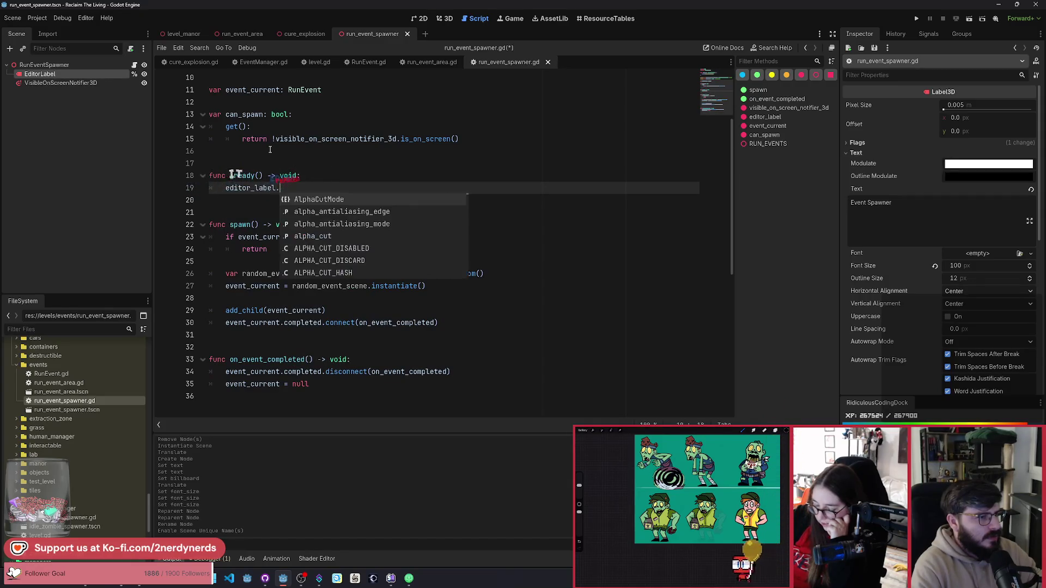
{"action": "left_click", "coordinate": [374, 213]}
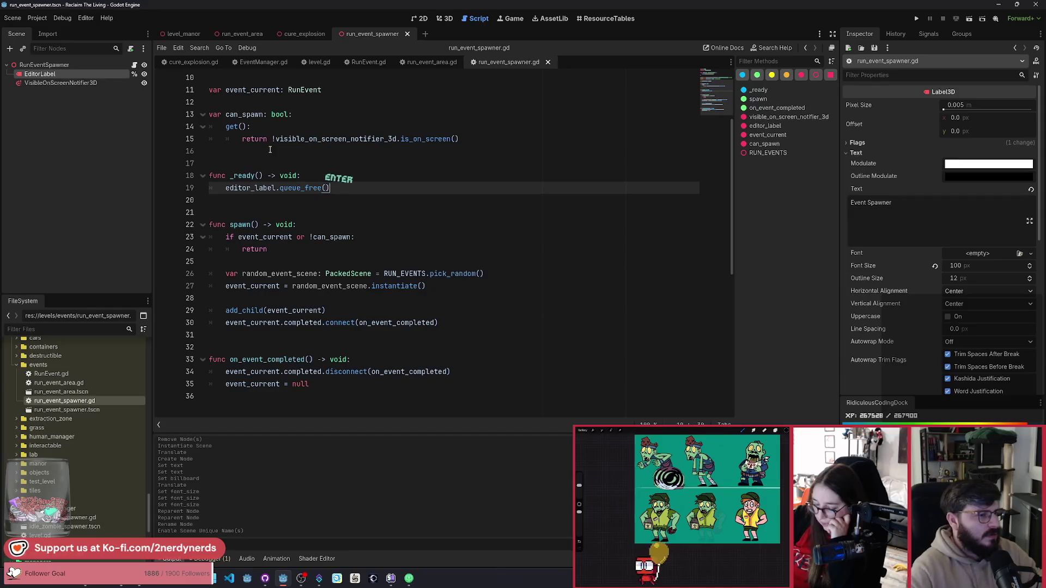
{"action": "scroll", "coordinate": [374, 214], "scroll_direction": "up", "scroll_amount": 2}
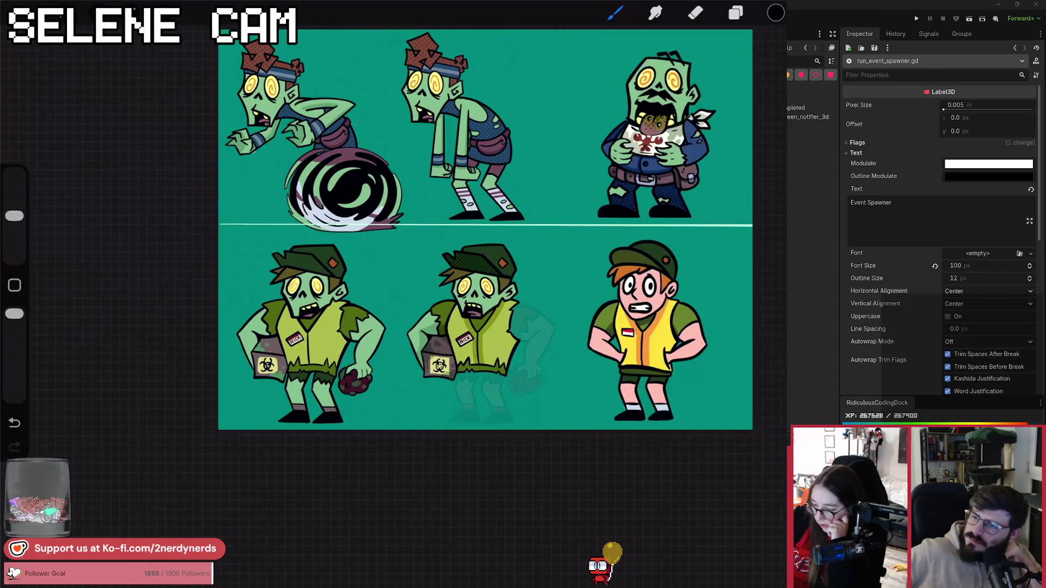
Move Layer 42 to second in the layer stack and pick the Ink Bleed brush.
{"action": "left_click", "coordinate": [736, 12]}
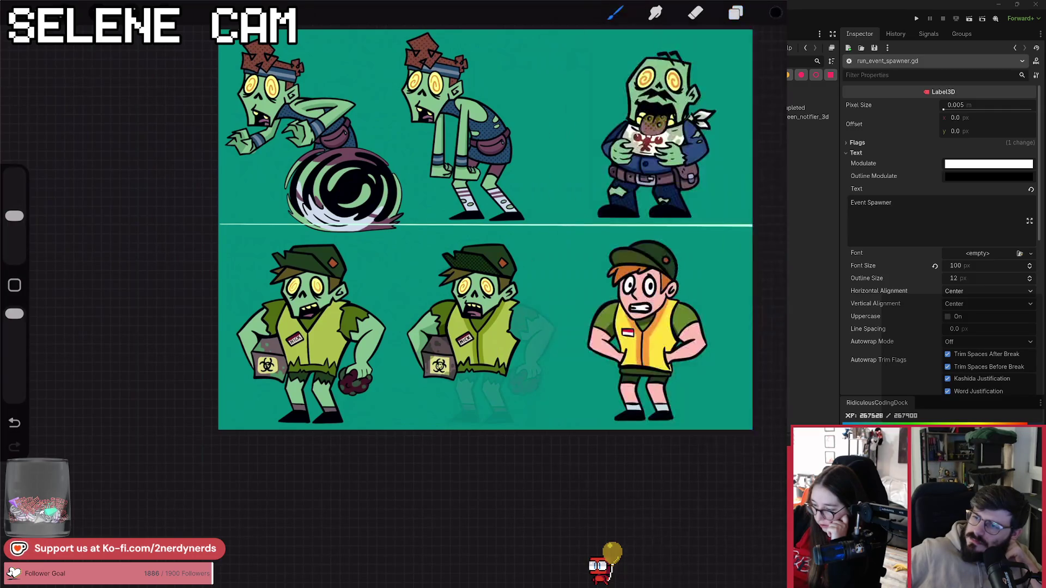
{"action": "left_click", "coordinate": [776, 13]}
{"action": "left_click", "coordinate": [735, 12]}
{"action": "scroll", "coordinate": [673, 326], "scroll_direction": "up", "scroll_amount": 5}
{"action": "left_click_drag", "start_coordinate": [654, 504], "coordinate": [654, 130]}
{"action": "left_click", "coordinate": [776, 13]}
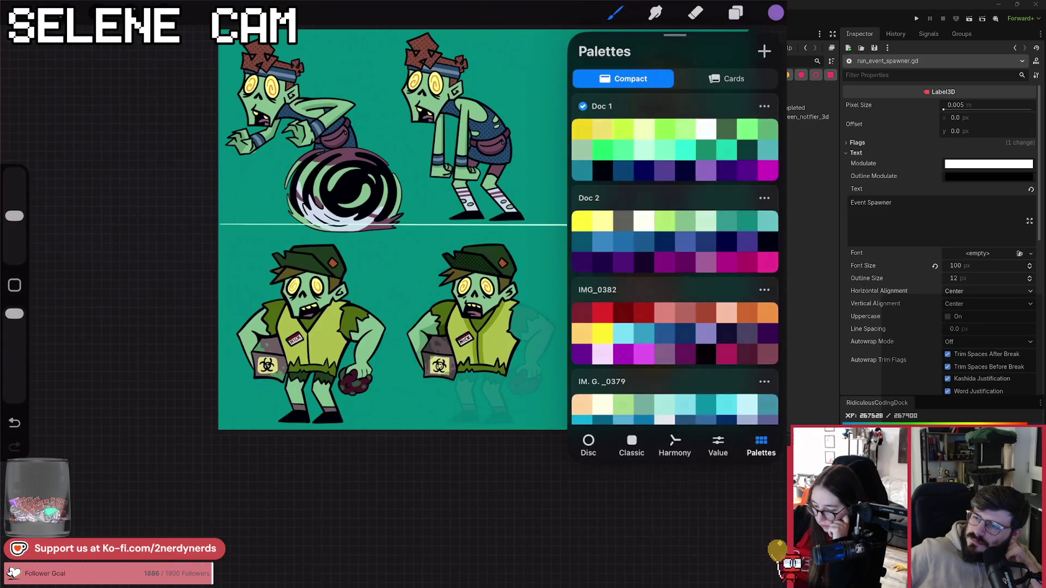
{"action": "left_click", "coordinate": [776, 13]}
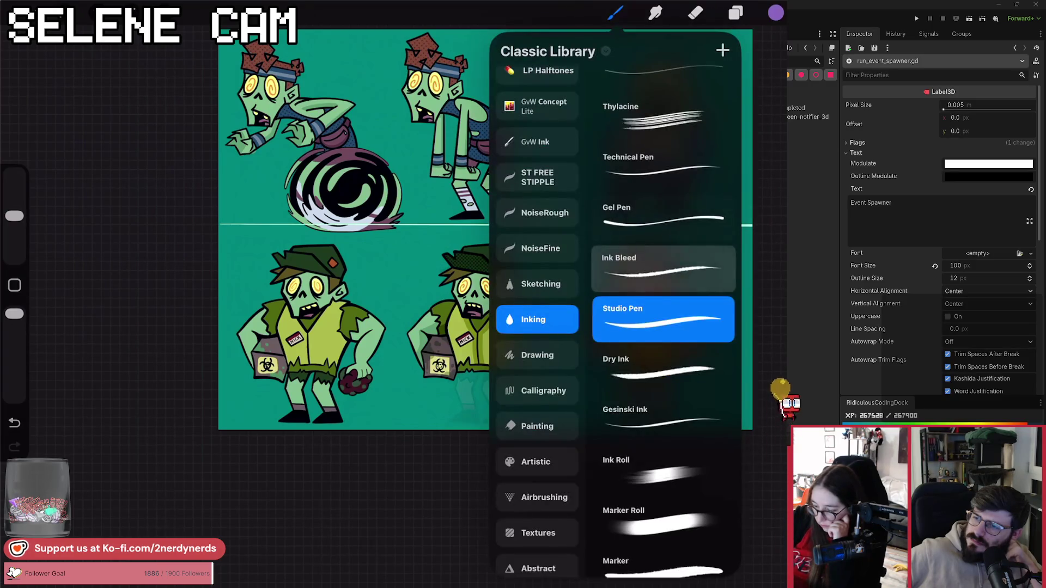
{"action": "left_click", "coordinate": [663, 267]}
{"action": "left_click", "coordinate": [524, 317]}
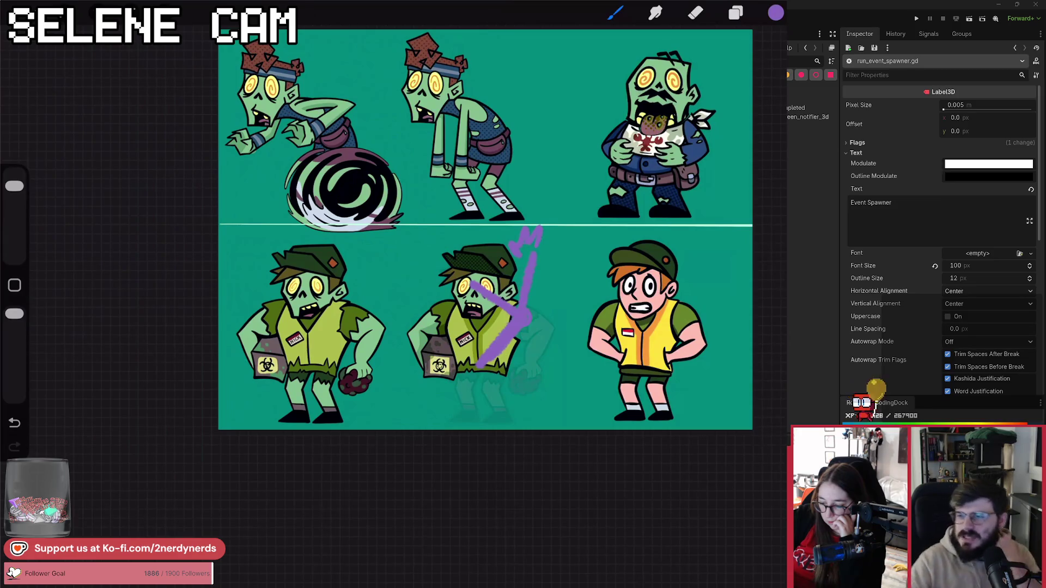
Scribble purple over the lower-middle zombie, then undo all the strokes.
{"action": "left_click_drag", "start_coordinate": [462, 263], "coordinate": [441, 283]}
{"action": "left_click_drag", "start_coordinate": [466, 372], "coordinate": [454, 388]}
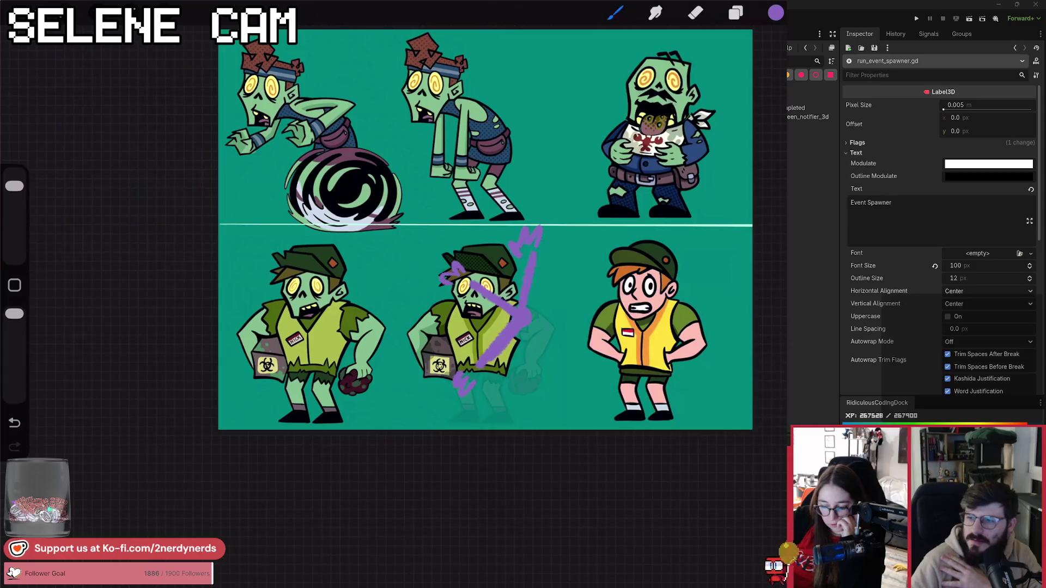
{"action": "key", "text": "ctrl+z"}
{"action": "key", "text": "ctrl+z"}
{"action": "key", "text": "ctrl+z"}
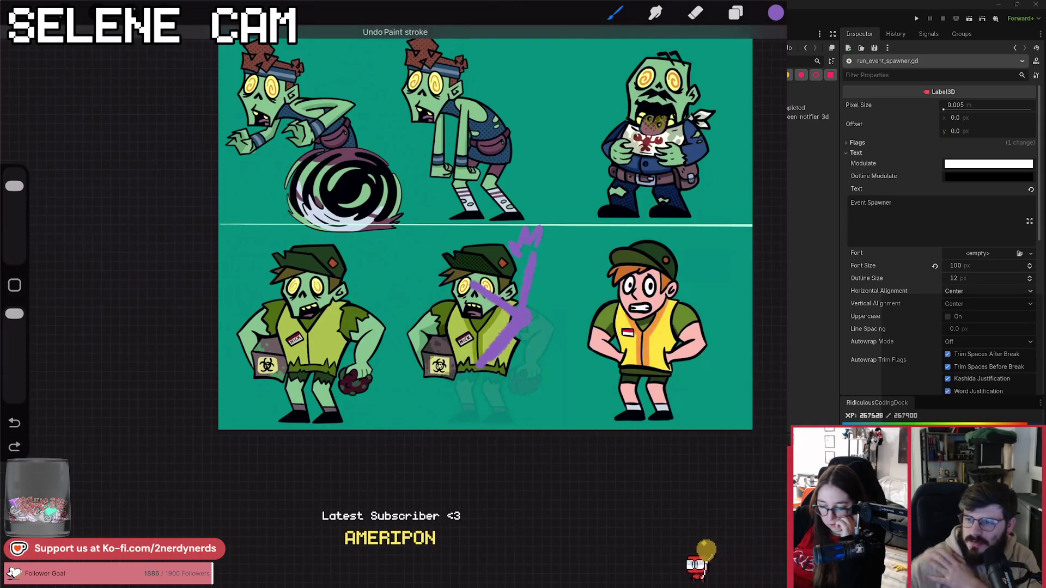
{"action": "key", "text": "ctrl+z"}
{"action": "key", "text": "ctrl+z"}
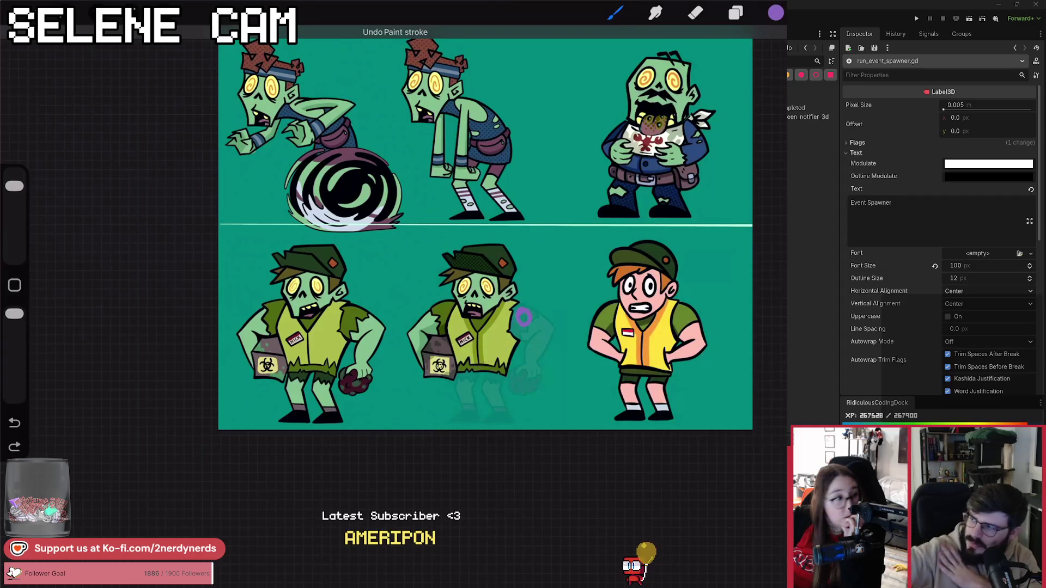
{"action": "key", "text": "ctrl+z"}
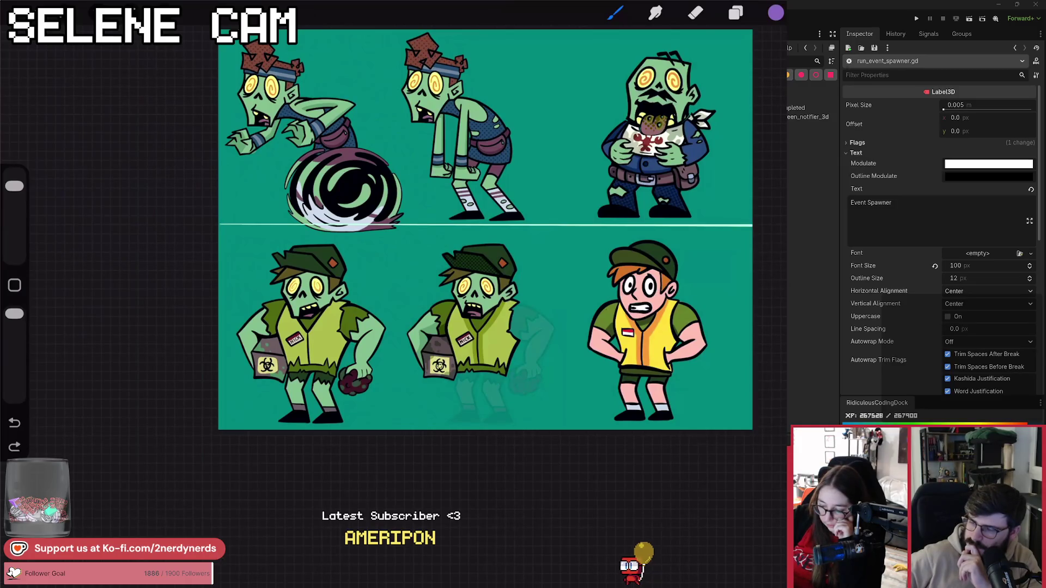
Draw and undo purple strokes on the zombie's shoulder, then show the Layers list.
{"action": "mouse_move", "coordinate": [516, 304]}
{"action": "left_mouse_down"}
{"action": "mouse_move", "coordinate": [509, 335]}
{"action": "mouse_move", "coordinate": [518, 343]}
{"action": "left_mouse_up"}
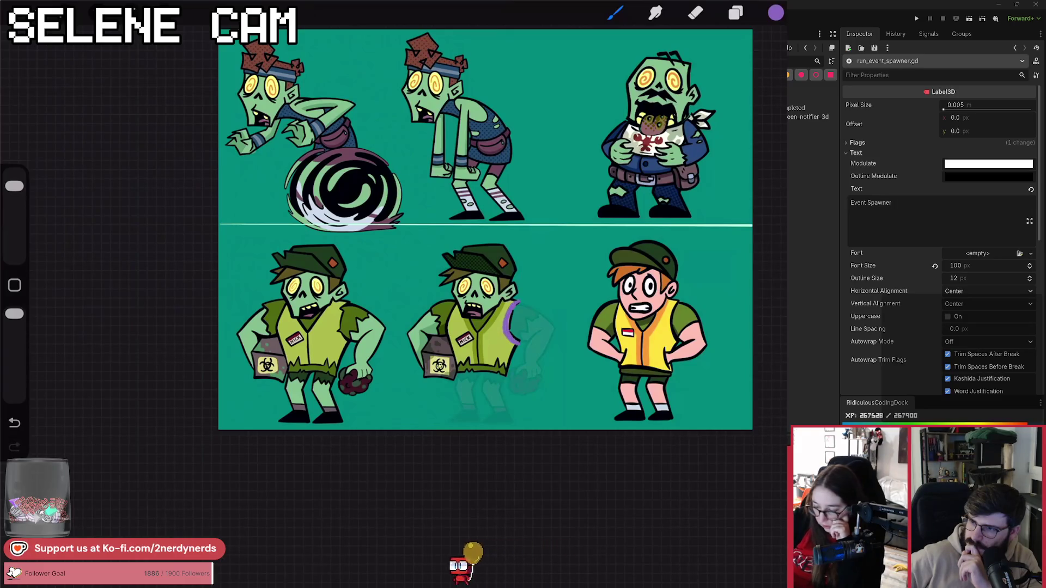
{"action": "mouse_move", "coordinate": [534, 305]}
{"action": "left_mouse_down"}
{"action": "mouse_move", "coordinate": [515, 306]}
{"action": "mouse_move", "coordinate": [509, 339]}
{"action": "left_mouse_up"}
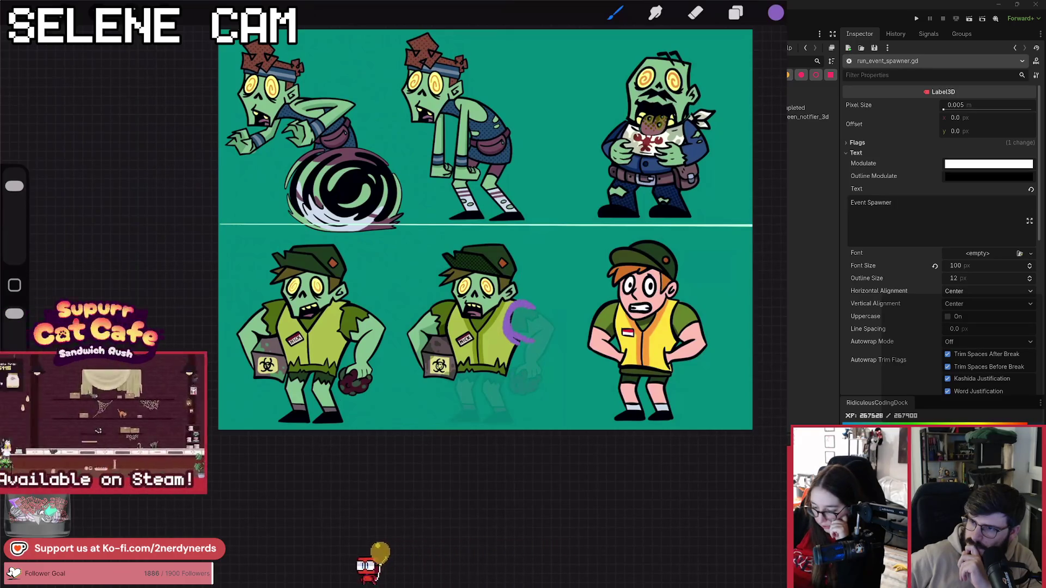
{"action": "left_click_drag", "start_coordinate": [534, 306], "coordinate": [515, 342]}
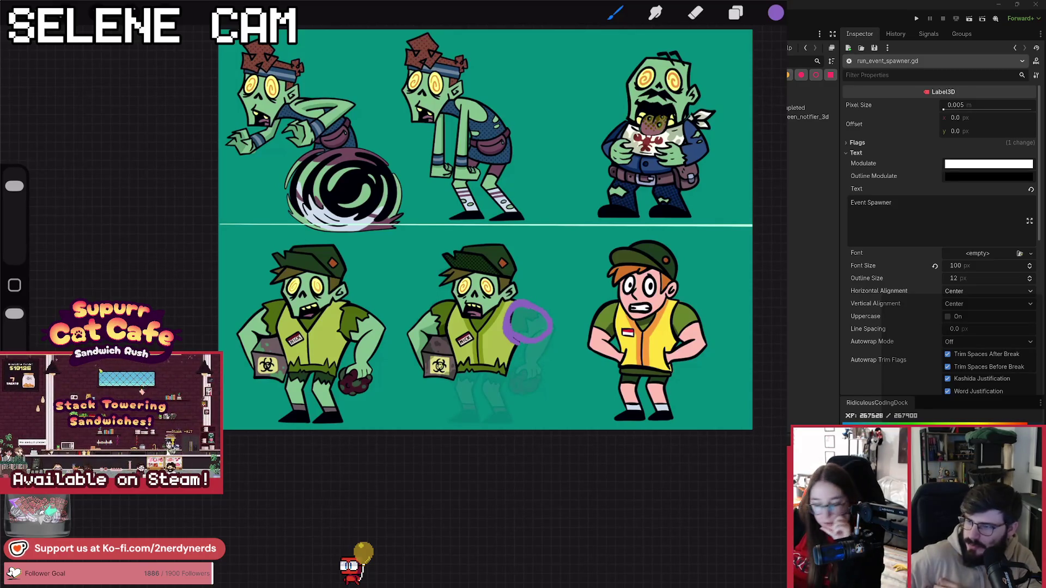
{"action": "key", "text": "ctrl+z"}
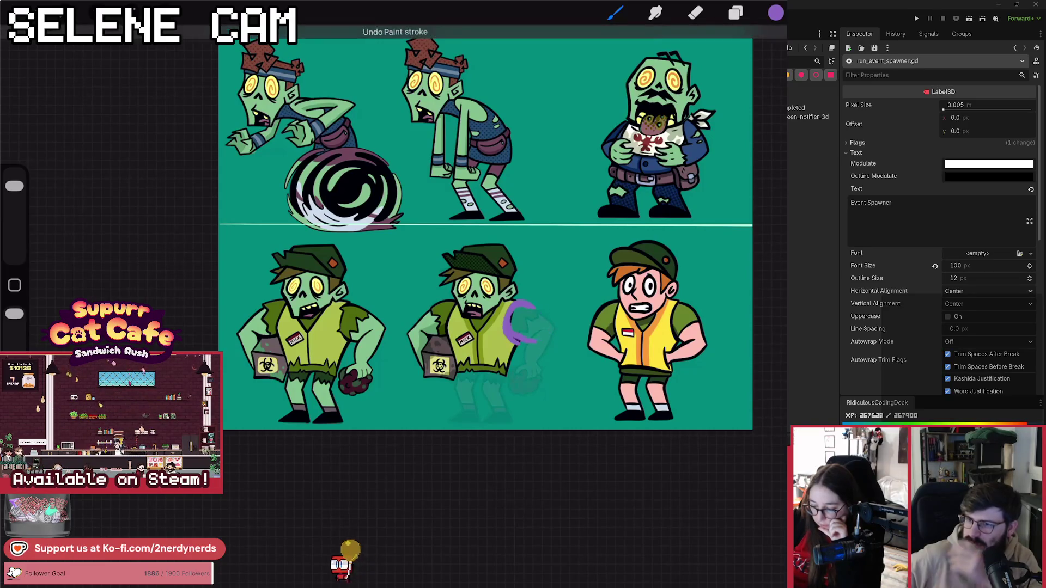
{"action": "key", "text": "ctrl+z"}
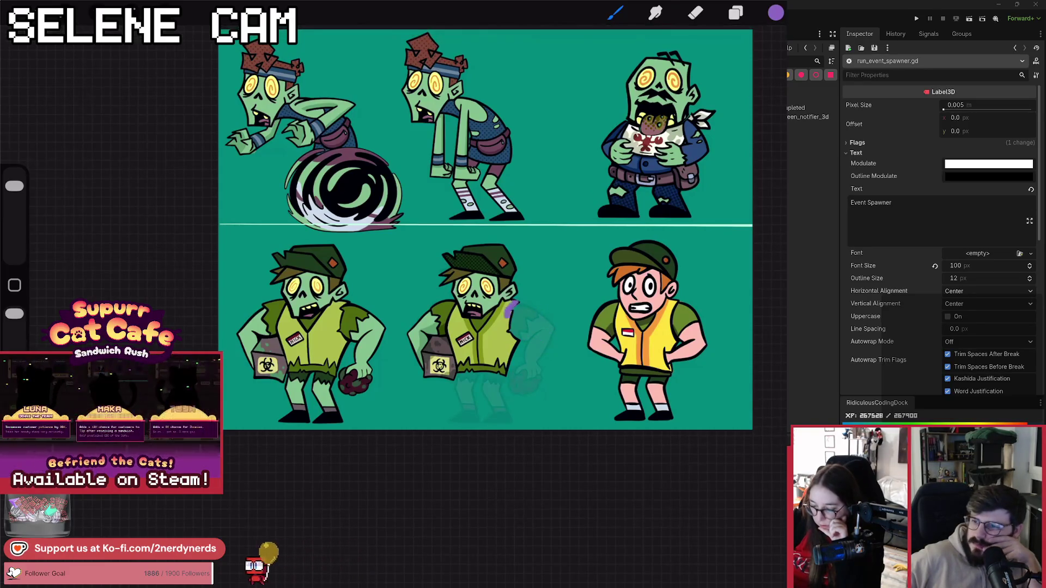
{"action": "left_click_drag", "start_coordinate": [522, 304], "coordinate": [517, 341]}
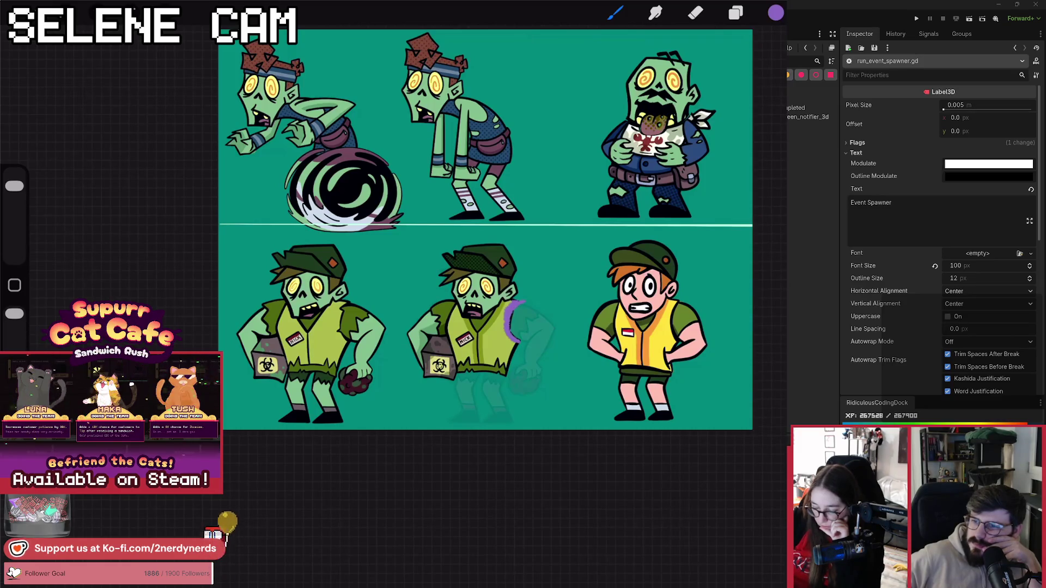
{"action": "key", "text": "ctrl+z"}
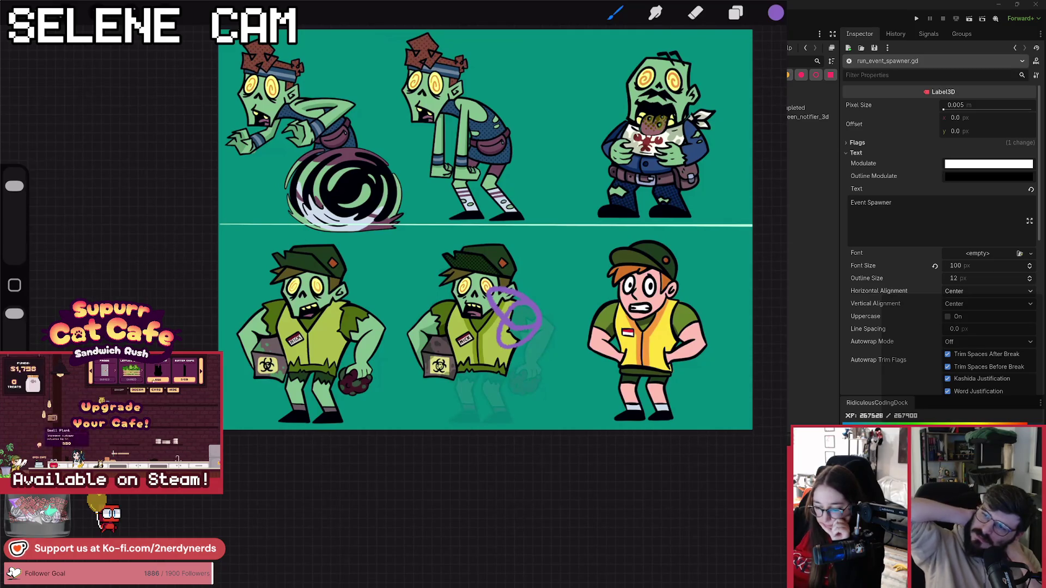
{"action": "key", "text": "ctrl+z"}
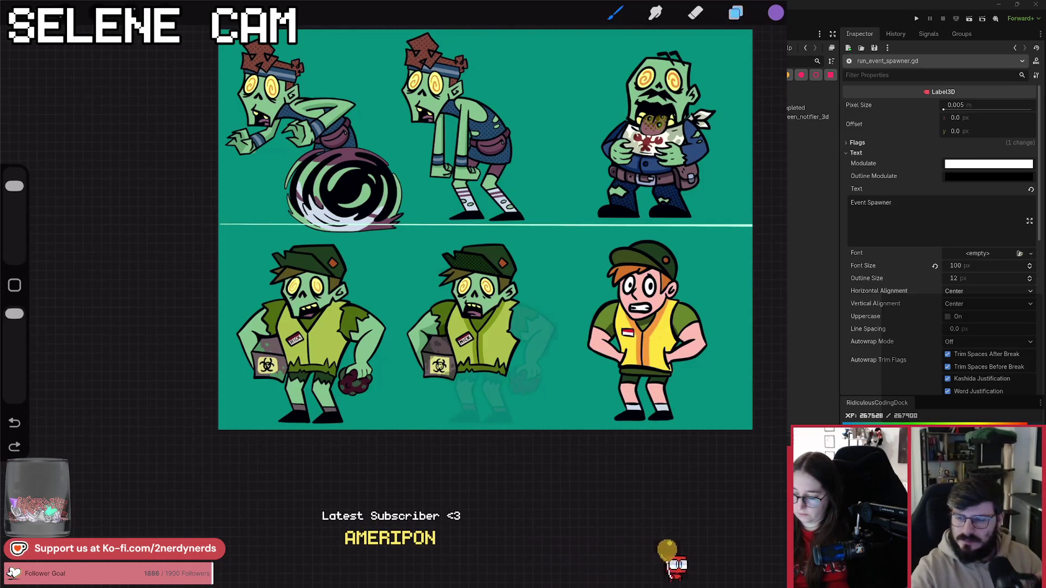
{"action": "left_click", "coordinate": [735, 12]}
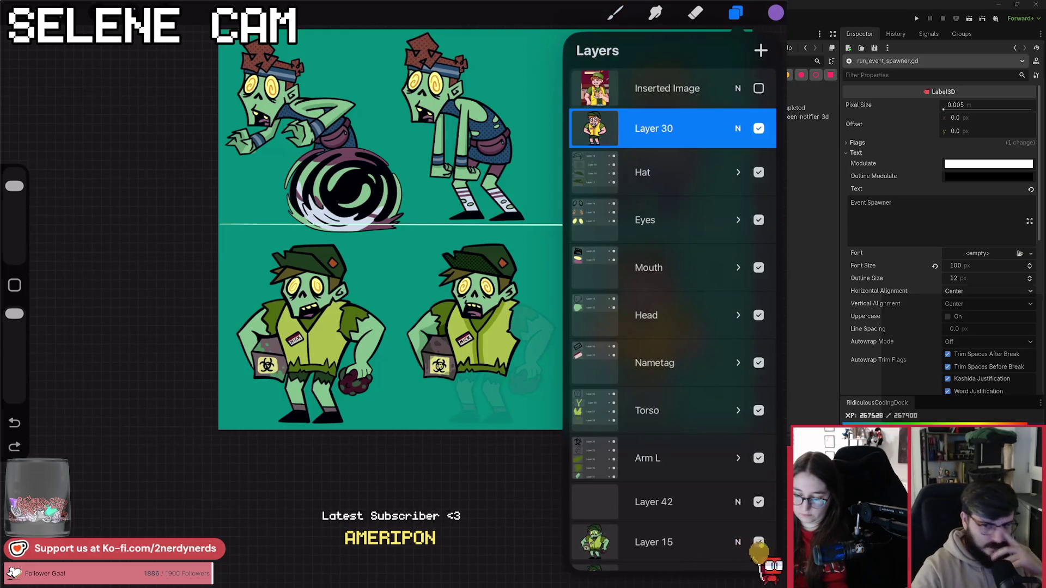
{"action": "scroll", "coordinate": [490, 273], "scroll_direction": "up", "scroll_amount": 3}
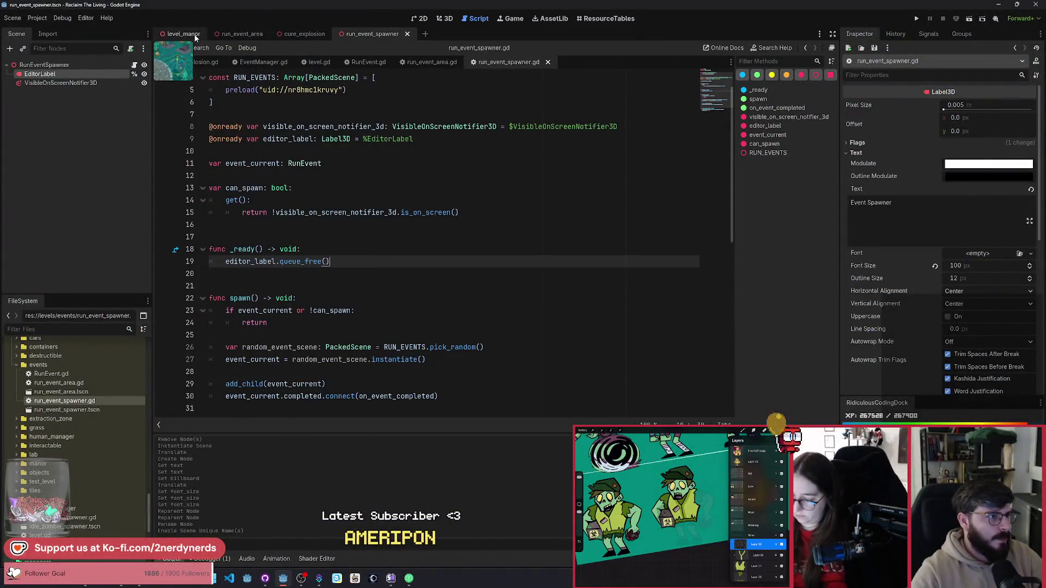
Open level_manor in 3D and move RunEventSpawner beside the fountain.
{"action": "left_click", "coordinate": [196, 35]}
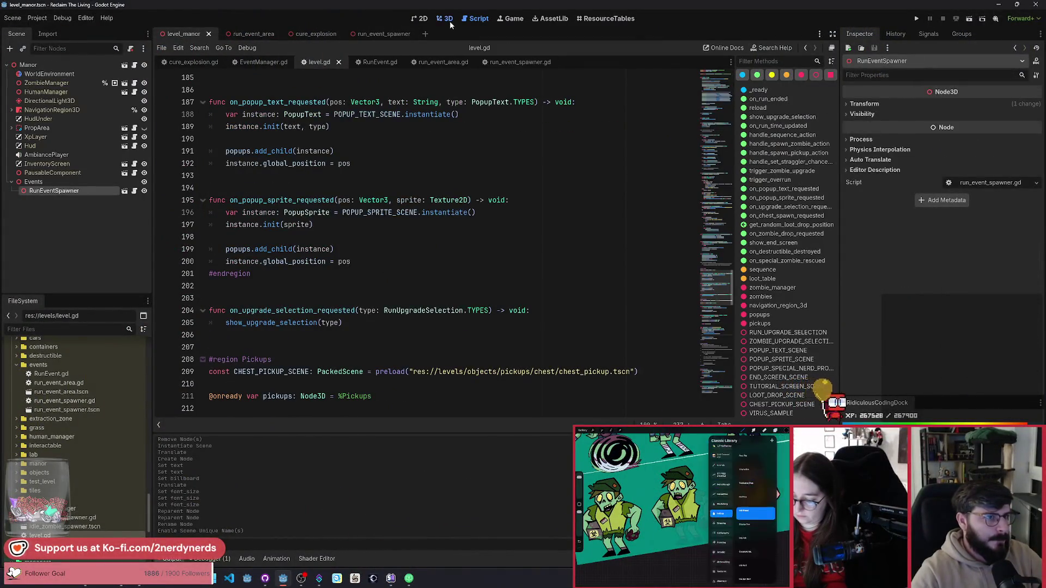
{"action": "left_click", "coordinate": [449, 20]}
{"action": "scroll", "coordinate": [496, 245], "scroll_direction": "down", "scroll_amount": 5}
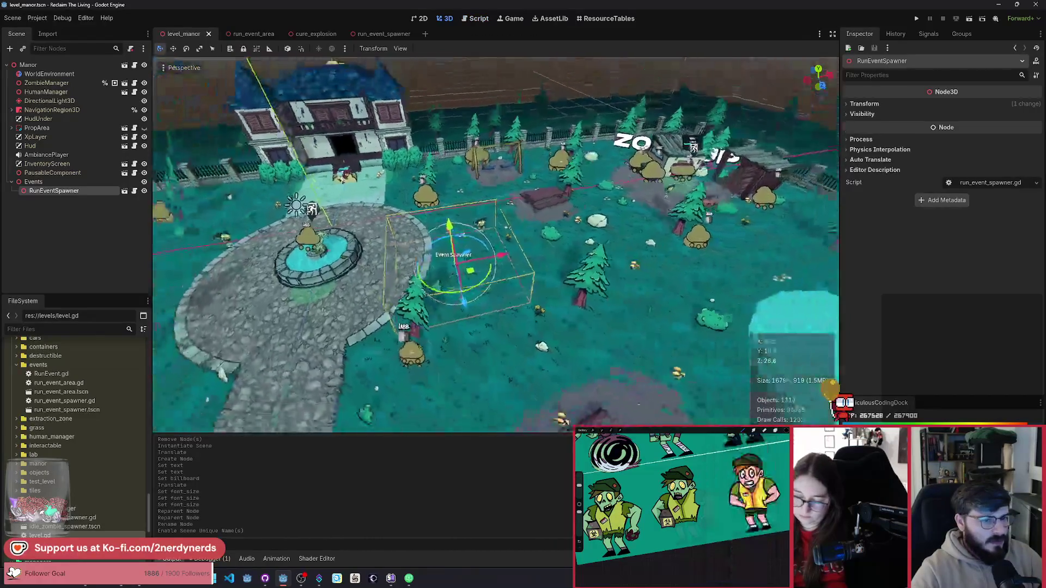
{"action": "scroll", "coordinate": [496, 245], "scroll_direction": "down", "scroll_amount": 5}
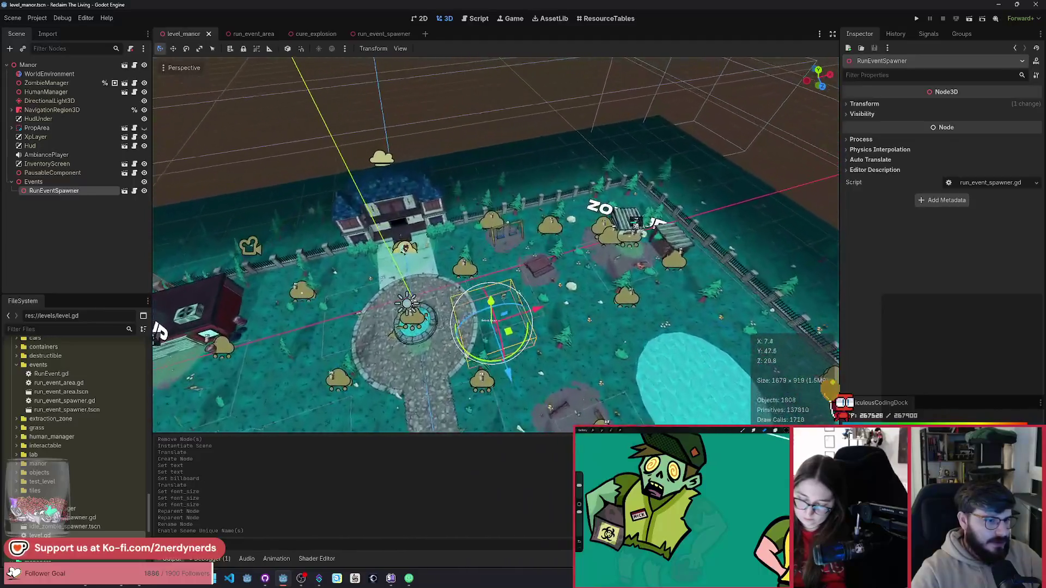
{"action": "key", "text": "f"}
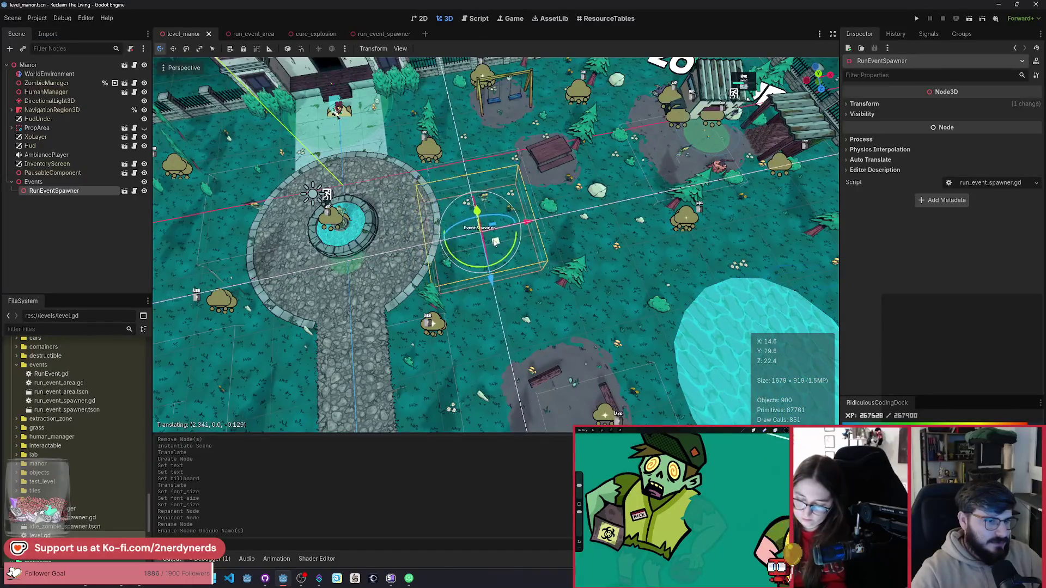
{"action": "left_click_drag", "start_coordinate": [506, 243], "coordinate": [514, 238]}
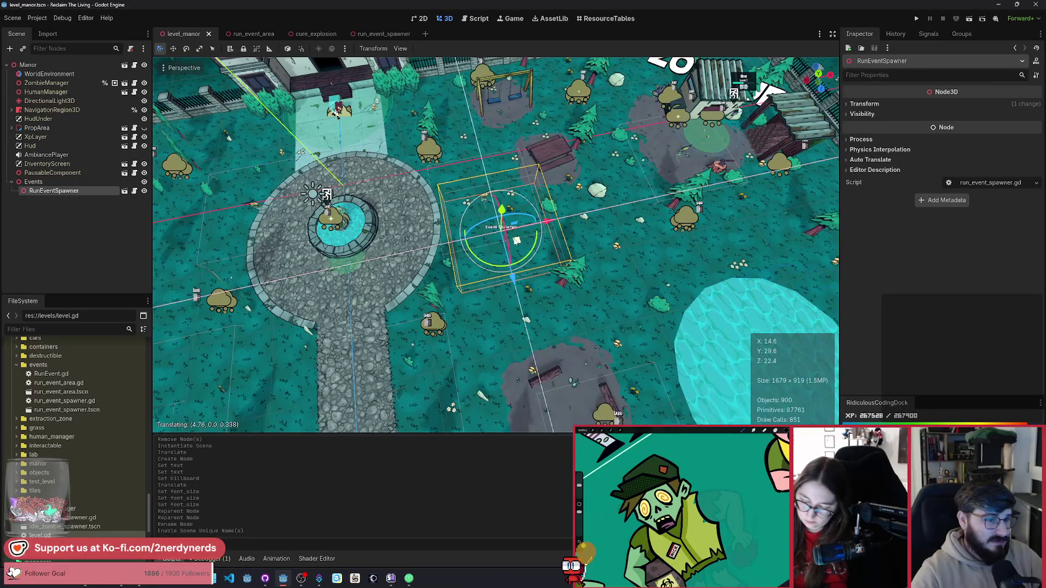
{"action": "left_click_drag", "start_coordinate": [516, 239], "coordinate": [516, 240]}
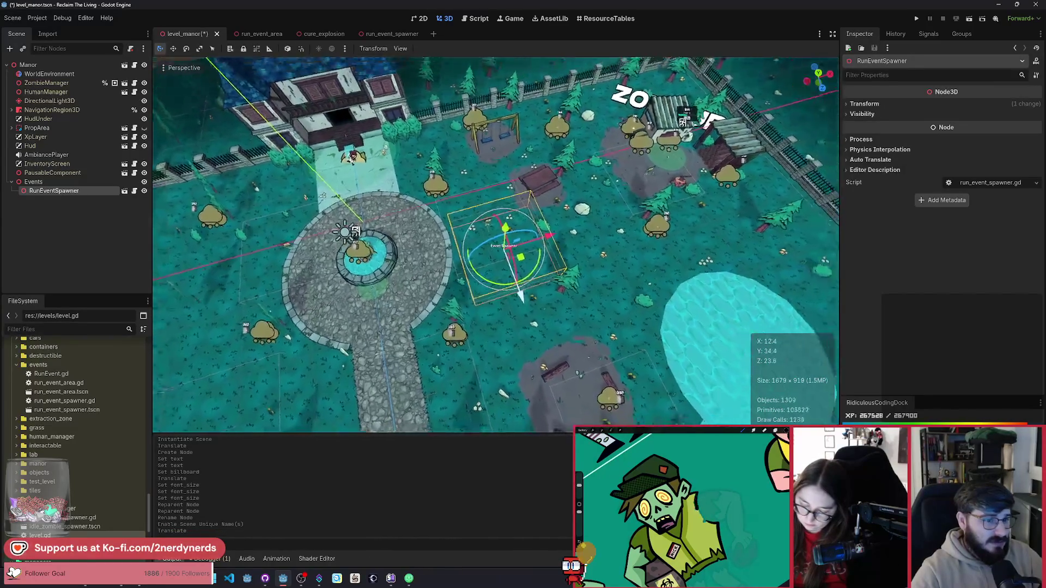
Duplicate it as RunEventSpawner2 and move the copy out toward the pond.
{"action": "key", "text": "ctrl+d"}
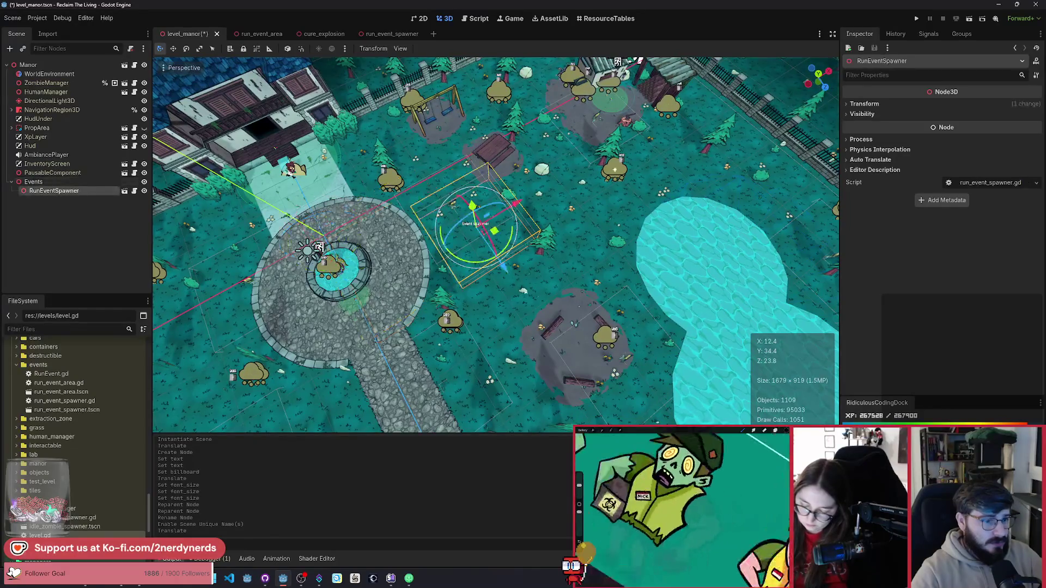
{"action": "left_click_drag", "start_coordinate": [494, 232], "coordinate": [608, 357]}
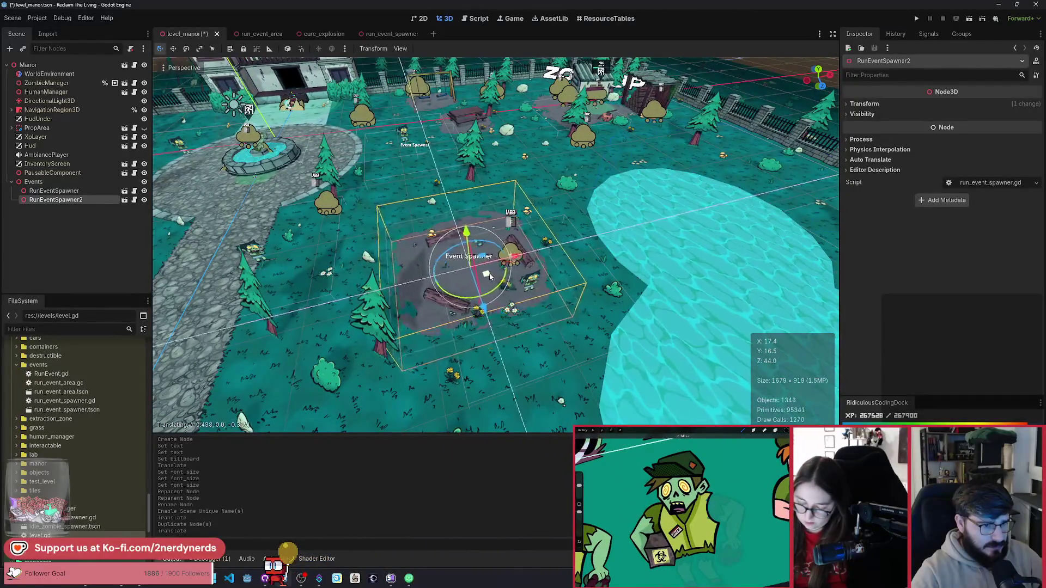
{"action": "scroll", "coordinate": [581, 212], "scroll_direction": "down", "scroll_amount": 5}
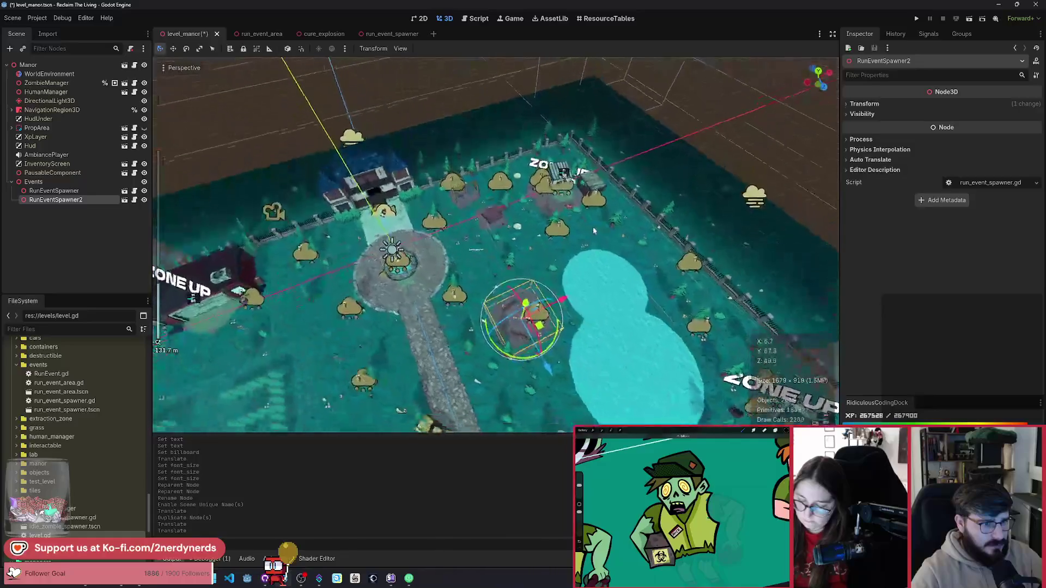
Place RunEventSpawner3 near the shed and RunEventSpawner4 off the path by the fountain.
{"action": "key", "text": "ctrl+d"}
{"action": "left_click_drag", "start_coordinate": [447, 291], "coordinate": [500, 192]}
{"action": "scroll", "coordinate": [499, 192], "scroll_direction": "down", "scroll_amount": 3}
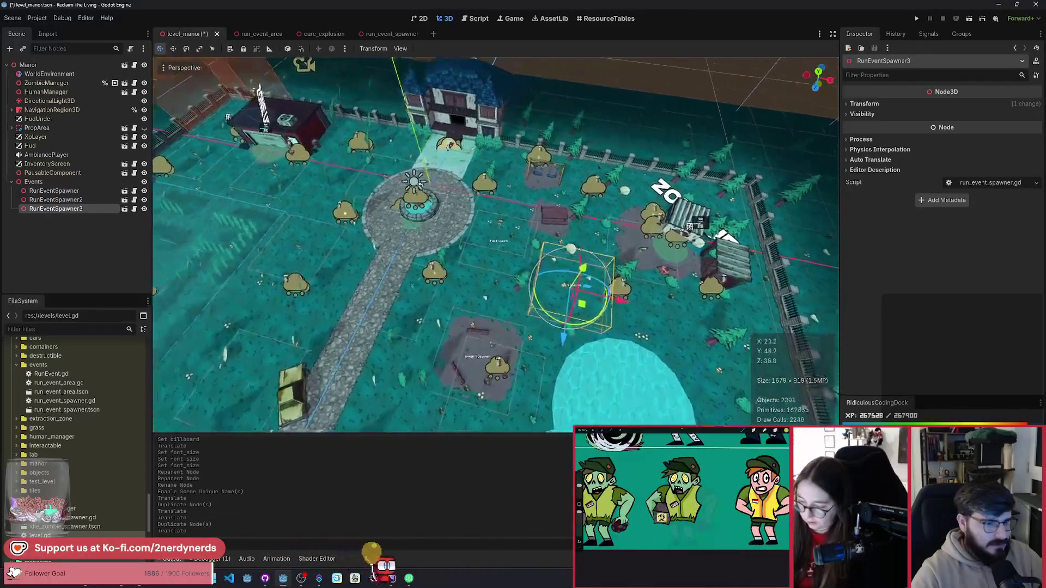
{"action": "key", "text": "ctrl+d"}
{"action": "left_click_drag", "start_coordinate": [548, 305], "coordinate": [358, 315]}
{"action": "mouse_move", "coordinate": [346, 307]}
{"action": "left_mouse_down"}
{"action": "mouse_move", "coordinate": [283, 305]}
{"action": "mouse_move", "coordinate": [308, 295]}
{"action": "mouse_move", "coordinate": [292, 196]}
{"action": "left_mouse_up"}
{"action": "mouse_move", "coordinate": [385, 185]}
{"action": "left_mouse_down"}
{"action": "mouse_move", "coordinate": [807, 387]}
{"action": "mouse_move", "coordinate": [494, 255]}
{"action": "left_mouse_up"}
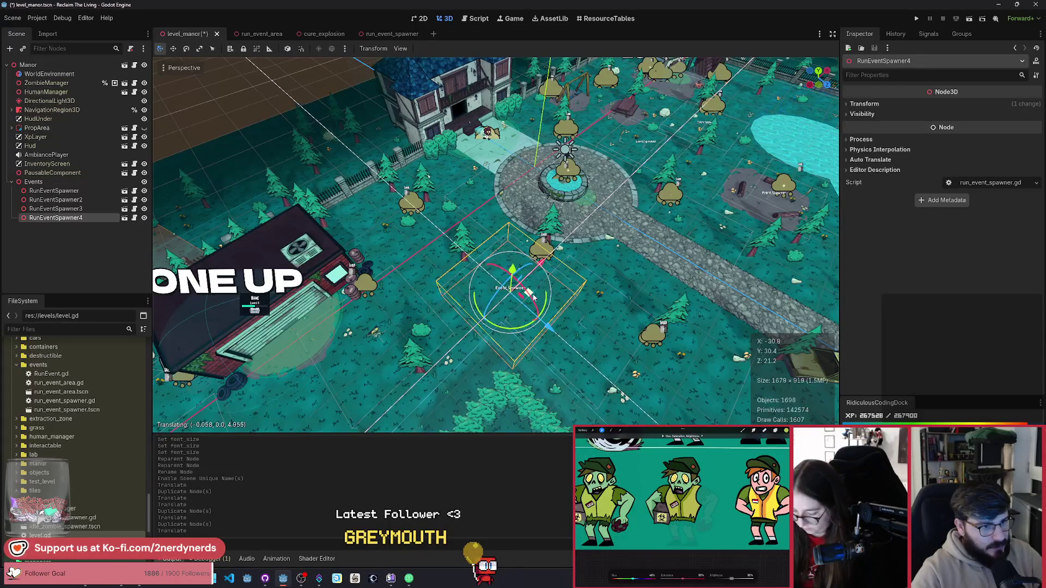
{"action": "left_click", "coordinate": [534, 297]}
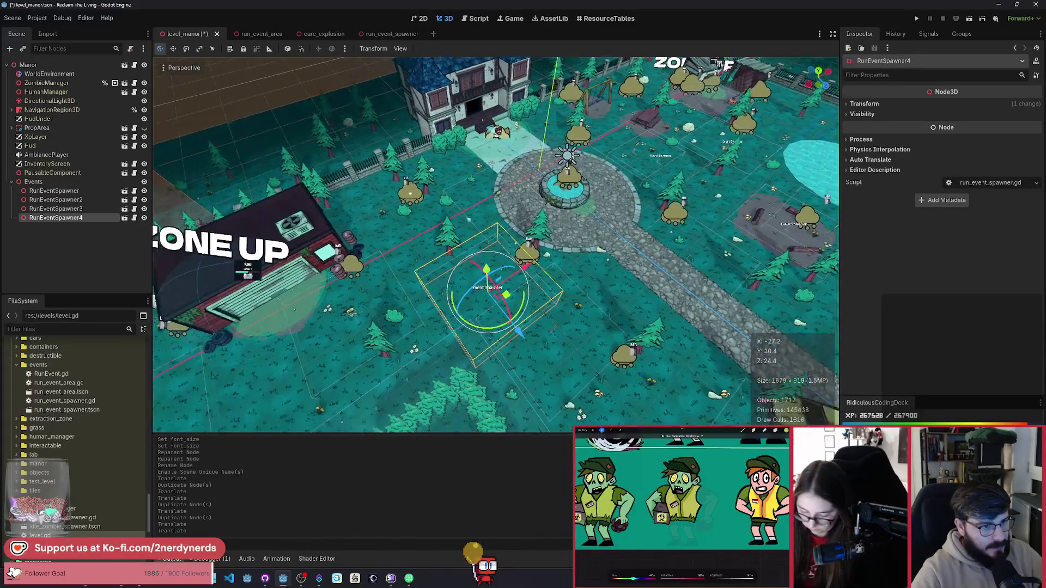
Place RunEventSpawner5 and 6 by the ZONE UP building, and 7 inside the hedge maze.
{"action": "key", "text": "ctrl+d"}
{"action": "key", "text": "g"}
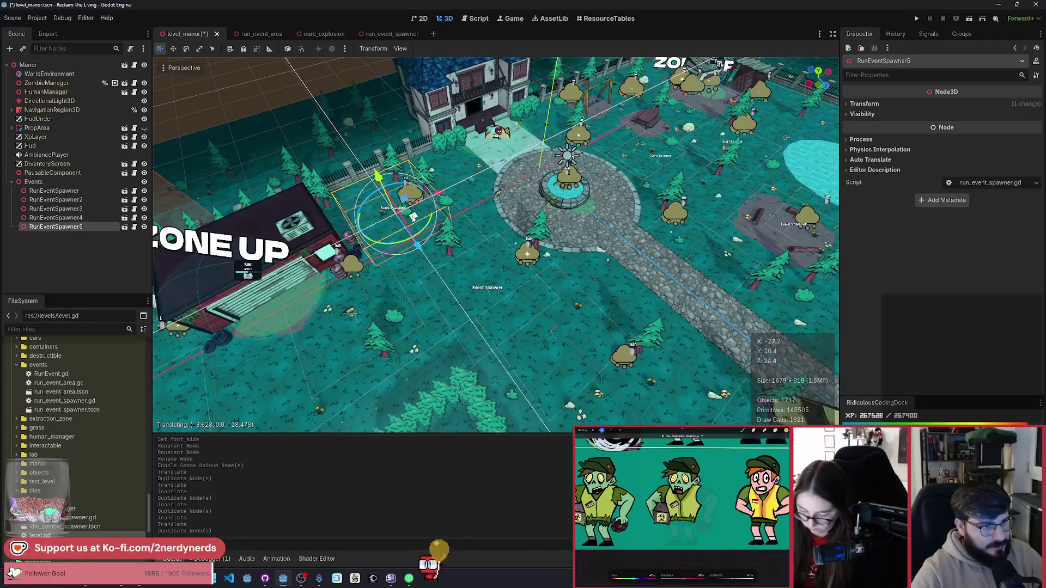
{"action": "left_click", "coordinate": [415, 220]}
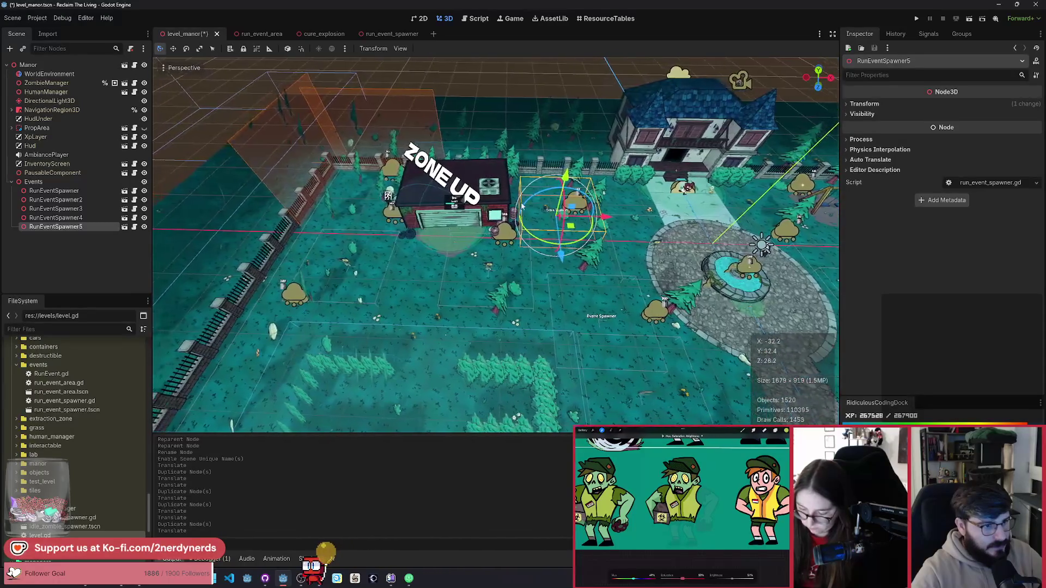
{"action": "key", "text": "ctrl+d"}
{"action": "key", "text": "g"}
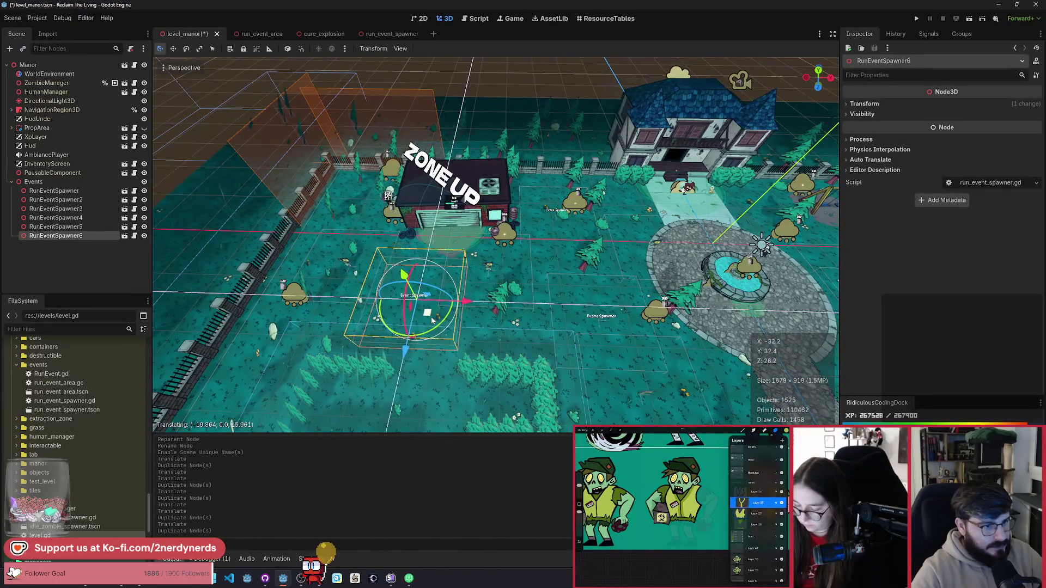
{"action": "left_click", "coordinate": [417, 316]}
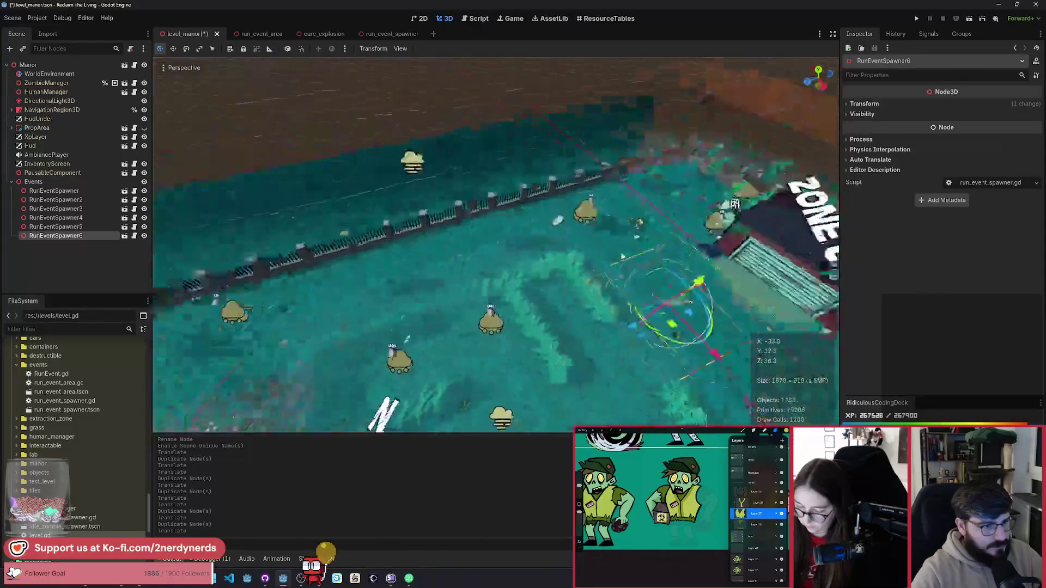
{"action": "key", "text": "ctrl+d"}
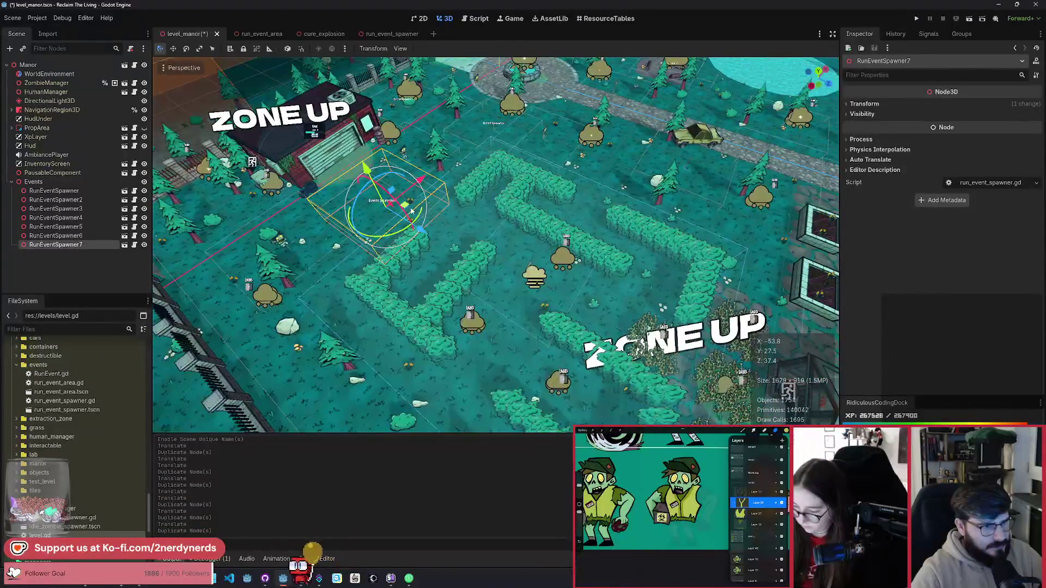
{"action": "key", "text": "g"}
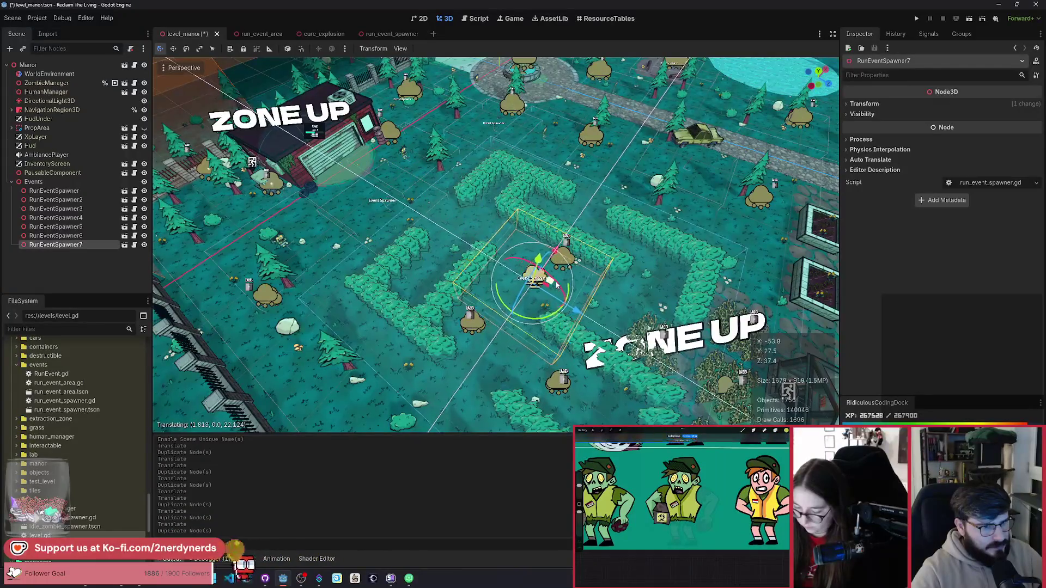
{"action": "left_click", "coordinate": [552, 286]}
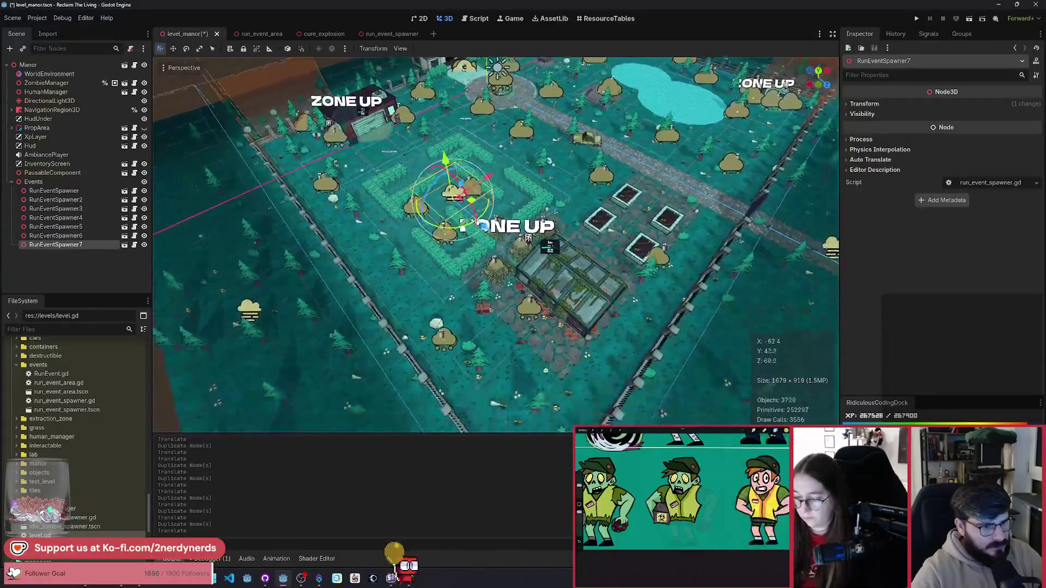
Place RunEventSpawner8 below the greenhouse and RunEventSpawner9 among the garden plots.
{"action": "key", "text": "ctrl+d"}
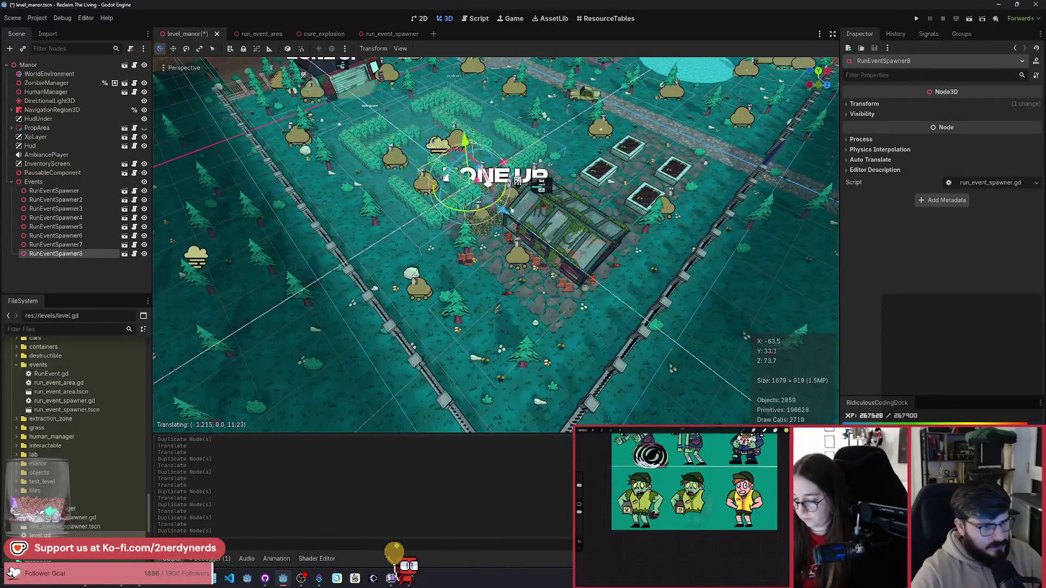
{"action": "left_click", "coordinate": [534, 320]}
{"action": "scroll", "coordinate": [599, 294], "scroll_direction": "up", "scroll_amount": 3}
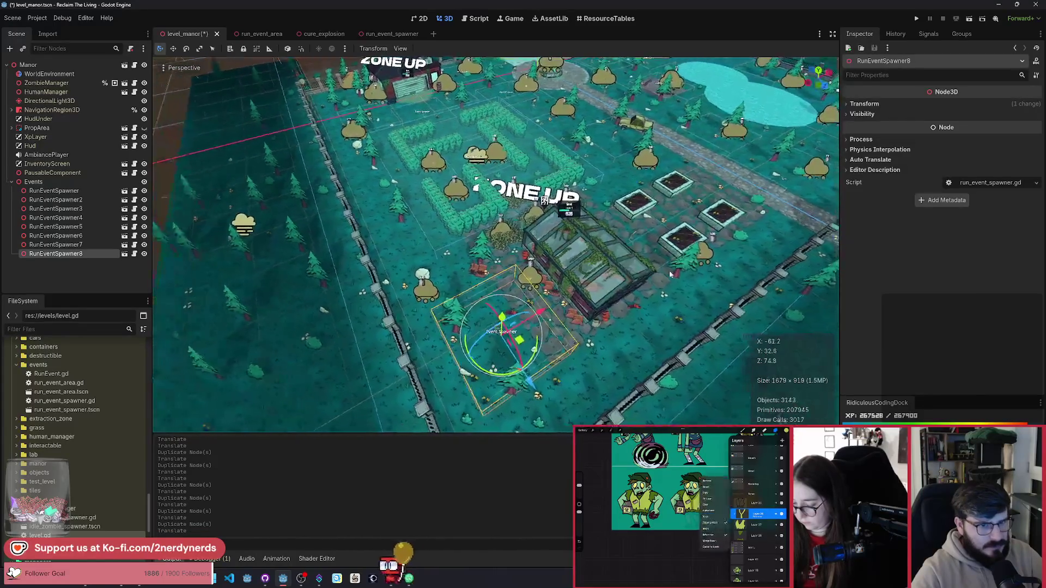
{"action": "key", "text": "ctrl+d"}
{"action": "key", "text": "g"}
{"action": "left_click", "coordinate": [695, 218]}
{"action": "scroll", "coordinate": [490, 245], "scroll_direction": "down", "scroll_amount": 3}
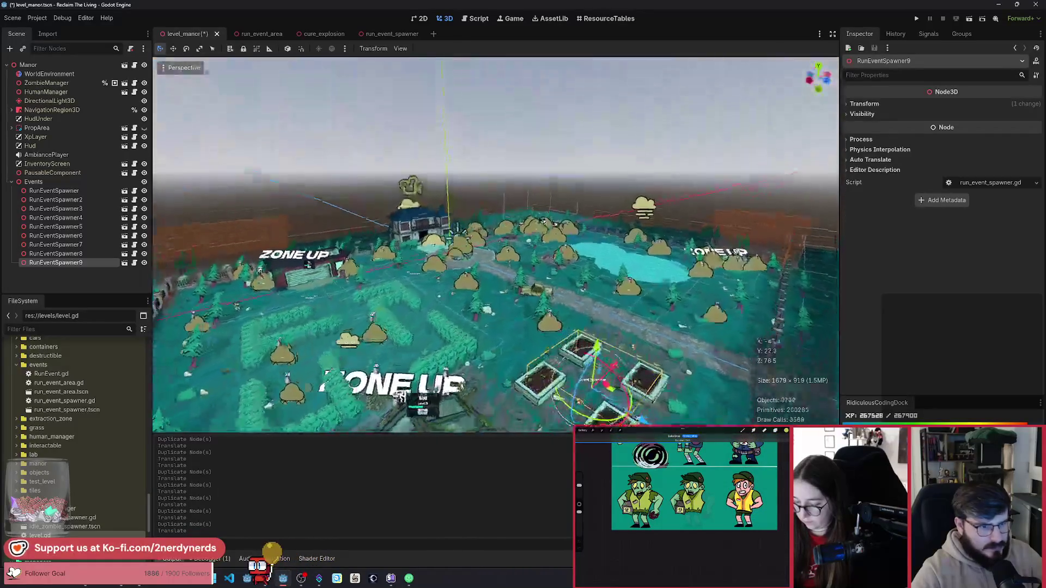
{"action": "scroll", "coordinate": [496, 246], "scroll_direction": "up", "scroll_amount": 5}
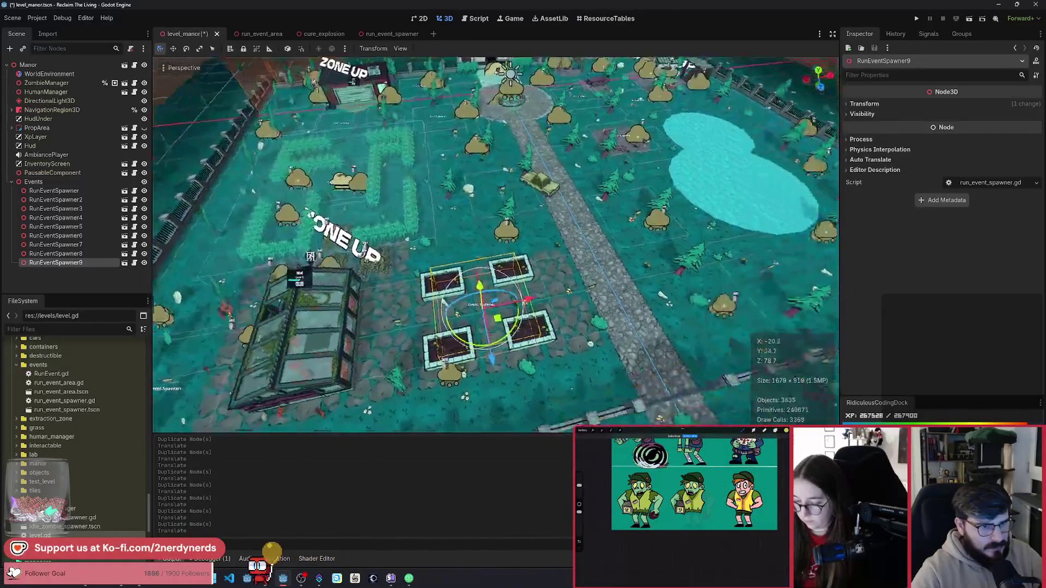
Place RunEventSpawner10 by the path near the car, RunEventSpawner11, and RunEventSpawner12 near the pond.
{"action": "key", "text": "ctrl+d"}
{"action": "key", "text": "g"}
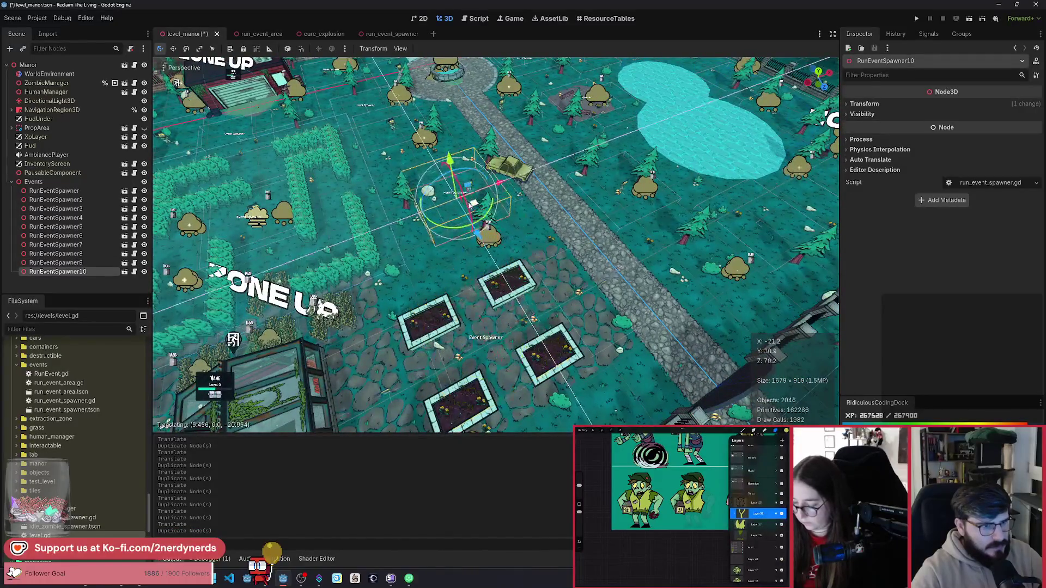
{"action": "left_click", "coordinate": [474, 205]}
{"action": "key", "text": "ctrl+d"}
{"action": "key", "text": "g"}
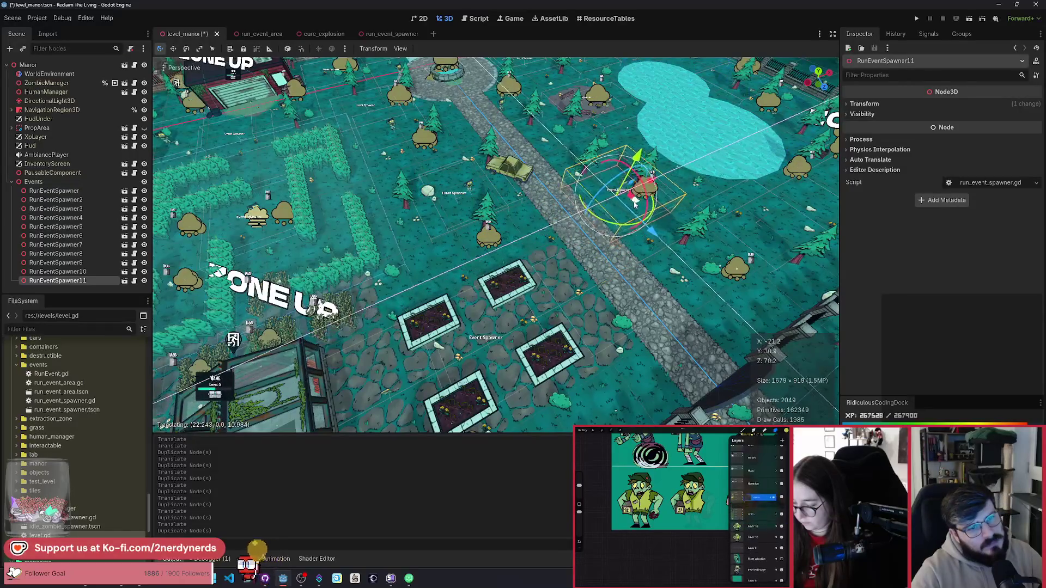
{"action": "left_click", "coordinate": [640, 203]}
{"action": "key", "text": "ctrl+d"}
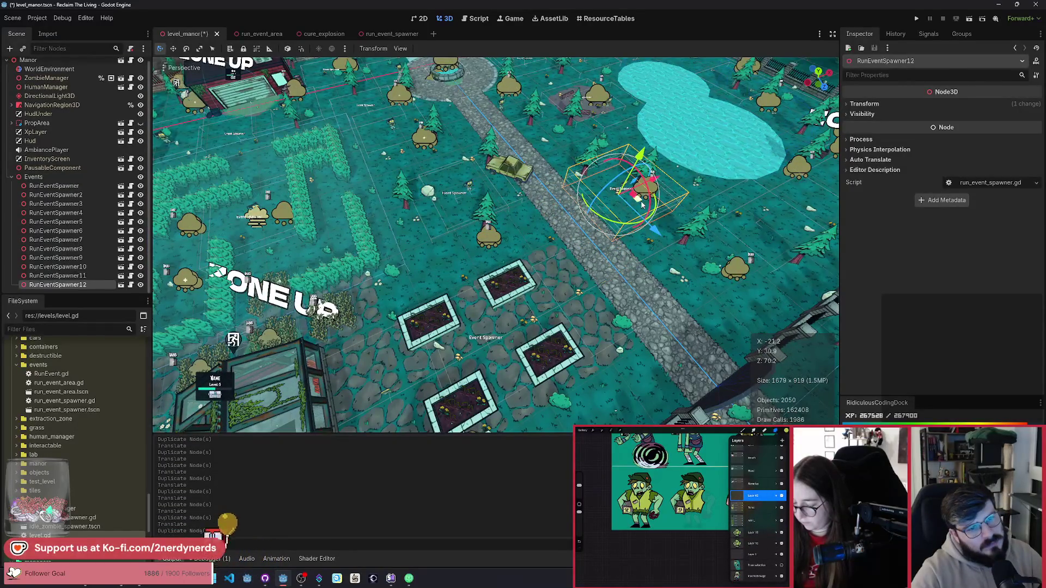
{"action": "left_click", "coordinate": [757, 291]}
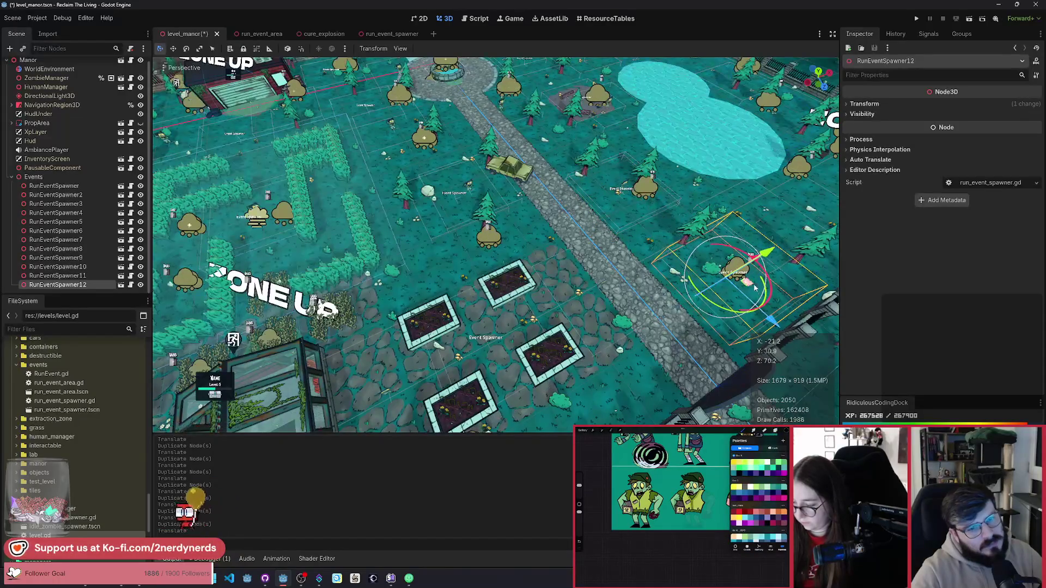
{"action": "scroll", "coordinate": [757, 292], "scroll_direction": "down", "scroll_amount": 5}
{"action": "scroll", "coordinate": [496, 245], "scroll_direction": "up", "scroll_amount": 5}
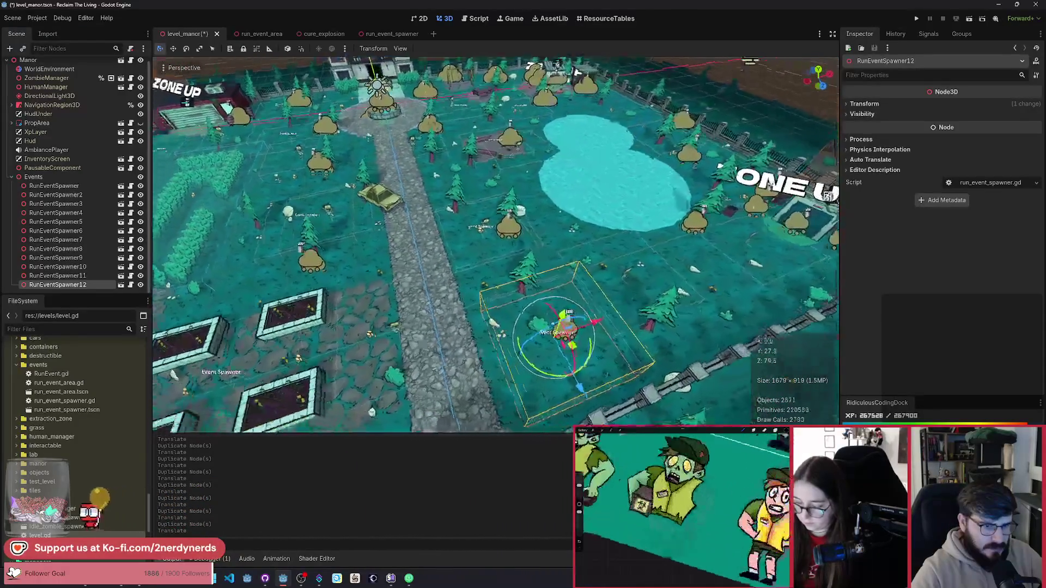
{"action": "left_click", "coordinate": [501, 335]}
Place RunEventSpawner13 and RunEventSpawner14 beside the fence.
{"action": "key", "text": "ctrl+d"}
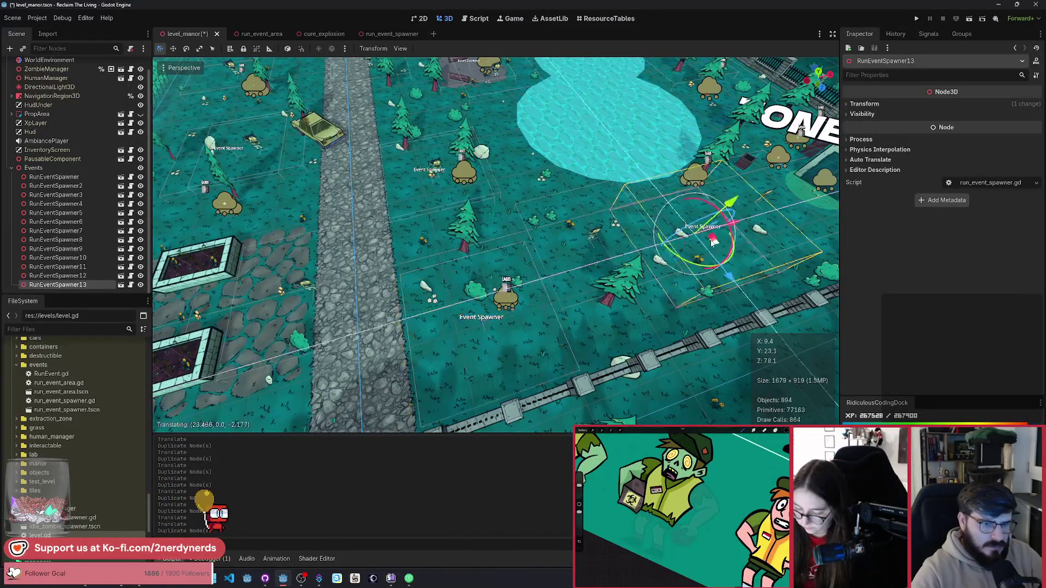
{"action": "left_click", "coordinate": [716, 249]}
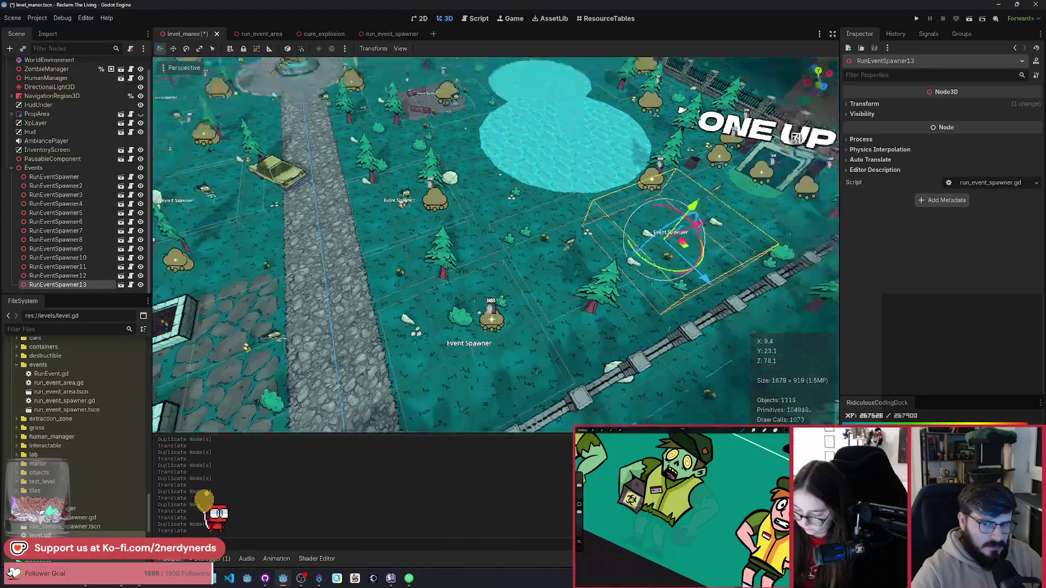
{"action": "key", "text": "w"}
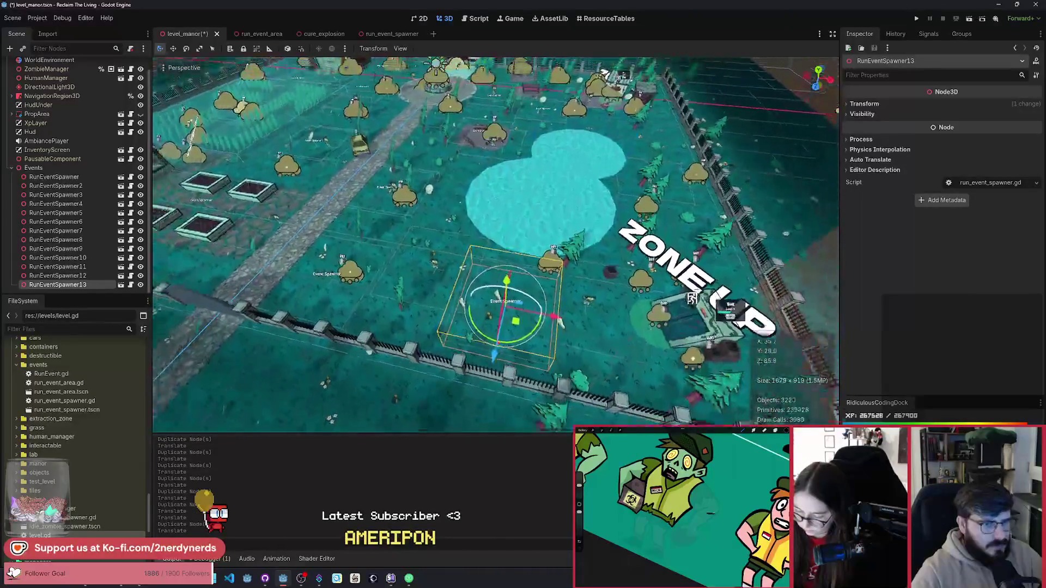
{"action": "key", "text": "ctrl+d"}
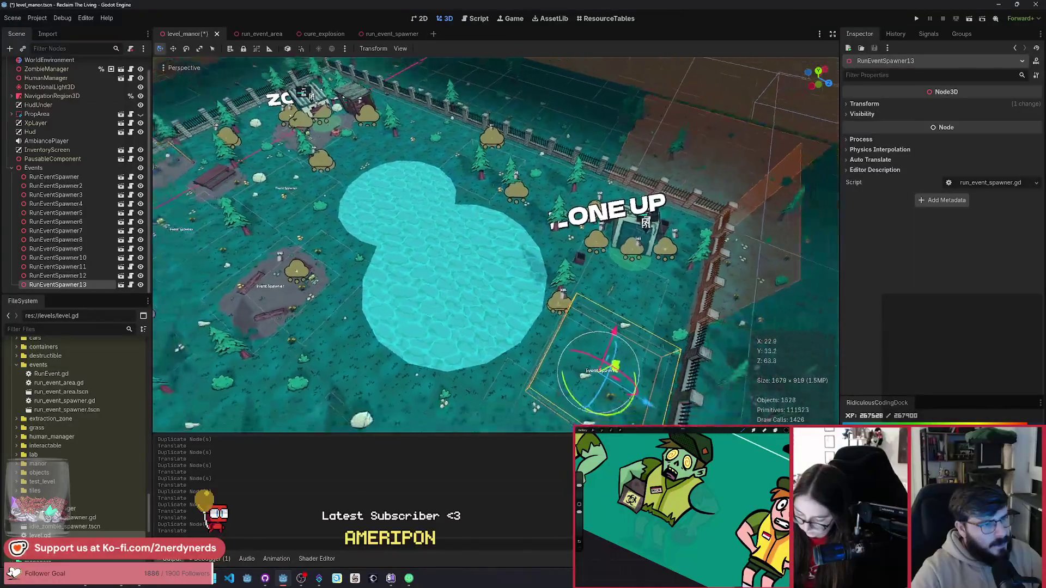
{"action": "key", "text": "s"}
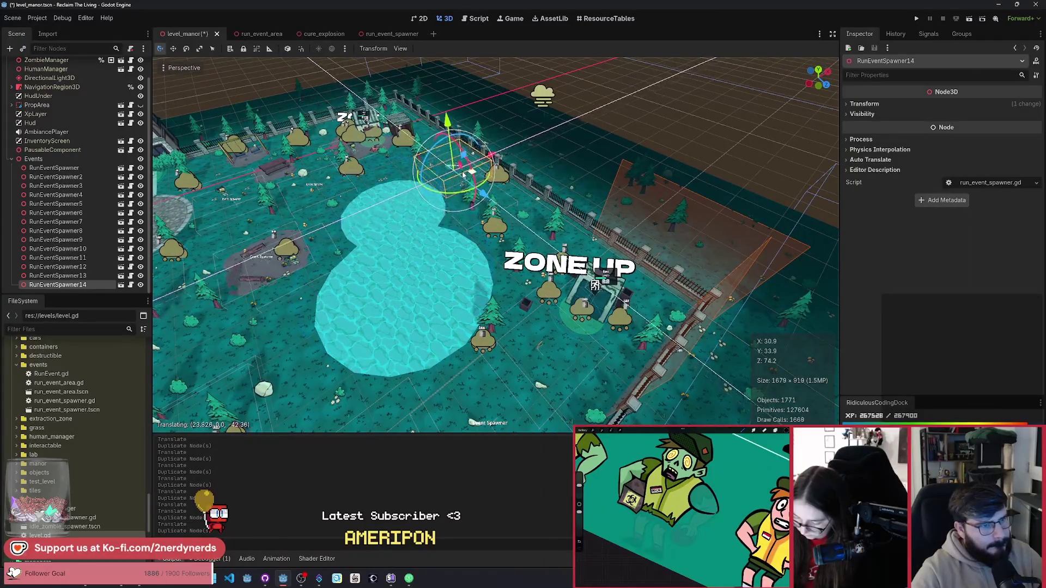
{"action": "left_click", "coordinate": [463, 174]}
{"action": "key", "text": "w"}
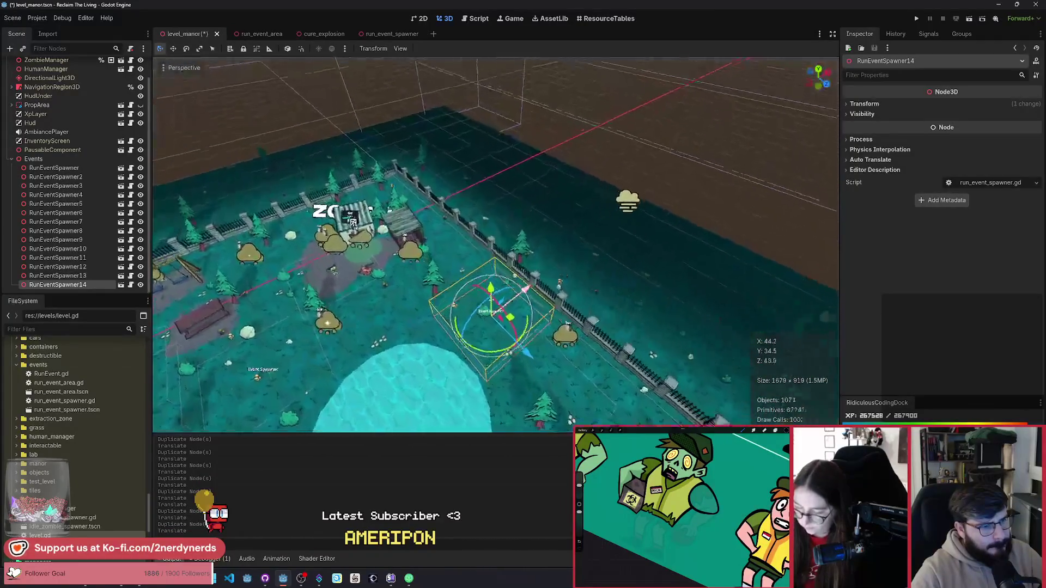
{"action": "scroll", "coordinate": [526, 287], "scroll_direction": "up", "scroll_amount": 5}
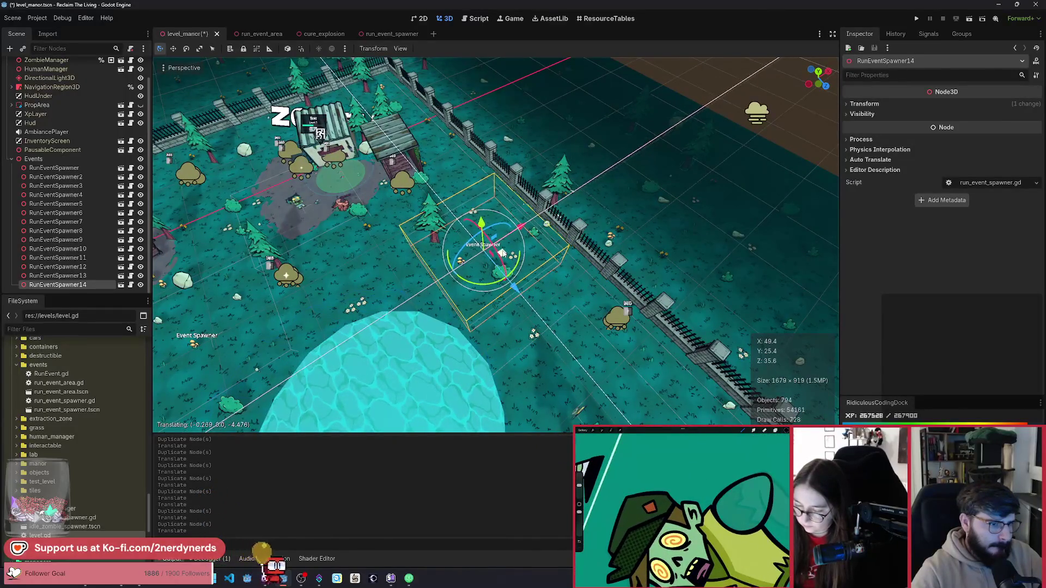
{"action": "left_click", "coordinate": [501, 254]}
Add RunEventSpawner15 along the fence and collapse the Events group.
{"action": "key", "text": "ctrl+d"}
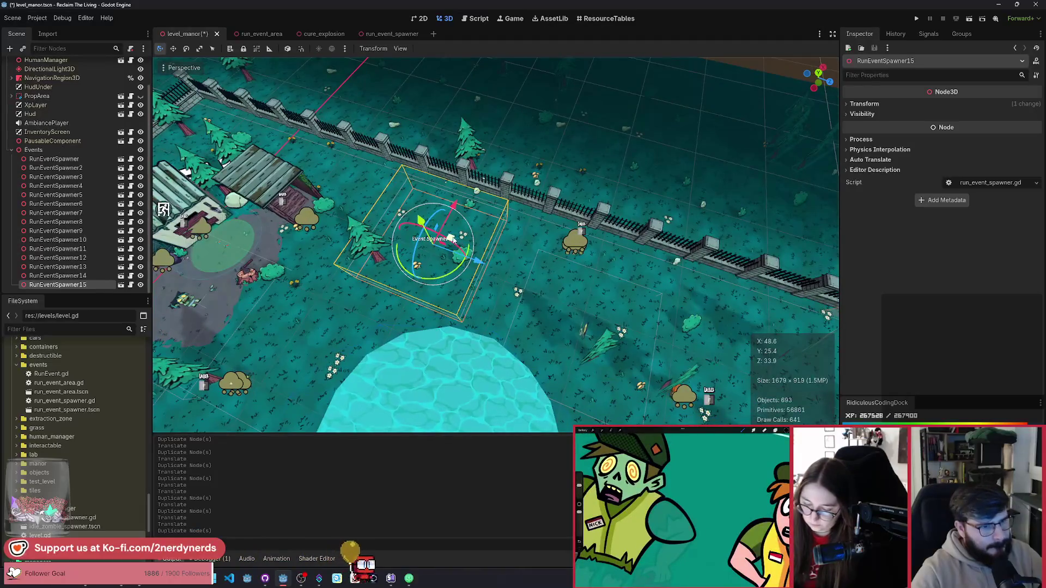
{"action": "key", "text": "g"}
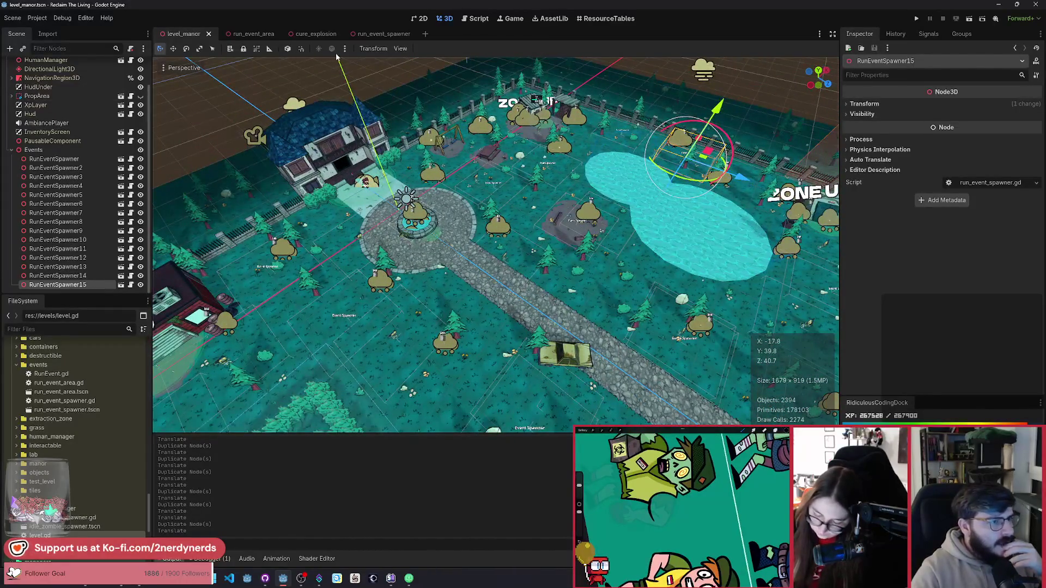
{"action": "scroll", "coordinate": [150, 93], "scroll_direction": "up", "scroll_amount": 3}
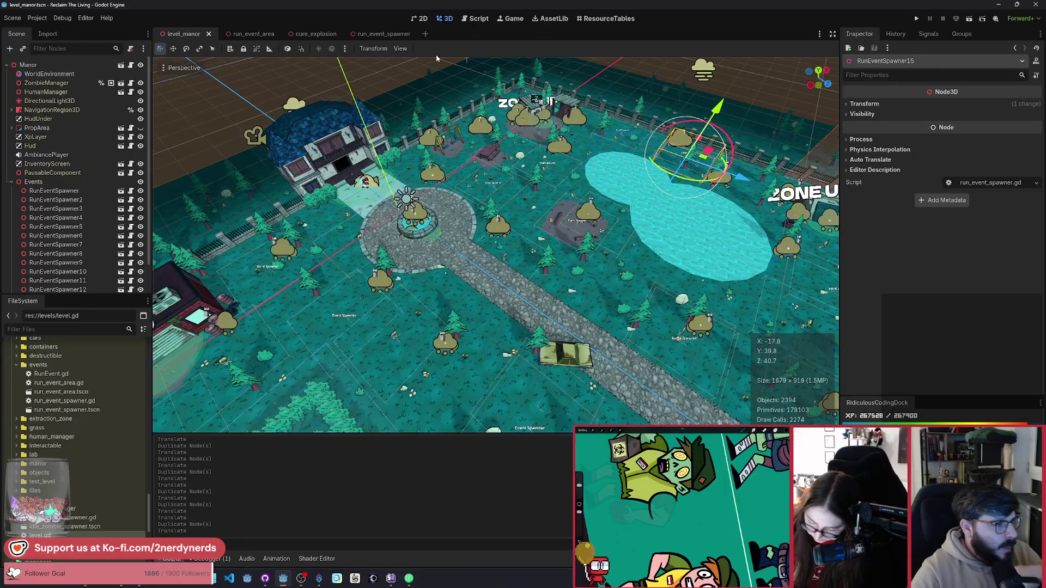
{"action": "left_click", "coordinate": [11, 182]}
Select the Manor level and look over its 29-action sequence in the Inspector.
{"action": "left_click", "coordinate": [28, 65]}
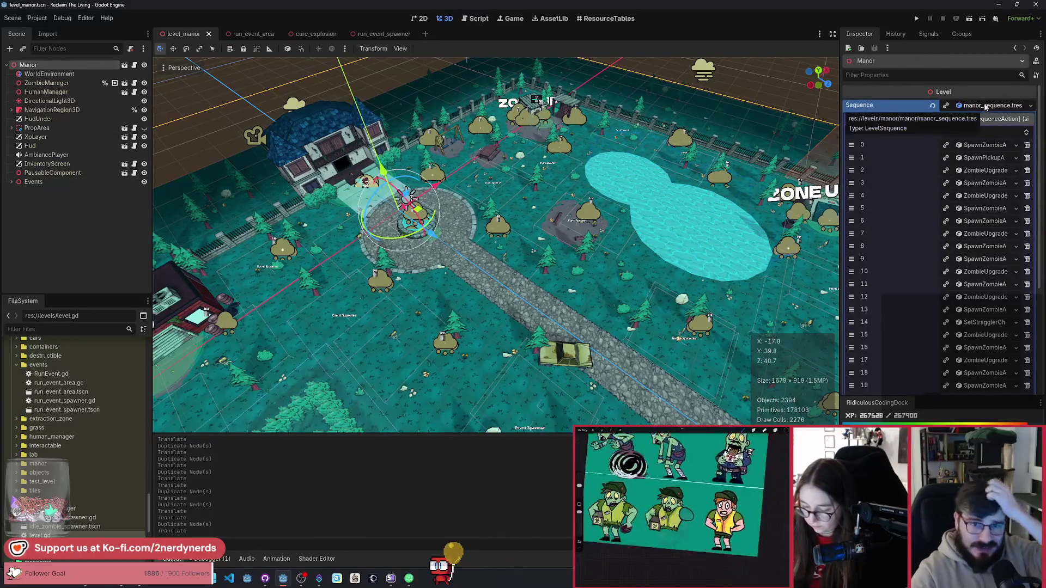
{"action": "left_click", "coordinate": [981, 146]}
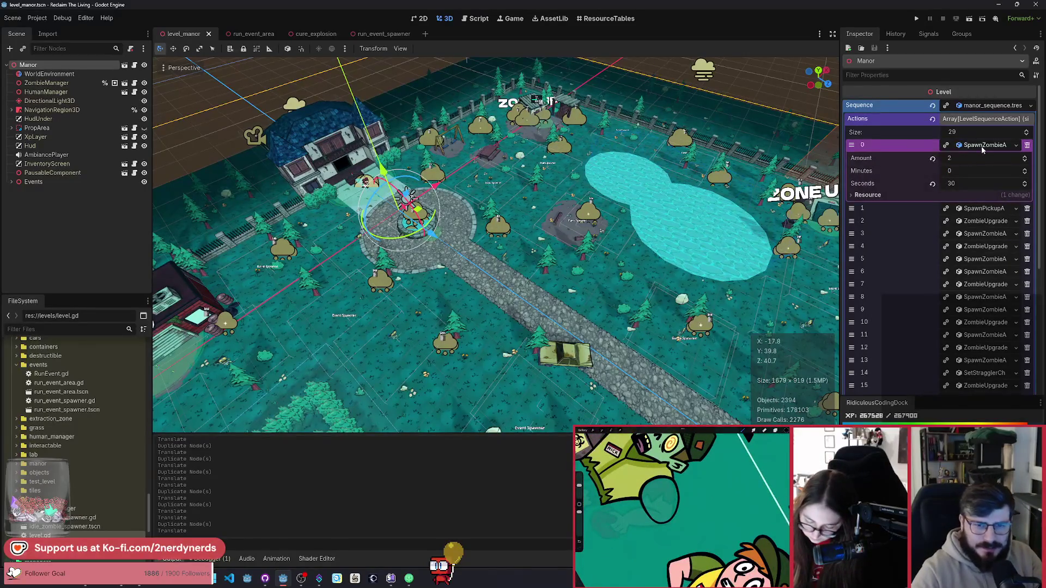
{"action": "left_click", "coordinate": [983, 147]}
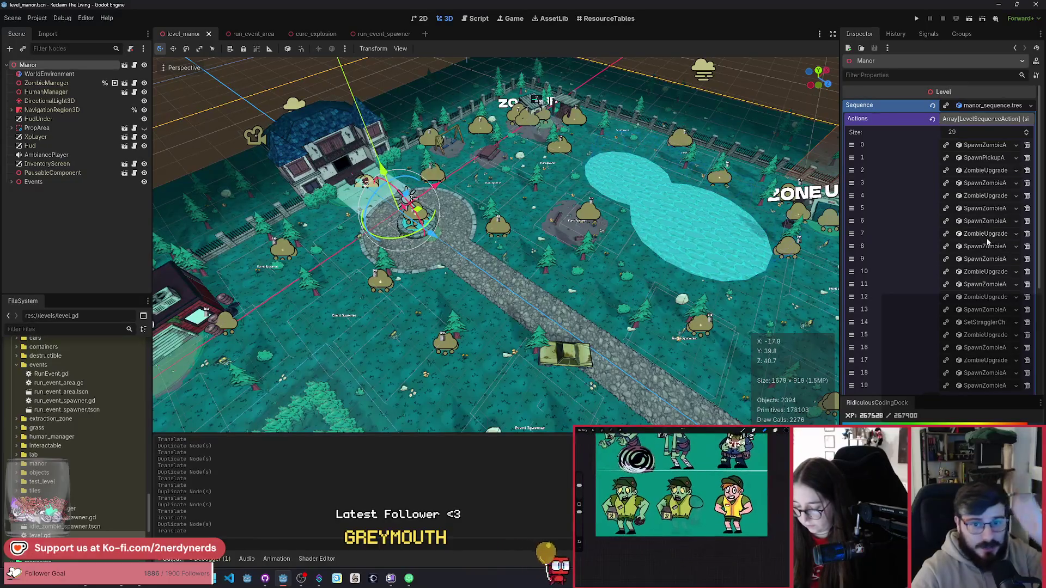
{"action": "scroll", "coordinate": [992, 244], "scroll_direction": "down", "scroll_amount": 3}
{"action": "scroll", "coordinate": [967, 316], "scroll_direction": "up", "scroll_amount": 3}
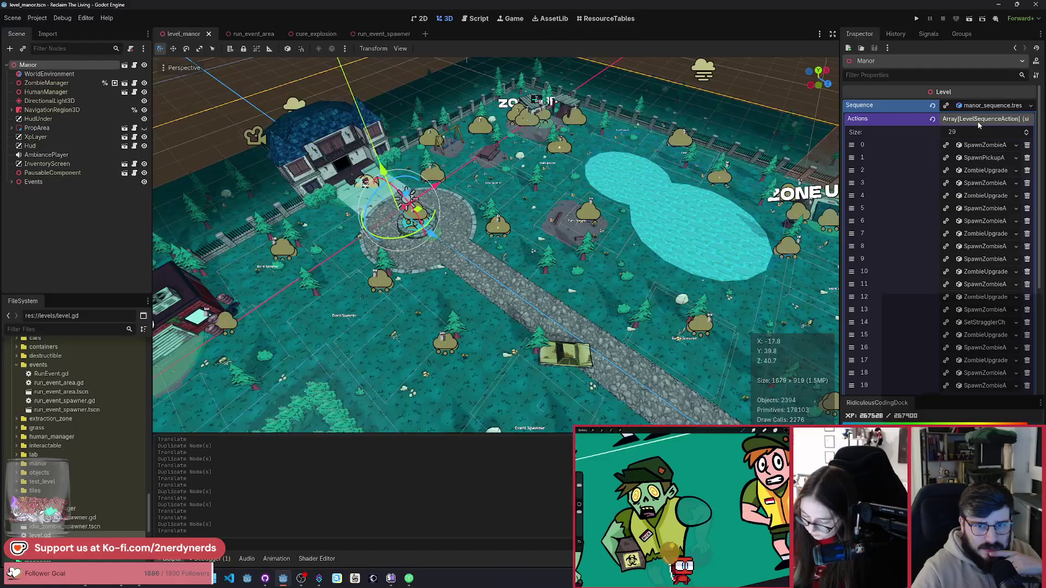
{"action": "scroll", "coordinate": [82, 436], "scroll_direction": "up", "scroll_amount": 5}
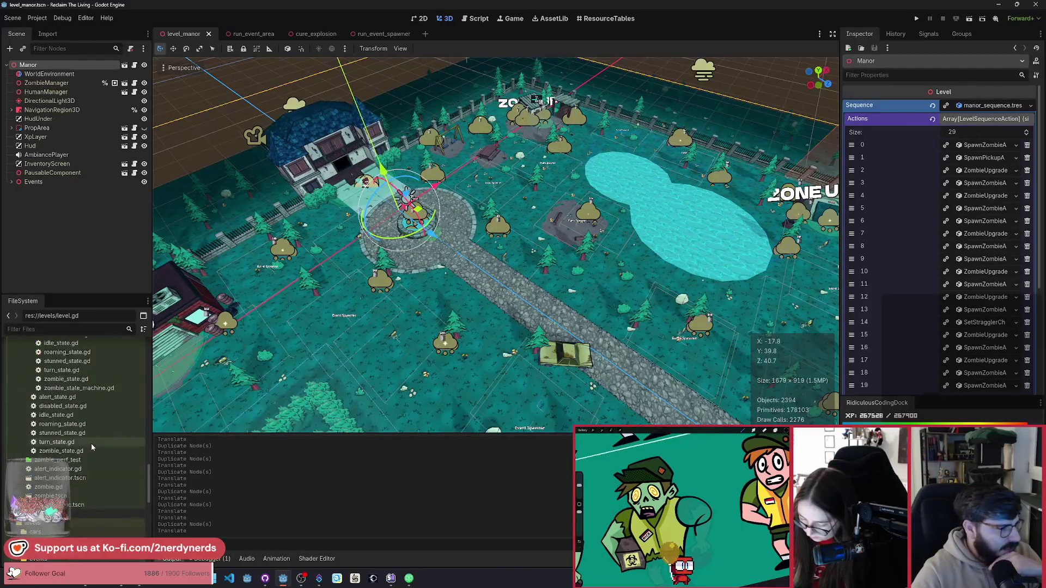
{"action": "scroll", "coordinate": [82, 425], "scroll_direction": "up", "scroll_amount": 10}
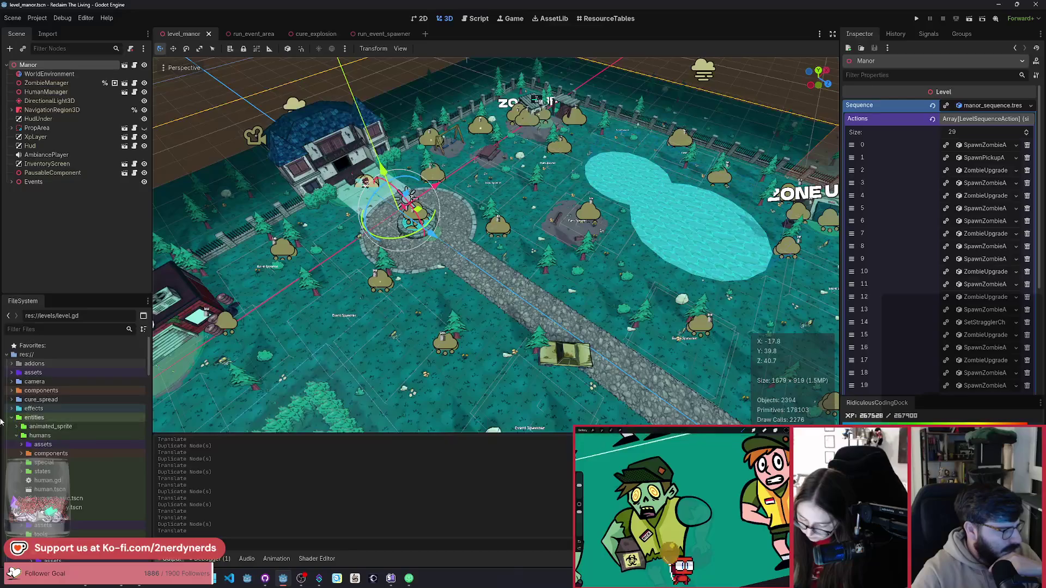
Collapse the levels folder, expand level_sequence_actions, and open LevelSequence.gd.
{"action": "left_click", "coordinate": [11, 436]}
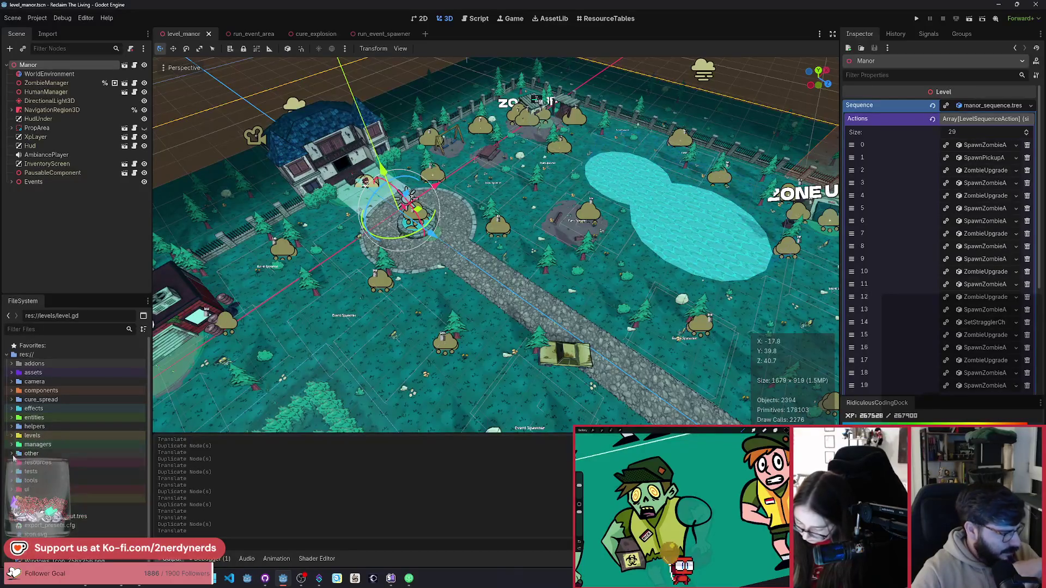
{"action": "scroll", "coordinate": [107, 494], "scroll_direction": "down", "scroll_amount": 3}
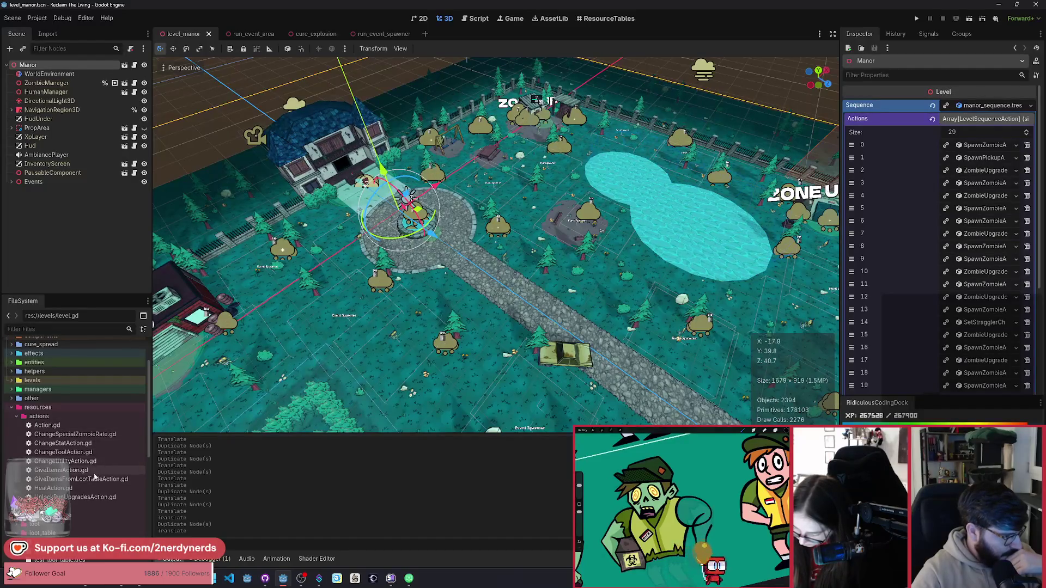
{"action": "scroll", "coordinate": [108, 517], "scroll_direction": "down", "scroll_amount": 5}
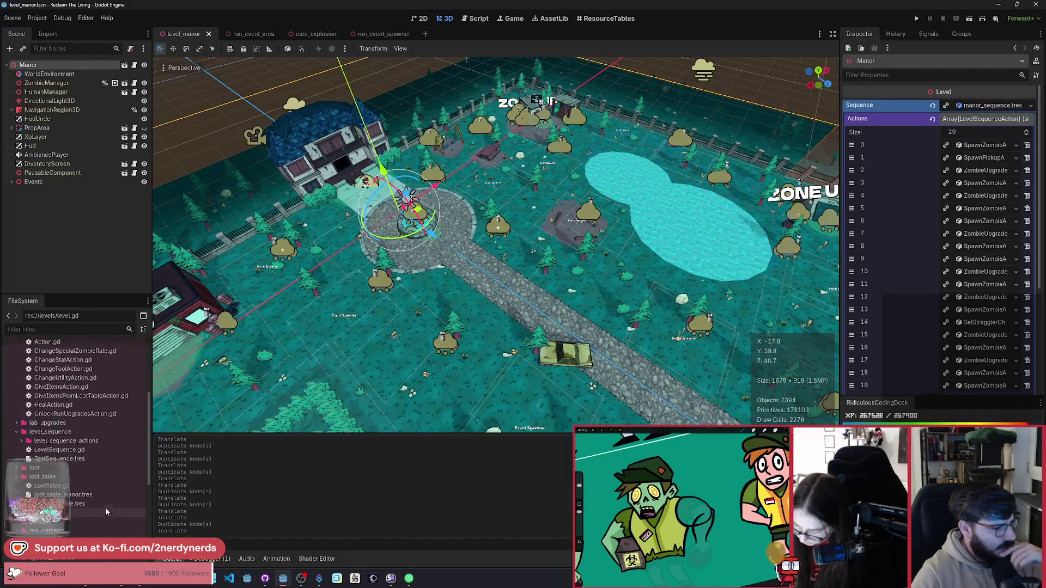
{"action": "double_click", "coordinate": [66, 441]}
{"action": "scroll", "coordinate": [109, 480], "scroll_direction": "down", "scroll_amount": 2}
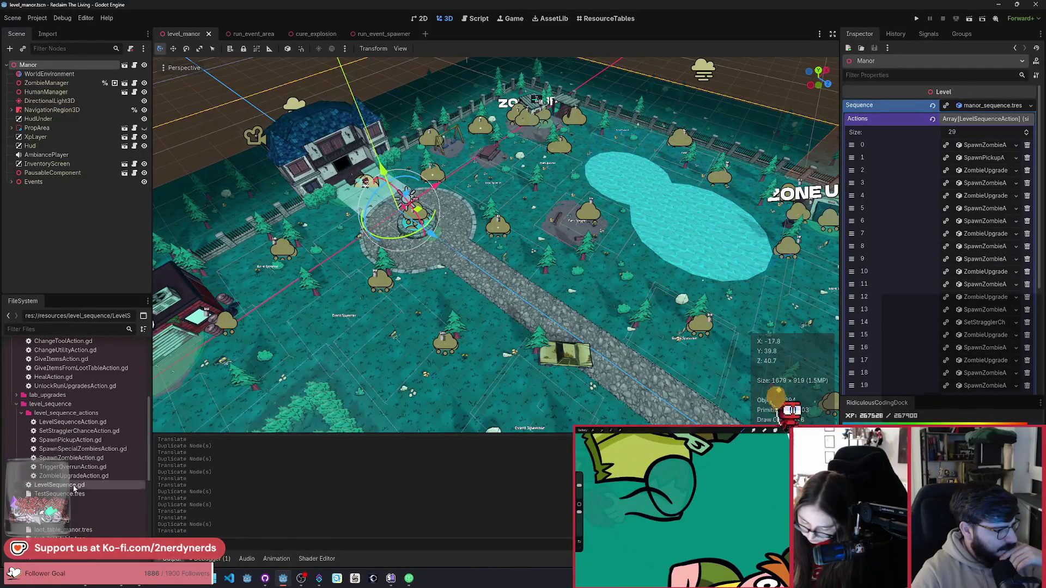
{"action": "double_click", "coordinate": [74, 486]}
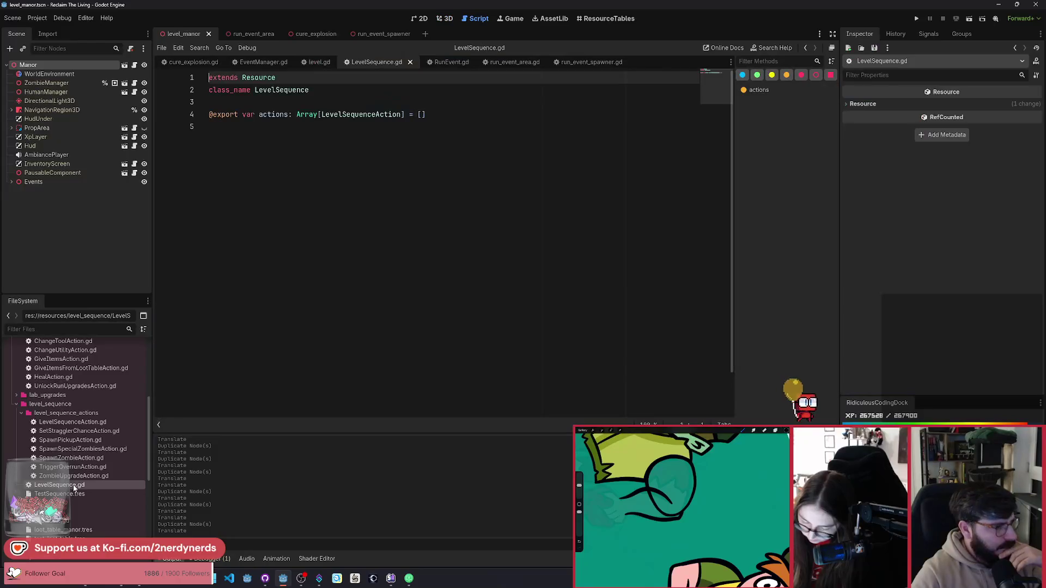
Open LevelSequenceAction.gd and ZombieUpgradeAction.gd, then duplicate ZombieUpgradeAction.gd with its name prefix selected.
{"action": "double_click", "coordinate": [73, 423]}
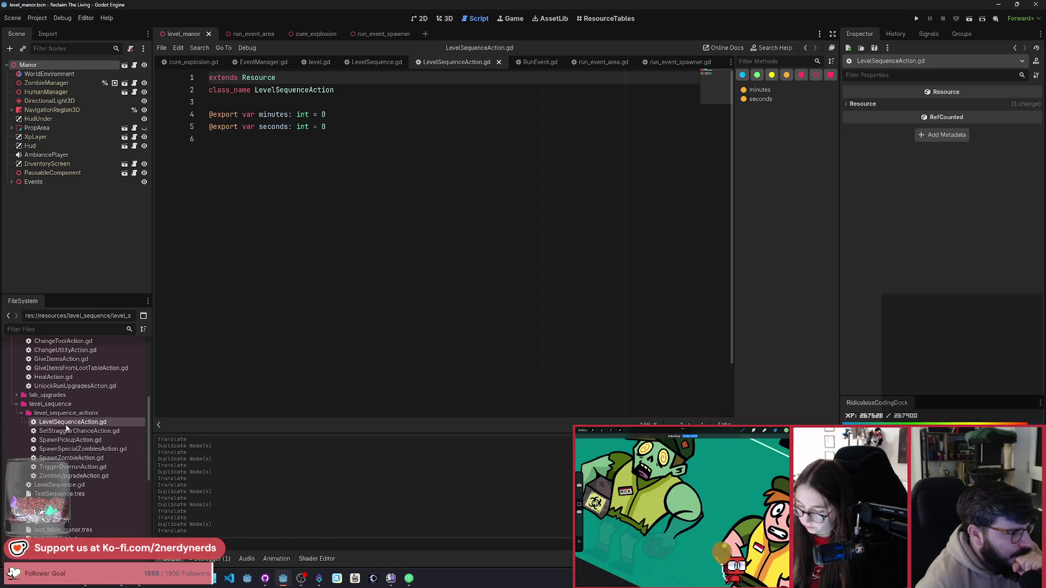
{"action": "double_click", "coordinate": [84, 476]}
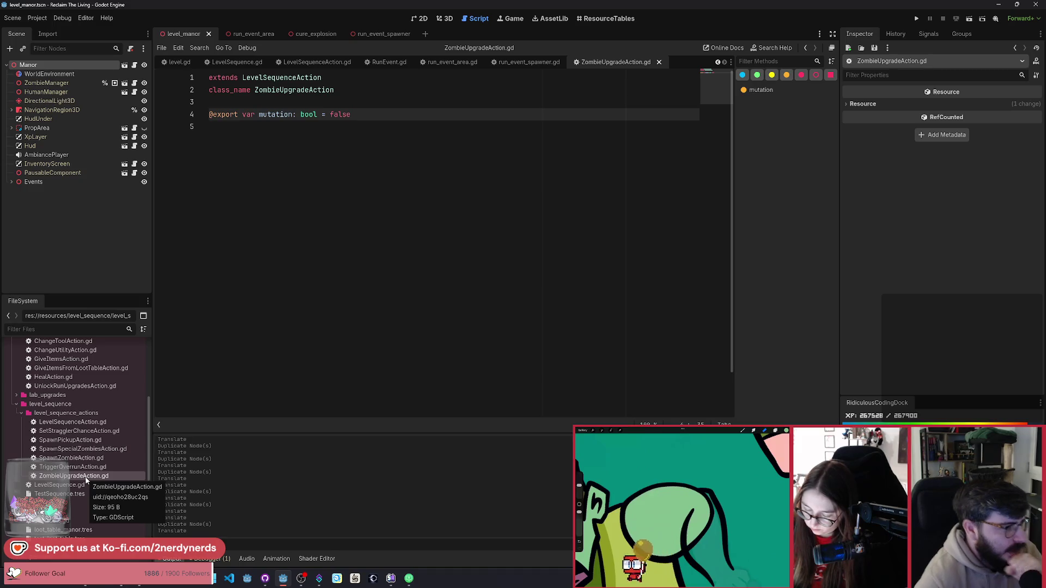
{"action": "key", "text": "ctrl+d"}
{"action": "key", "text": "Home"}
{"action": "key", "text": "shift+Right"}
{"action": "key", "text": "shift+Right"}
{"action": "key", "text": "shift+Right"}
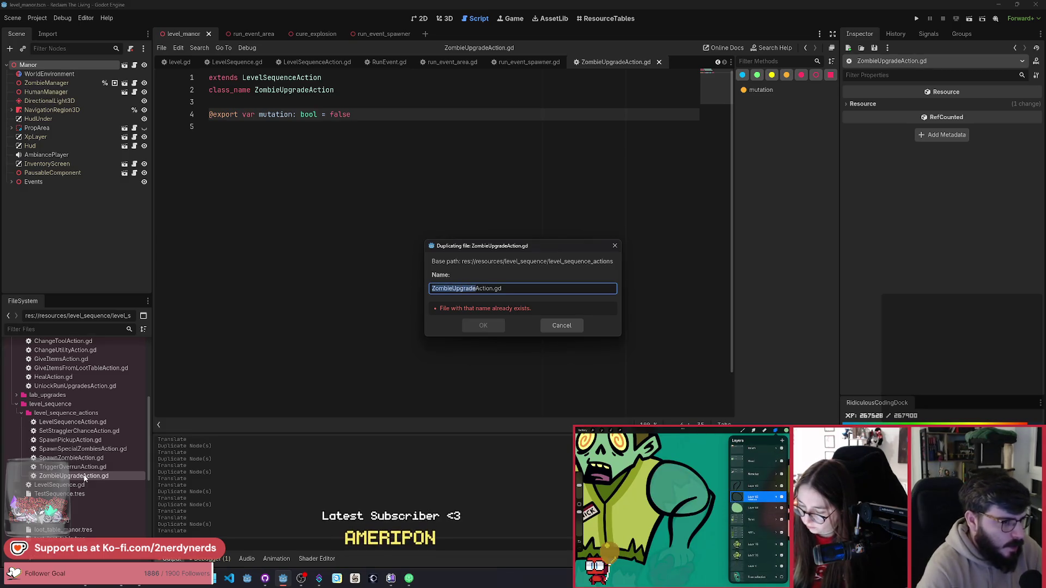
Name the duplicate RunEventSpawnAction.gd, confirm it, and save the script and scene.
{"action": "type", "text": "Pa"}
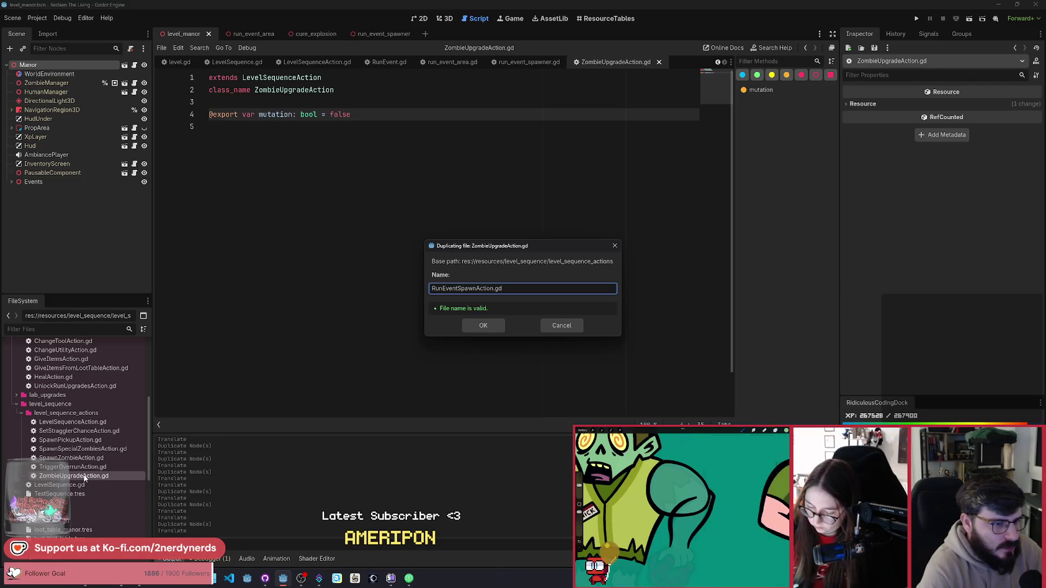
{"action": "key", "text": "Return"}
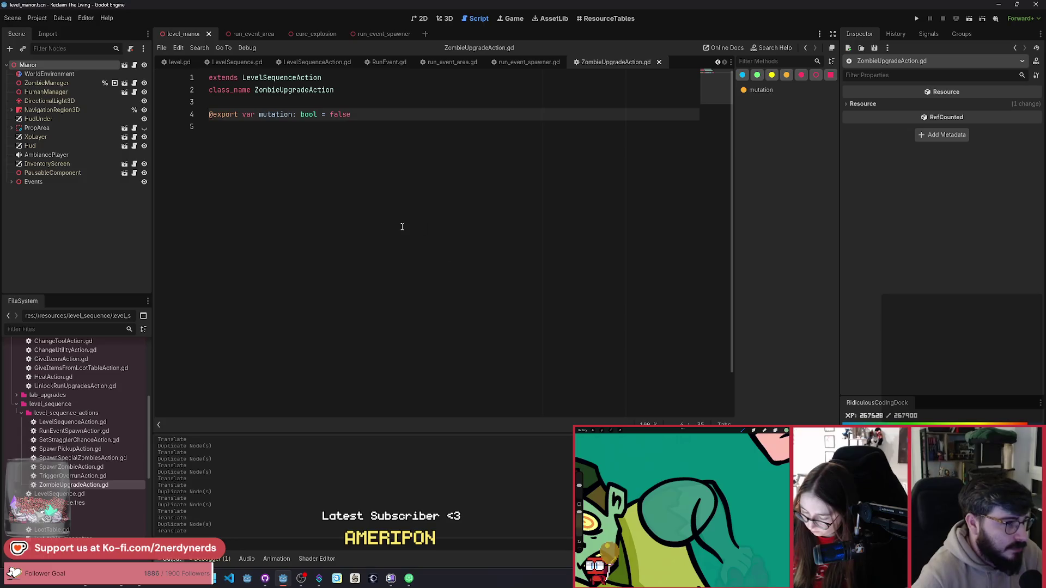
{"action": "key", "text": "ctrl+s"}
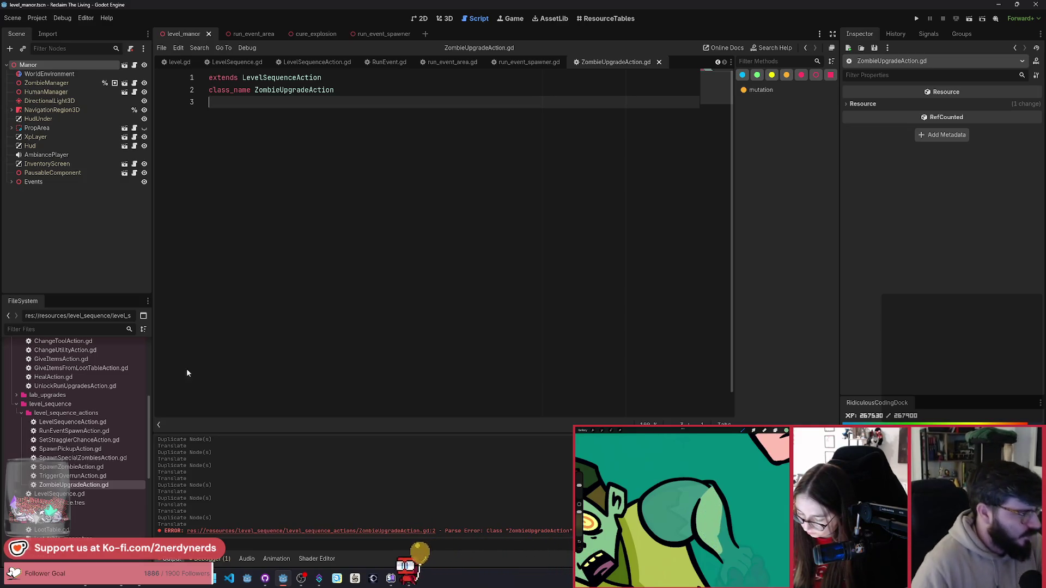
{"action": "key", "text": "ctrl+s"}
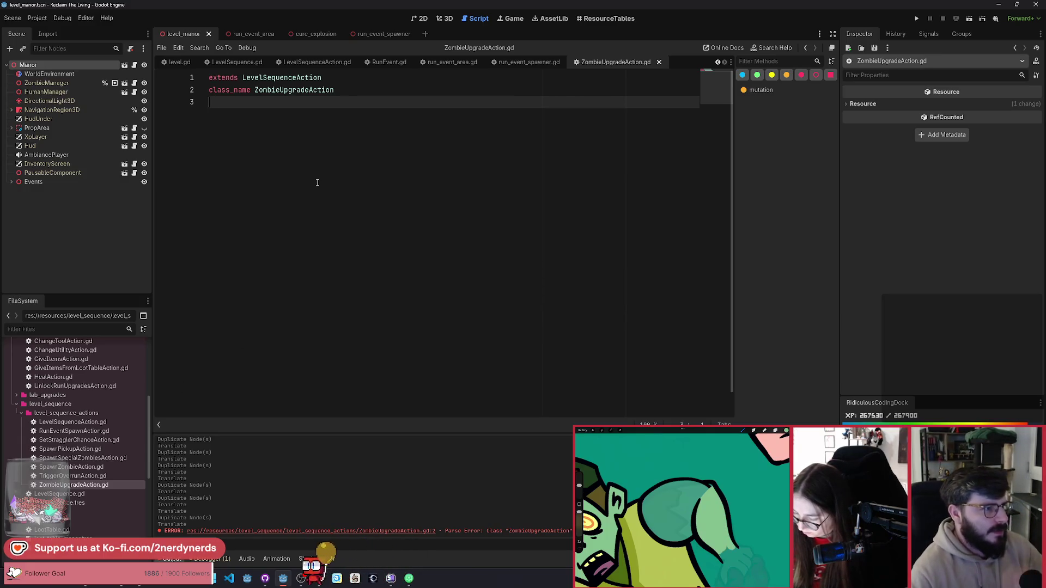
Add an untyped empty action at index 29 on page 2 of Manor's Actions array.
{"action": "left_click", "coordinate": [103, 65]}
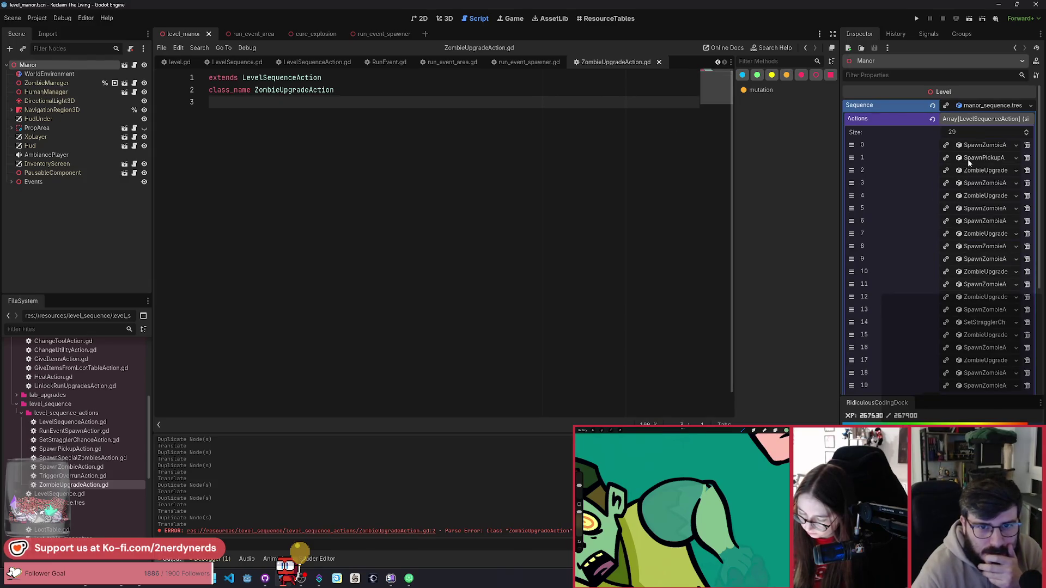
{"action": "scroll", "coordinate": [932, 361], "scroll_direction": "down", "scroll_amount": 5}
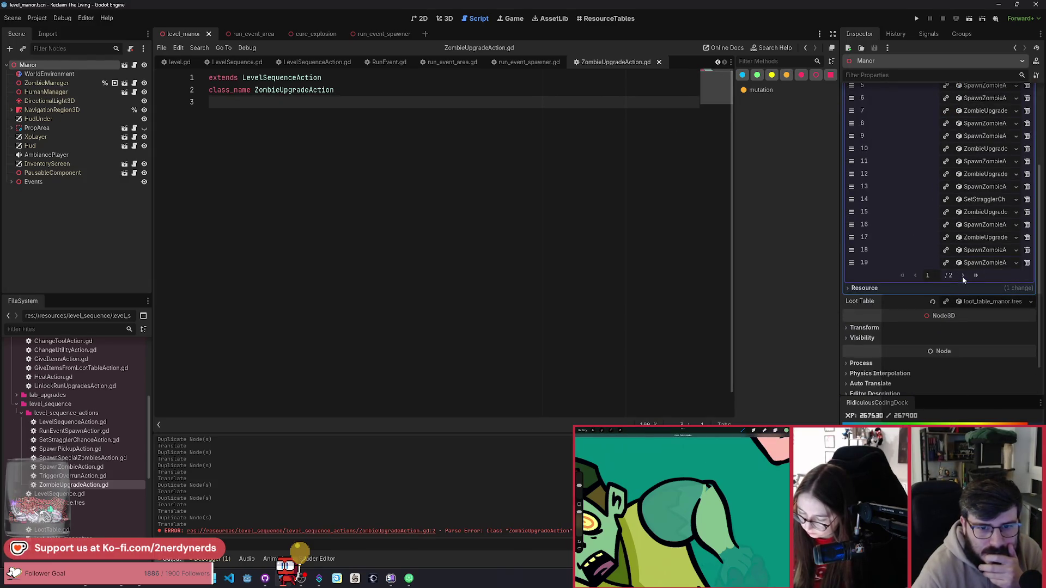
{"action": "left_click", "coordinate": [962, 275]}
{"action": "left_click", "coordinate": [948, 264]}
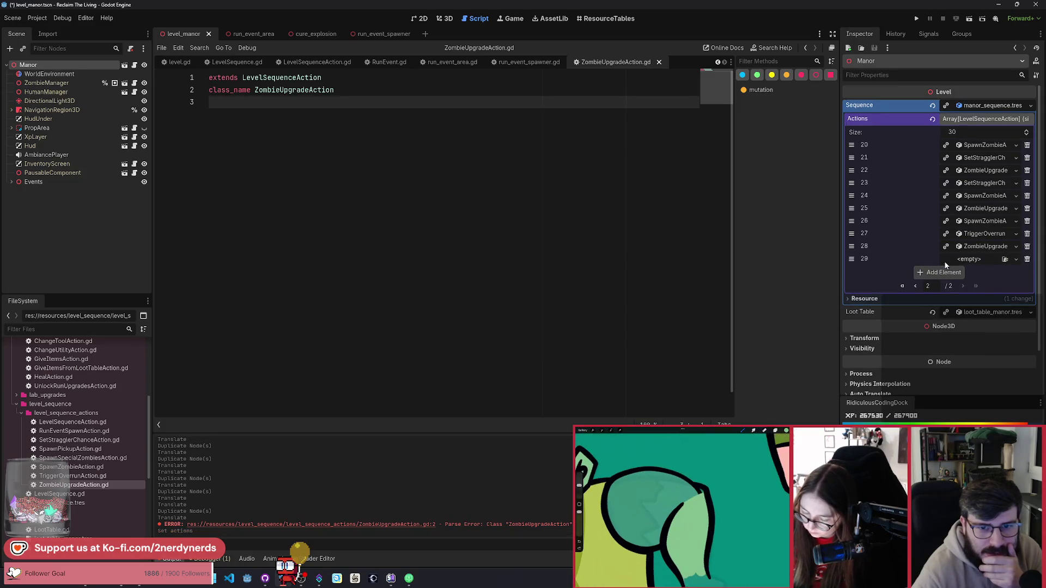
{"action": "left_click", "coordinate": [966, 260]}
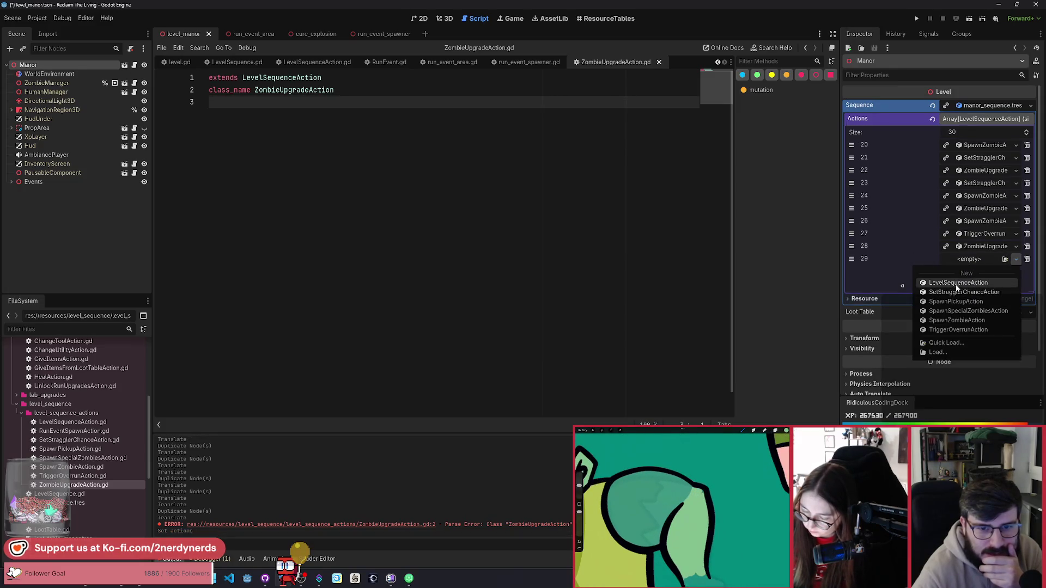
{"action": "left_click", "coordinate": [957, 283]}
{"action": "left_click", "coordinate": [1027, 260]}
{"action": "left_click", "coordinate": [944, 260]}
{"action": "left_click", "coordinate": [985, 259]}
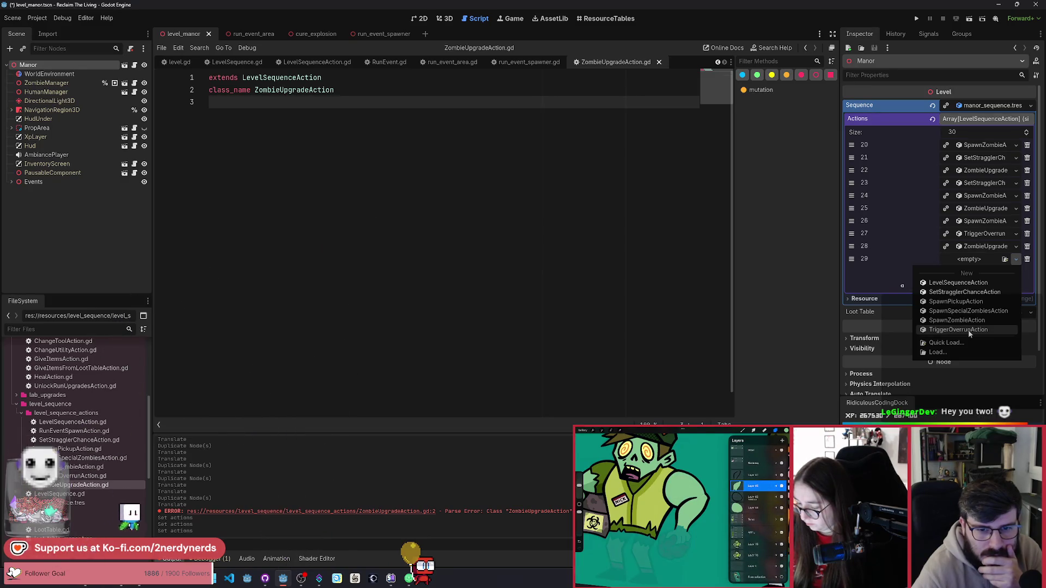
{"action": "key", "text": "Escape"}
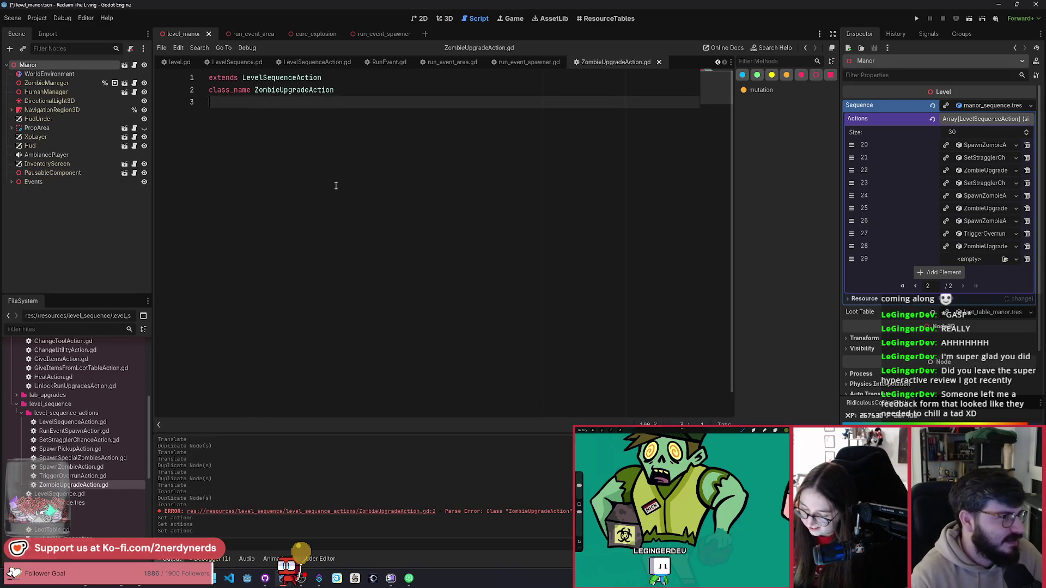
{"action": "left_click", "coordinate": [975, 260]}
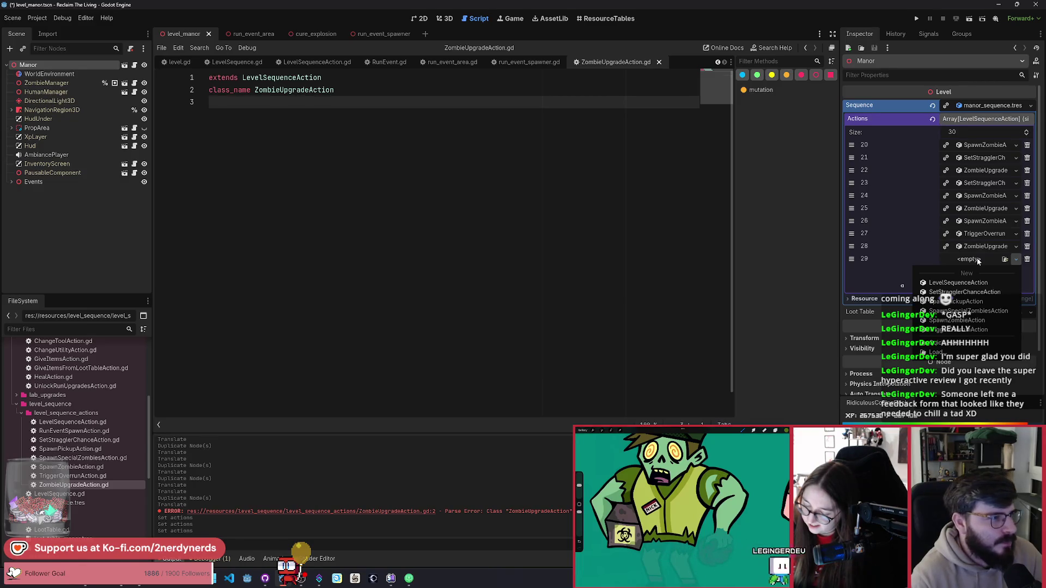
{"action": "left_click", "coordinate": [955, 256]}
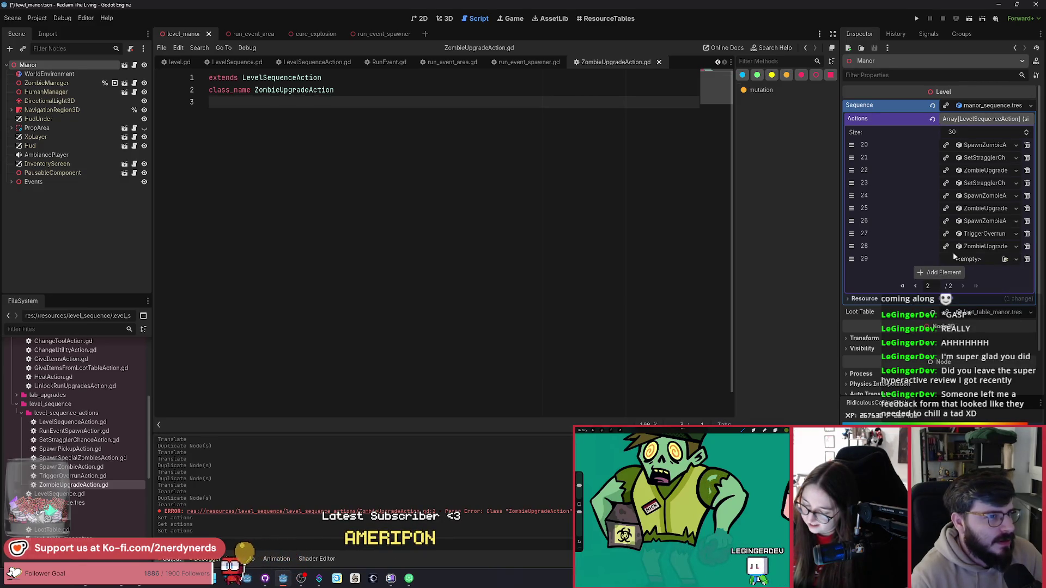
{"action": "double_click", "coordinate": [86, 432]}
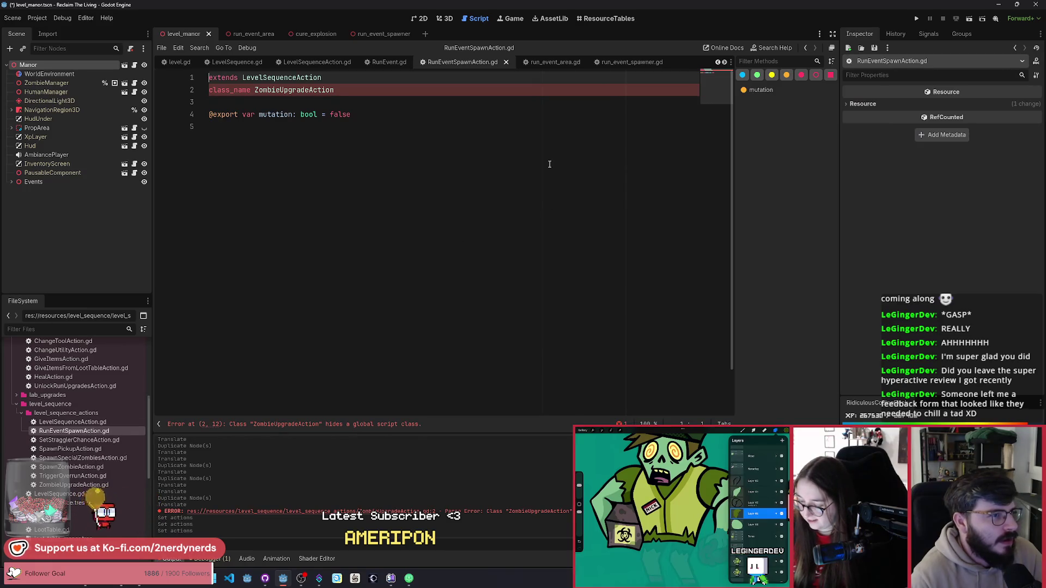
Restore the mutation export line in ZombieUpgradeAction.gd and save it.
{"action": "double_click", "coordinate": [74, 485]}
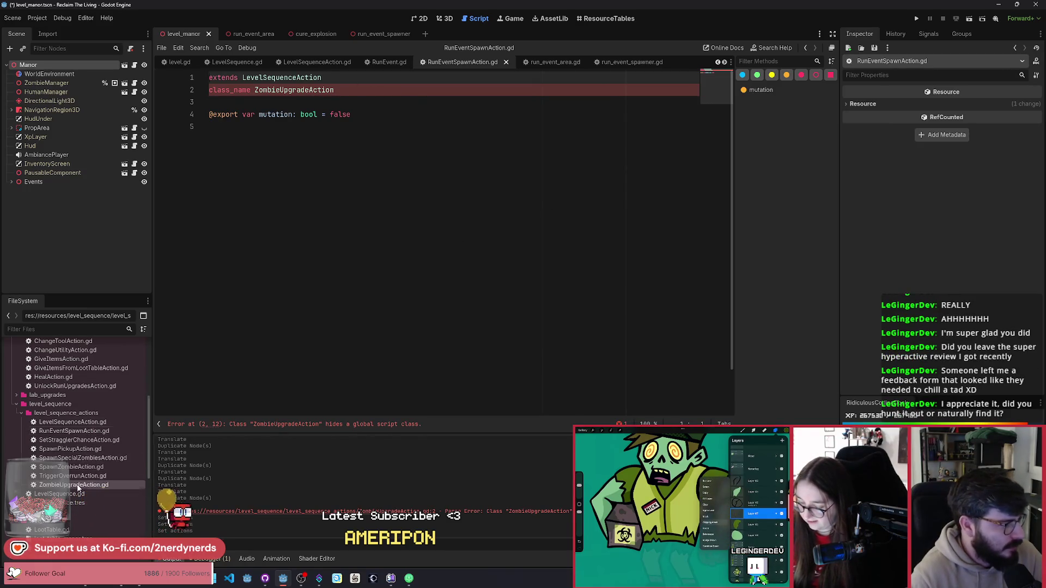
{"action": "key", "text": "Return"}
{"action": "type", "text": "@export var mutation: bool = false"}
{"action": "key", "text": "ctrl+s"}
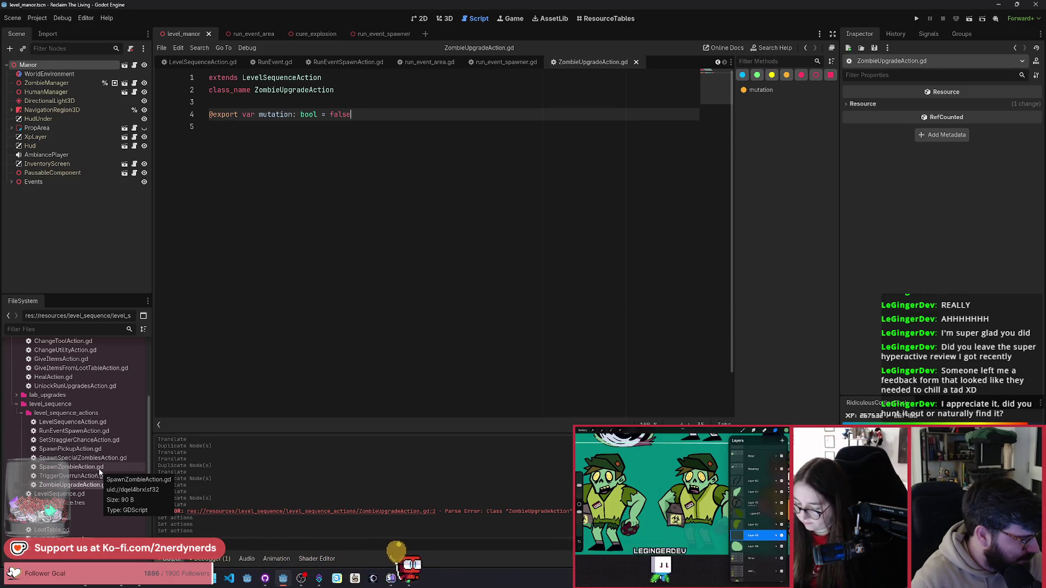
Delete the mutation export from RunEventSpawnAction.gd, rename its class_name to RunEventSpawnAction, and save.
{"action": "double_click", "coordinate": [74, 431]}
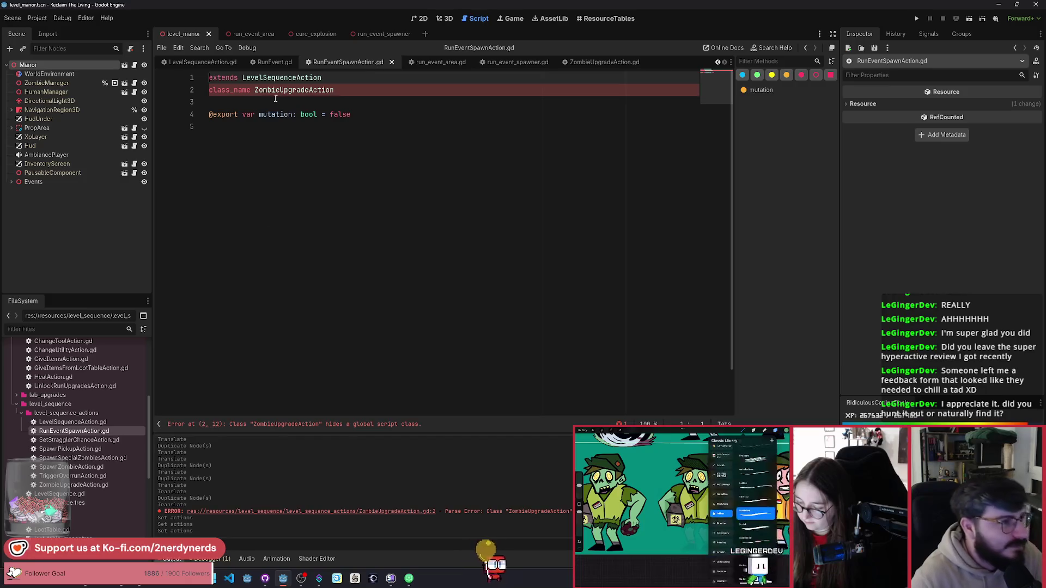
{"action": "double_click", "coordinate": [294, 90]}
{"action": "left_click", "coordinate": [326, 115]}
{"action": "key", "text": "ctrl+shift+k"}
{"action": "key", "text": "ctrl+s"}
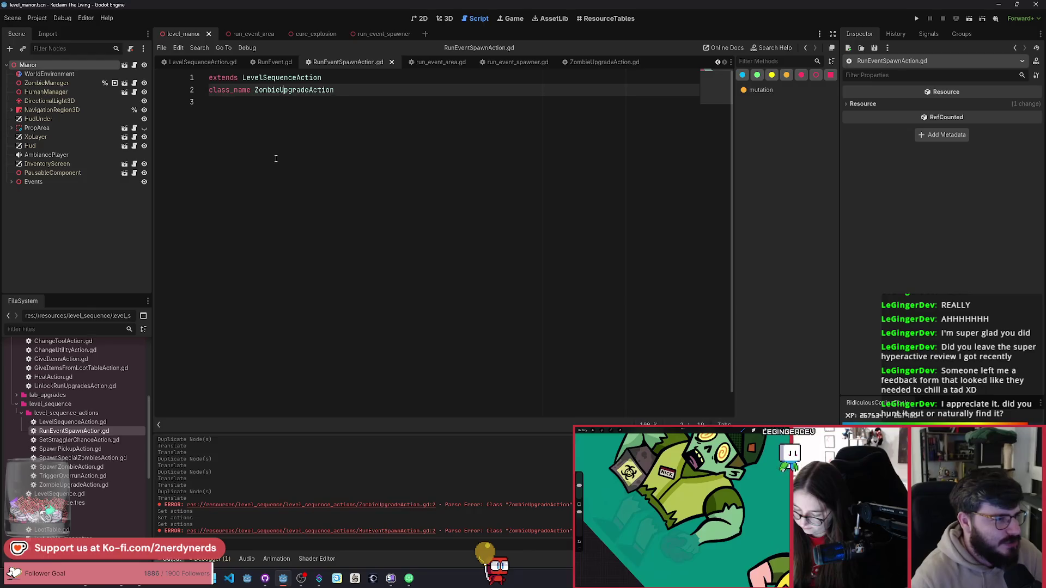
{"action": "key", "text": "ctrl+shift+Left"}
{"action": "type", "text": "RunEv"}
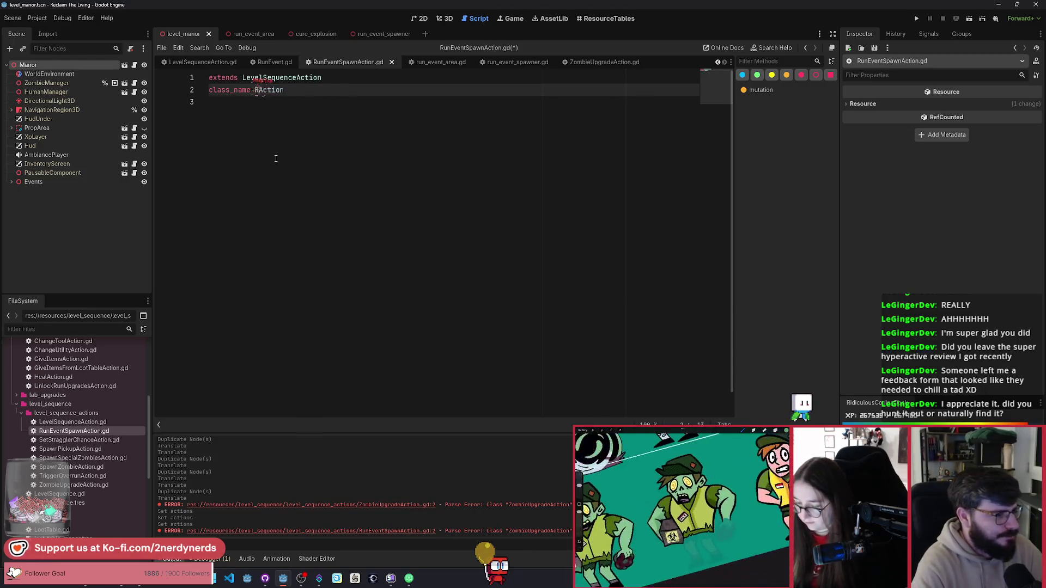
{"action": "type", "text": "entSpawn"}
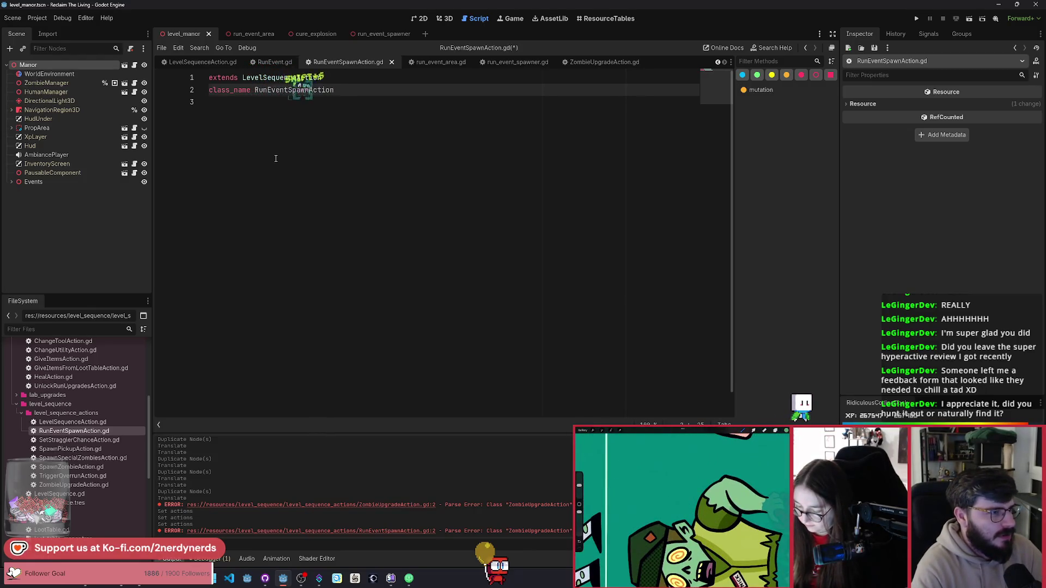
{"action": "key", "text": "ctrl+s"}
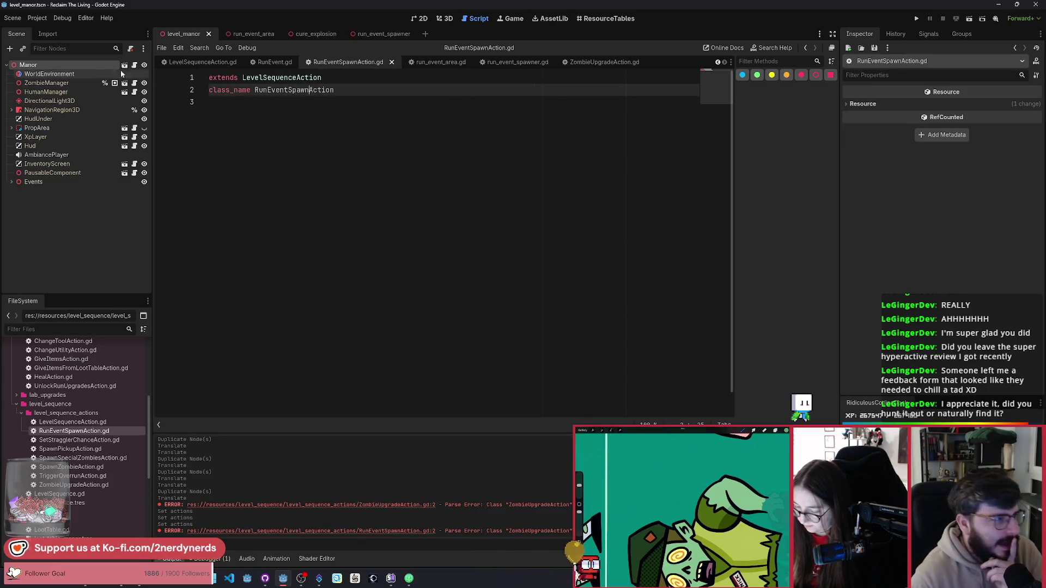
Inspect Manor's SpawnZombie action 3 and ZombieUpgrade actions 2 and 4, then switch to GitHub Desktop.
{"action": "left_click", "coordinate": [74, 66]}
{"action": "left_click", "coordinate": [978, 184]}
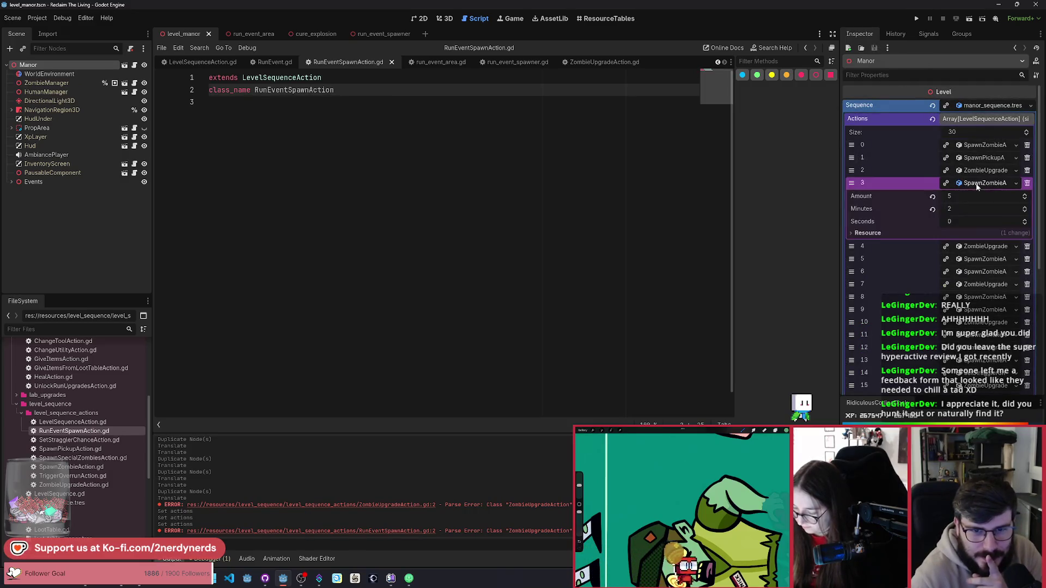
{"action": "left_click", "coordinate": [978, 185]}
{"action": "left_click", "coordinate": [980, 171]}
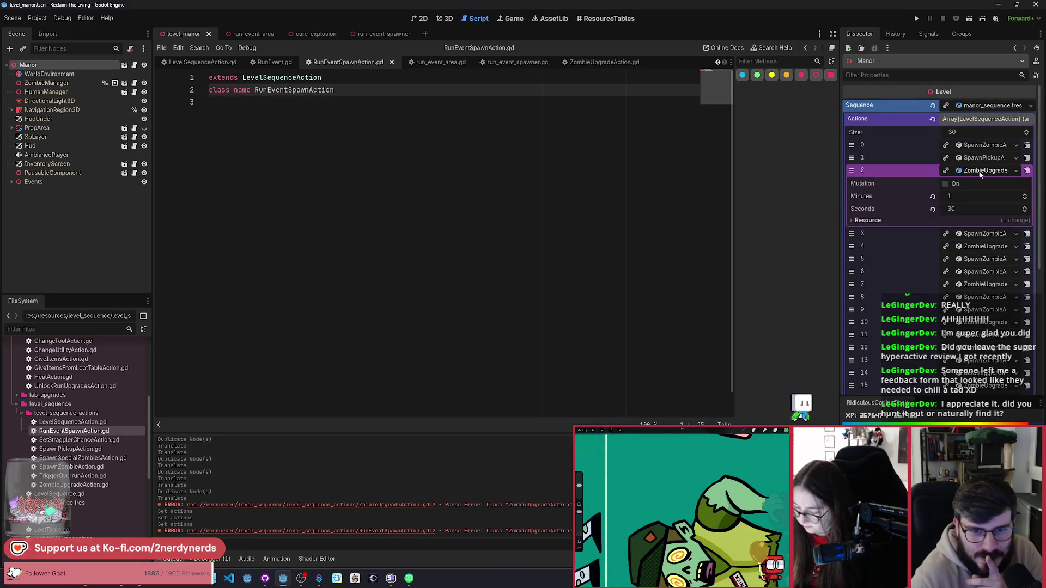
{"action": "left_click", "coordinate": [979, 171]}
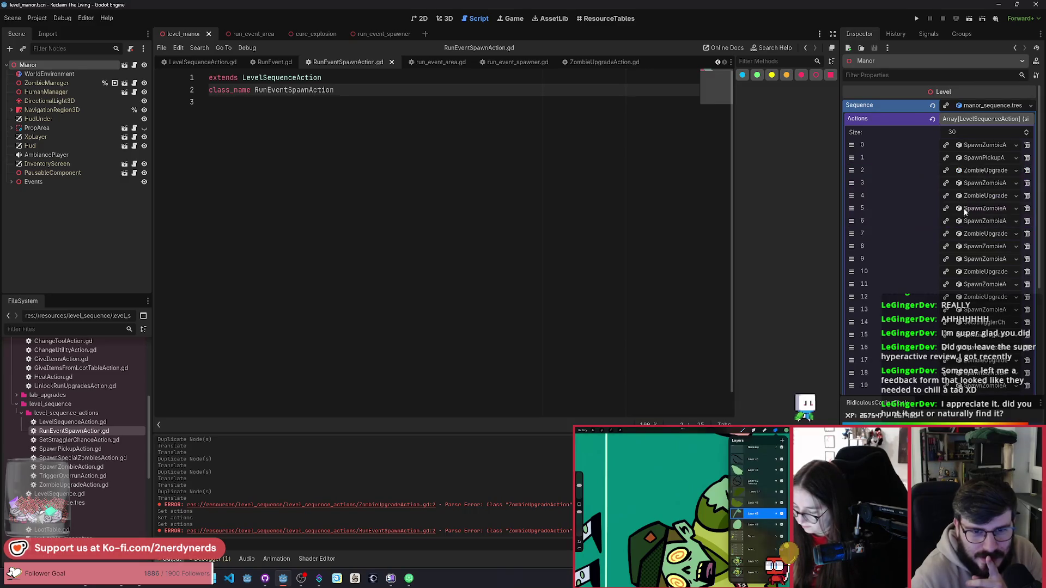
{"action": "left_click", "coordinate": [986, 196]}
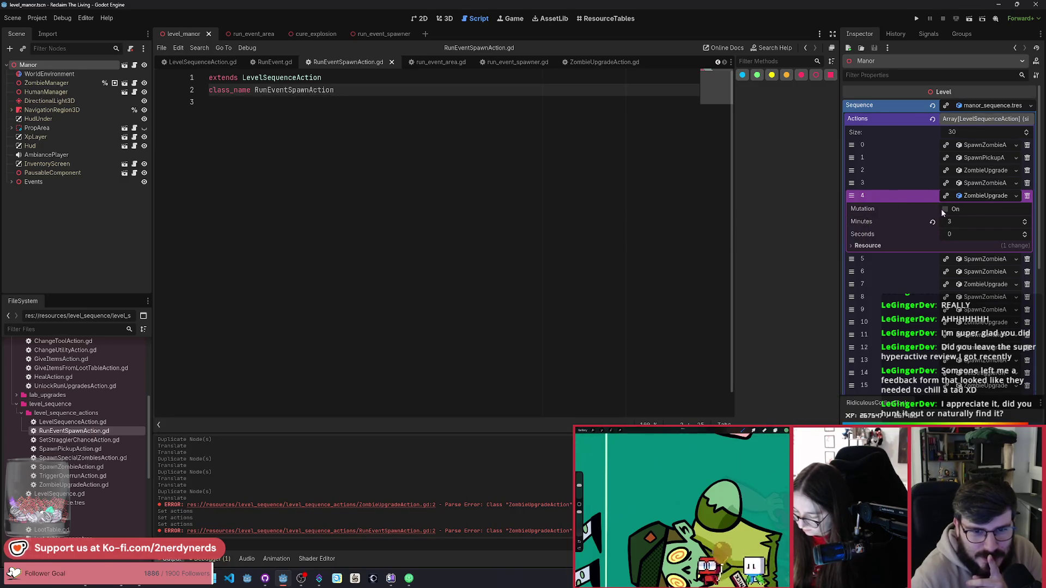
{"action": "left_click", "coordinate": [265, 579]}
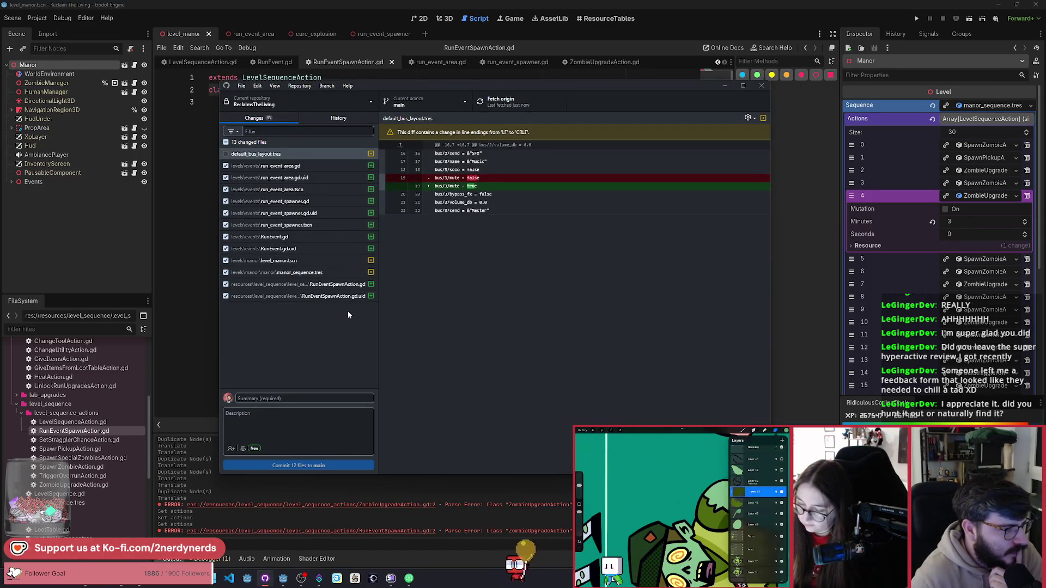
Review the manor_sequence.tres diff, then discard all its changes.
{"action": "left_click", "coordinate": [297, 273]}
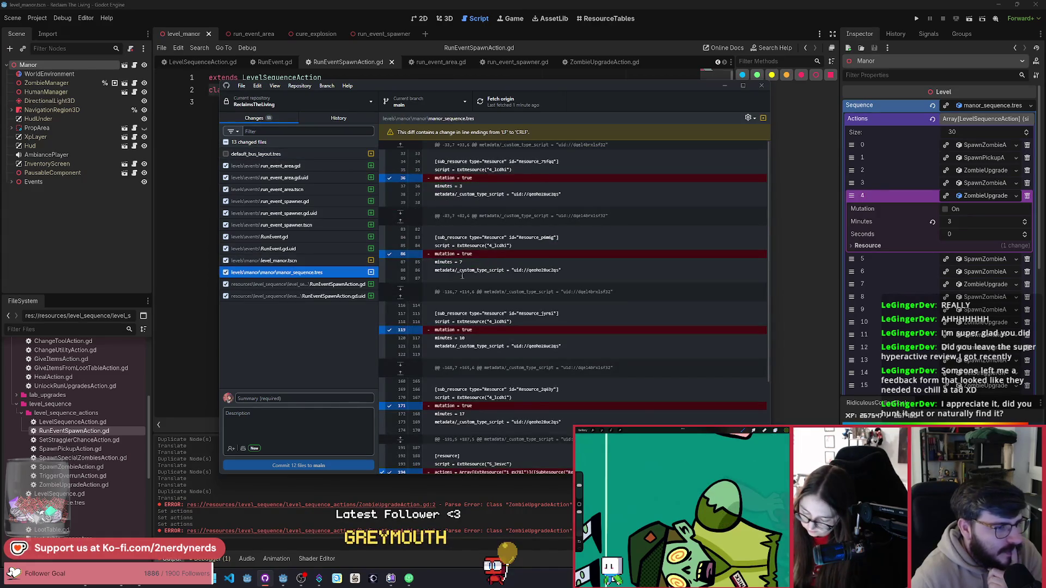
{"action": "scroll", "coordinate": [494, 356], "scroll_direction": "down", "scroll_amount": 3}
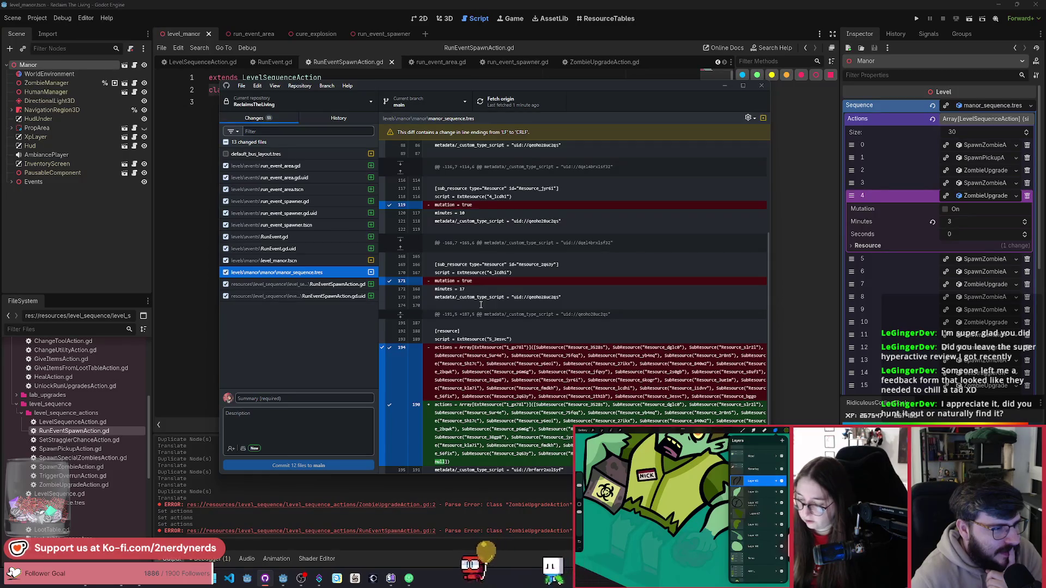
{"action": "right_click", "coordinate": [305, 277]}
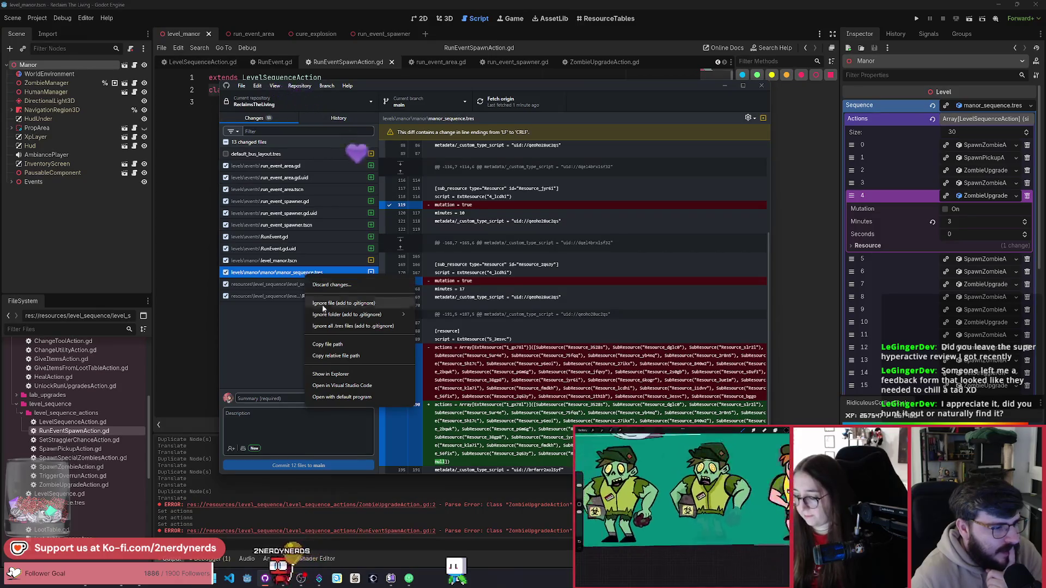
{"action": "left_click", "coordinate": [347, 287]}
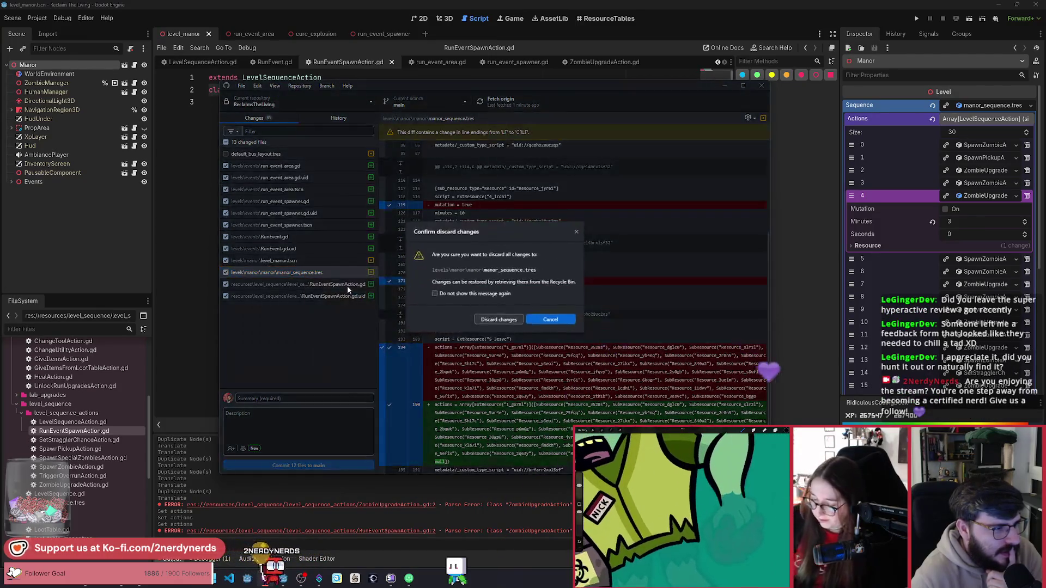
{"action": "left_click", "coordinate": [504, 322]}
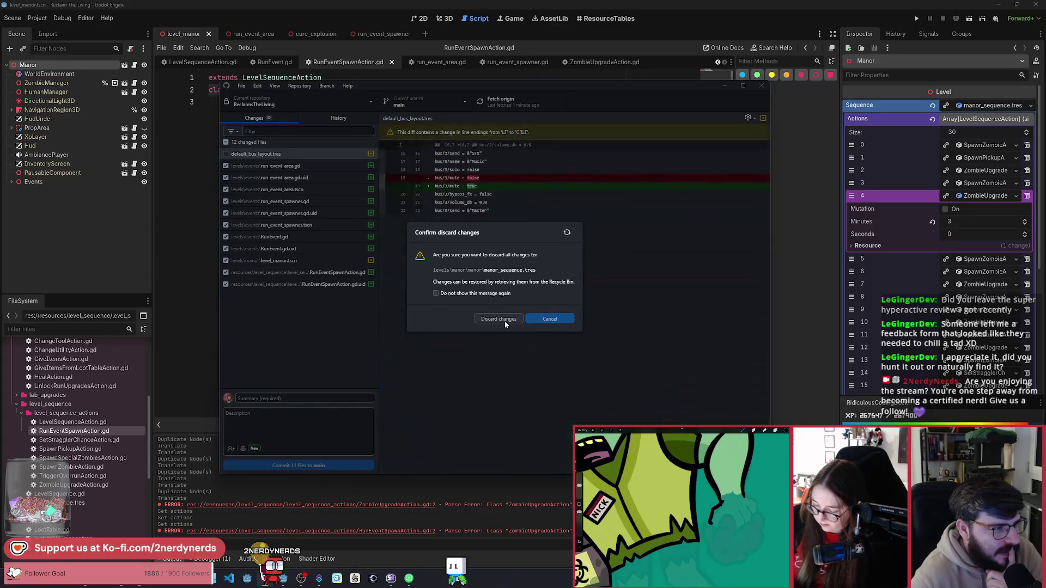
Reload the current project from the Project menu.
{"action": "left_click", "coordinate": [37, 18]}
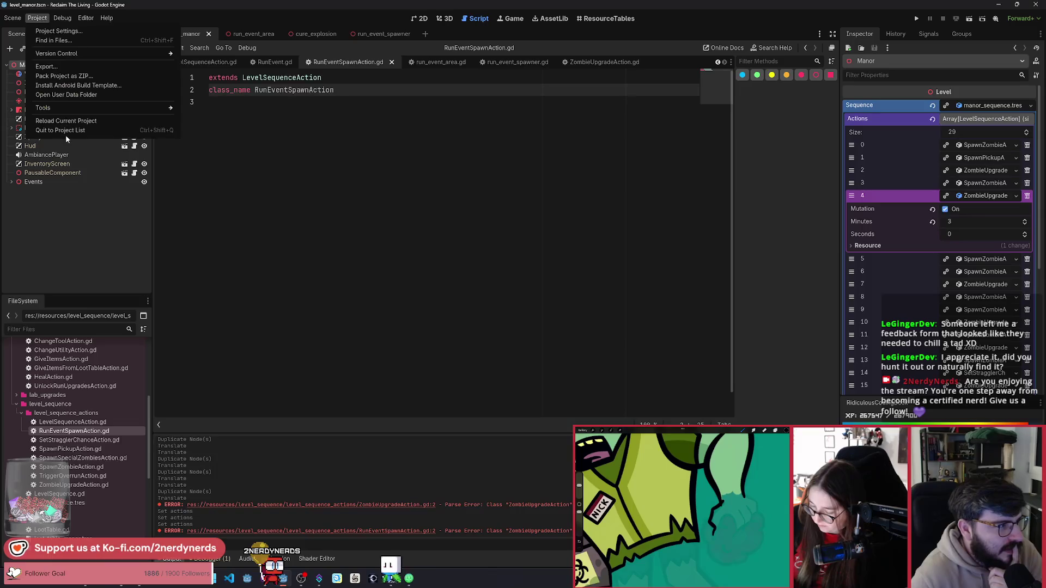
{"action": "left_click", "coordinate": [78, 122]}
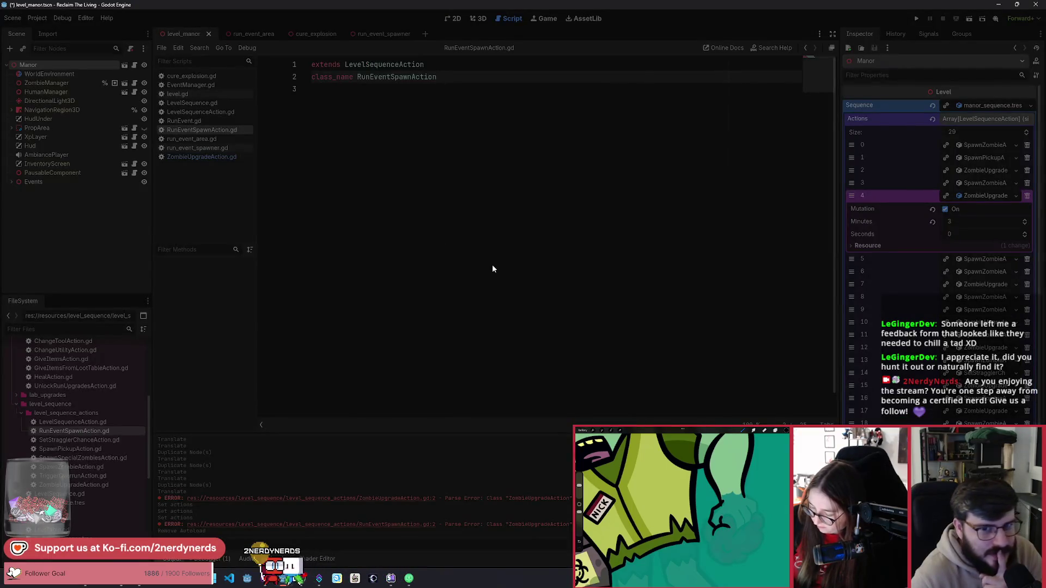